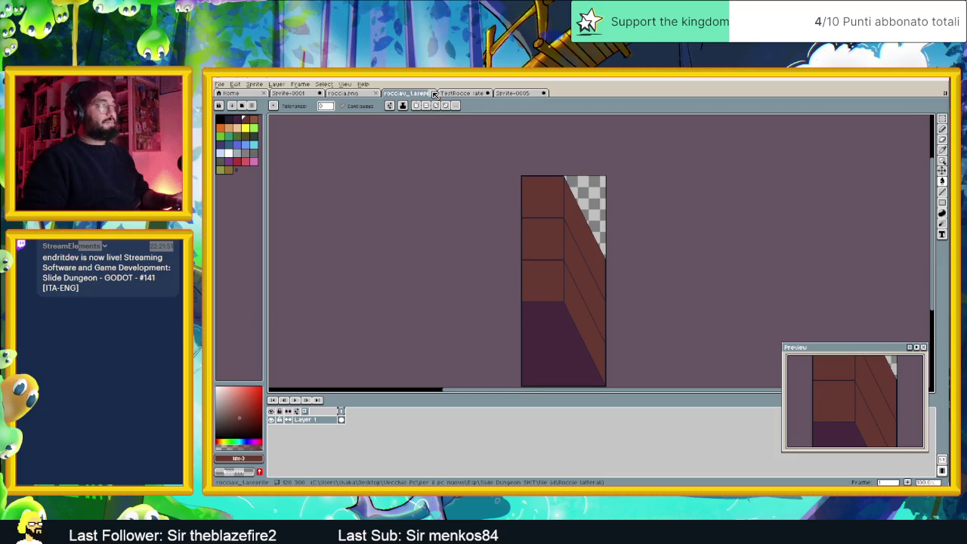
# Close the roccia_1, Sprite-0001 (discarding changes) and roccia.png sprites.
pyautogui.click(340, 93)
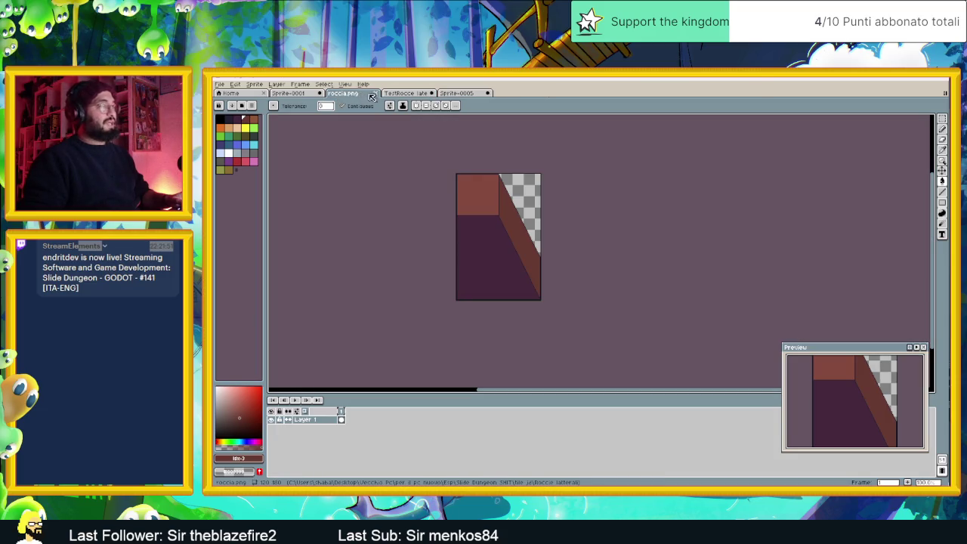
pyautogui.click(299, 93)
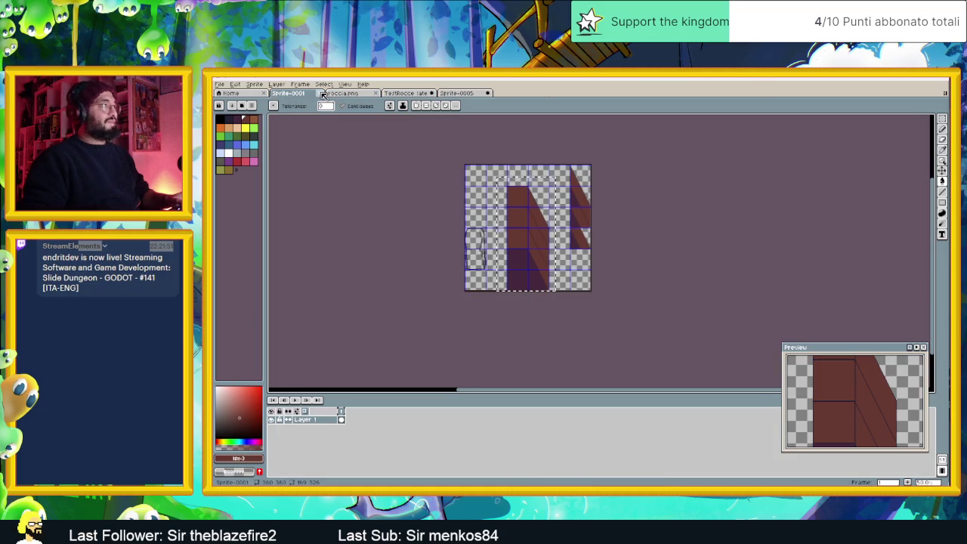
pyautogui.click(322, 93)
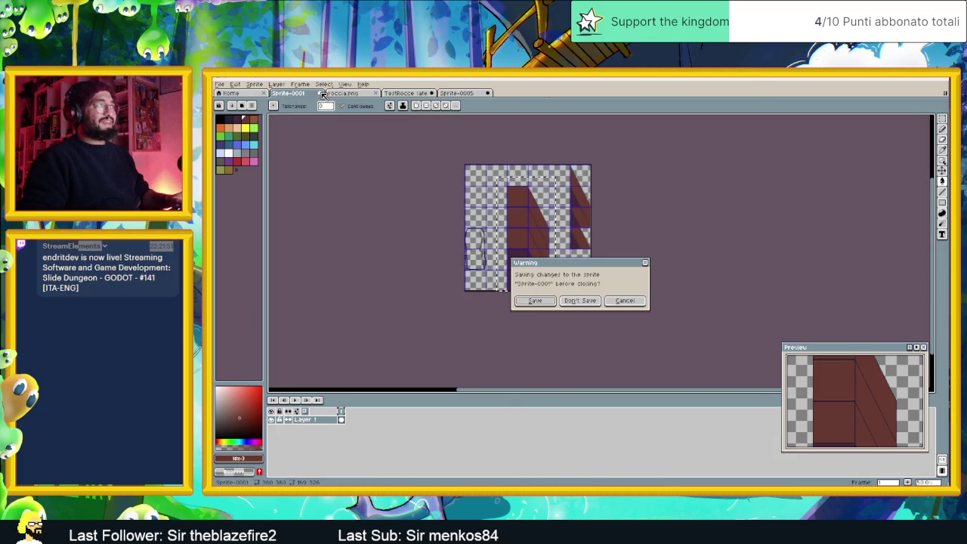
pyautogui.click(579, 300)
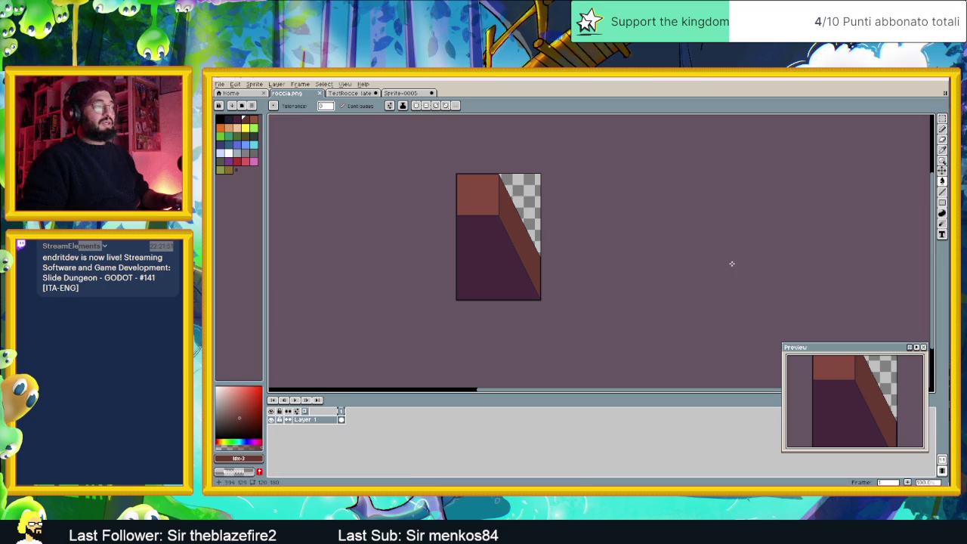
pyautogui.click(322, 93)
# Bring up the Sprite-0005 brown and purple tile grid and reposition it in the view.
pyautogui.click(352, 95)
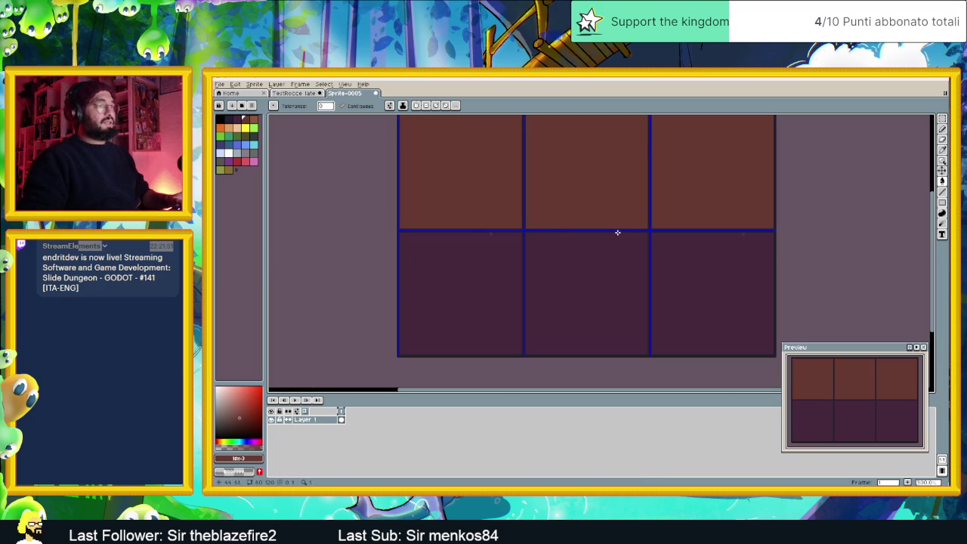
pyautogui.scroll(-1, 617, 233)
pyautogui.moveTo(641, 229); pyautogui.dragTo(575, 243)
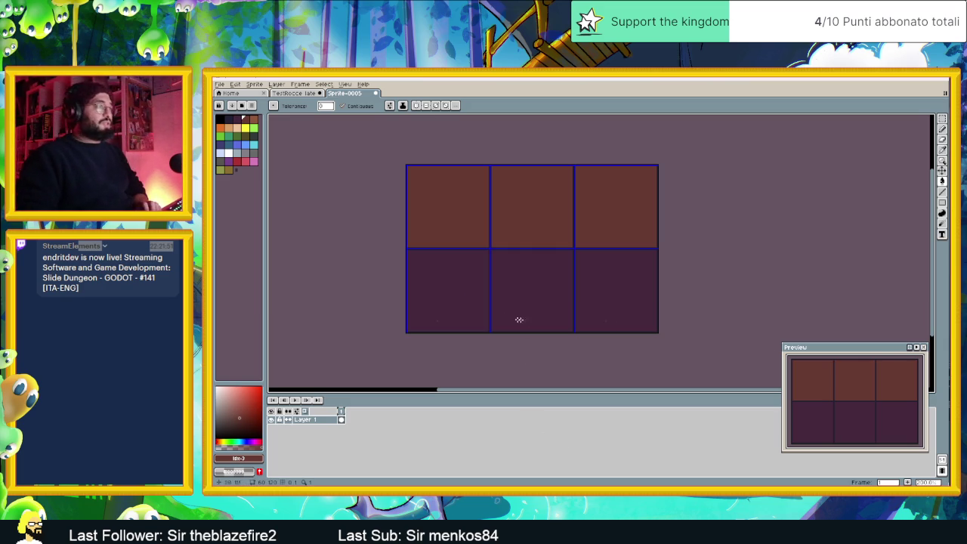
pyautogui.moveTo(495, 301); pyautogui.dragTo(530, 303)
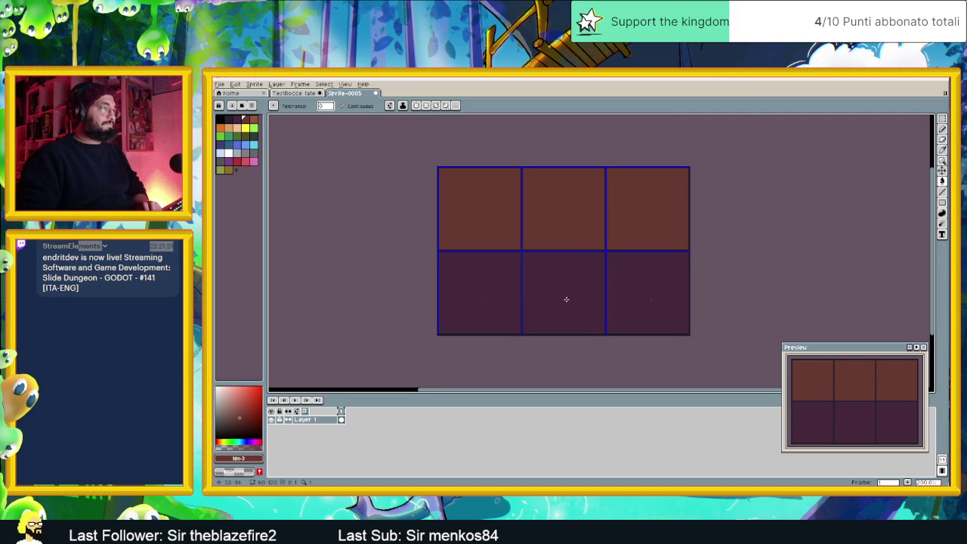
pyautogui.scroll(1, 566, 299)
pyautogui.scroll(-1, 567, 299)
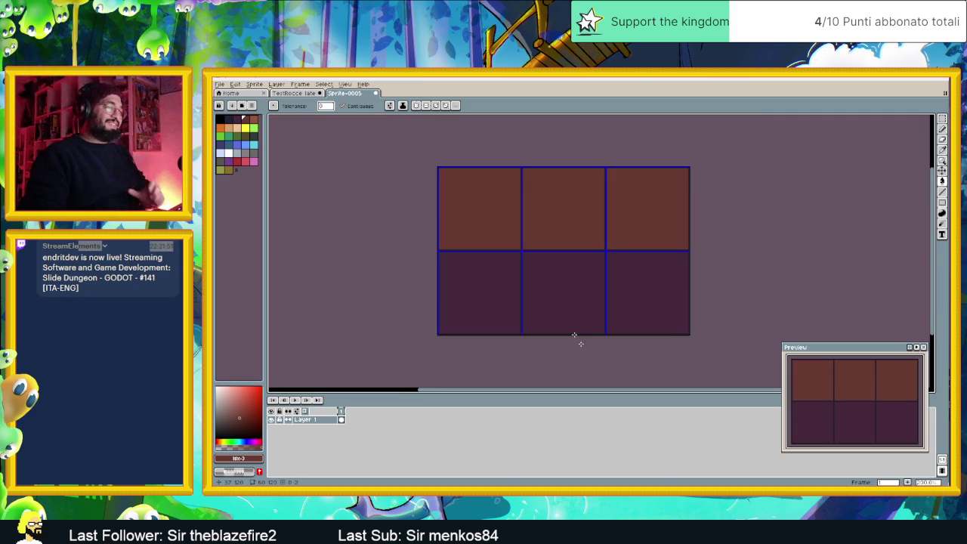
pyautogui.hotkey('alt', 'Tab')
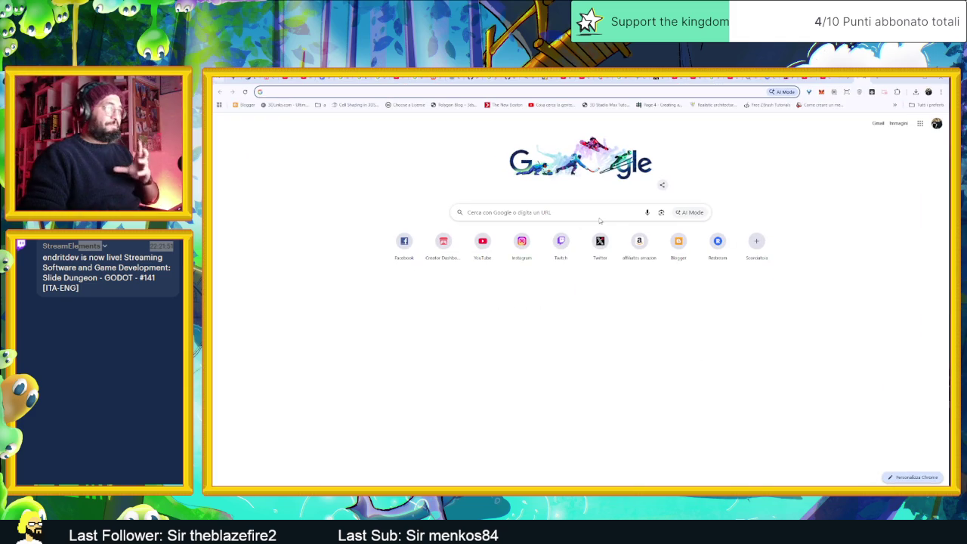
# Run a Google search for 'dragon ball envoirement' from the new-tab search box.
pyautogui.click(580, 212)
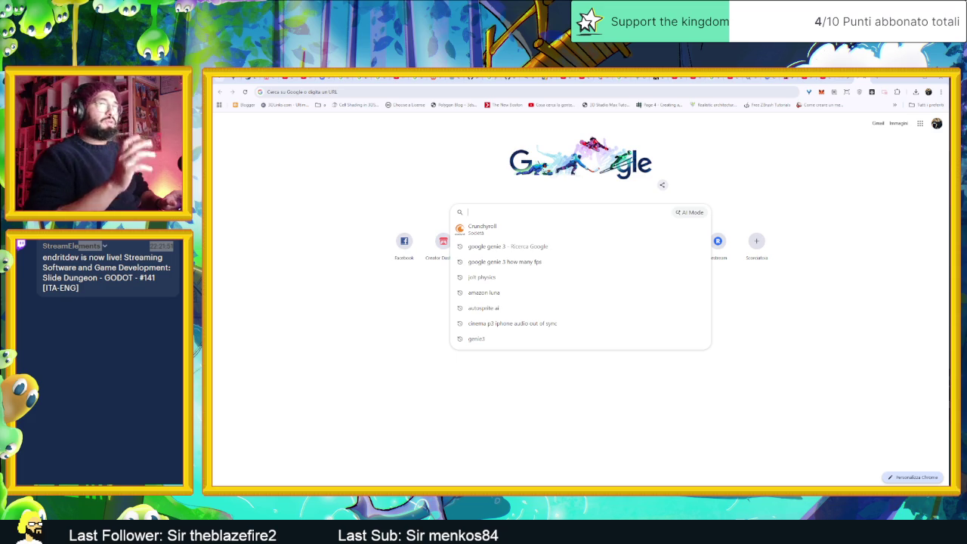
pyautogui.press('Escape')
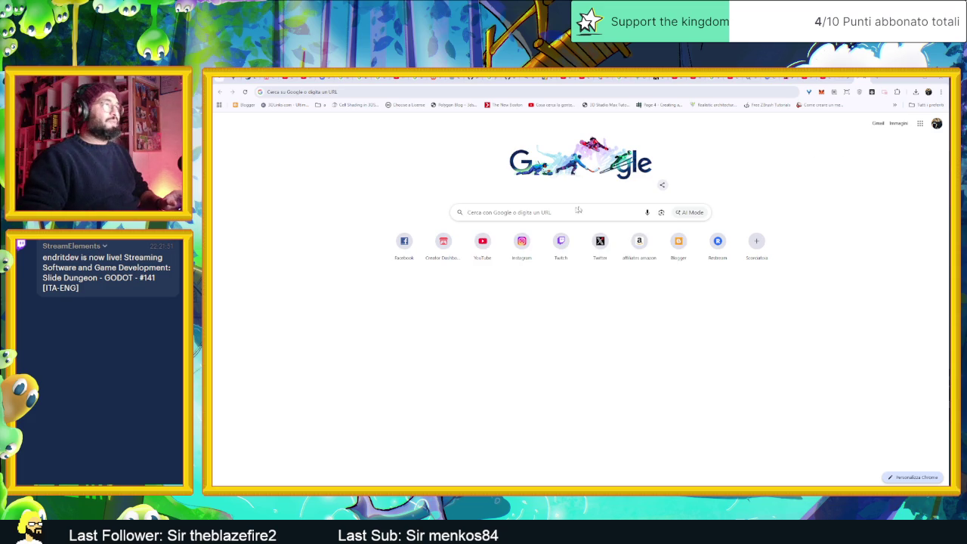
pyautogui.click(578, 211)
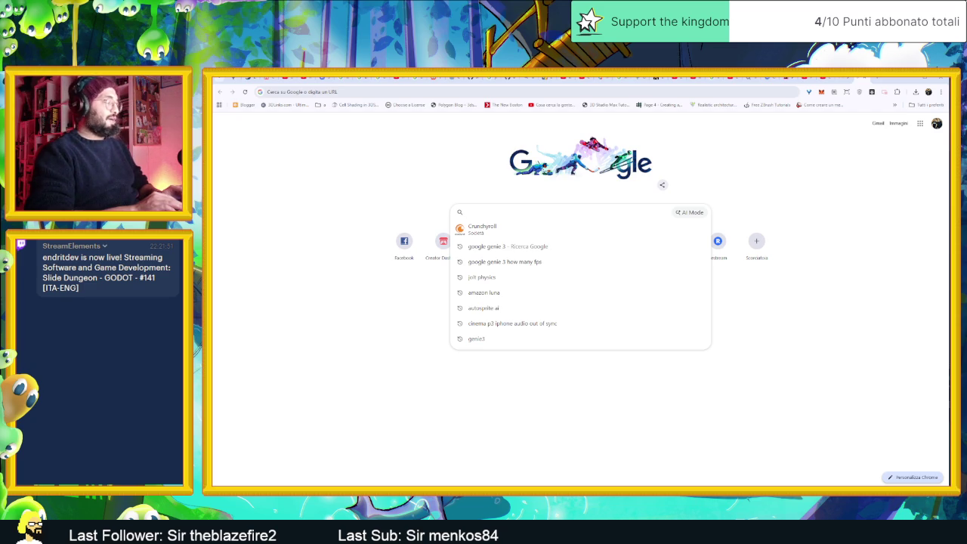
pyautogui.write('dragon ball envoirement')
pyautogui.press('Return')
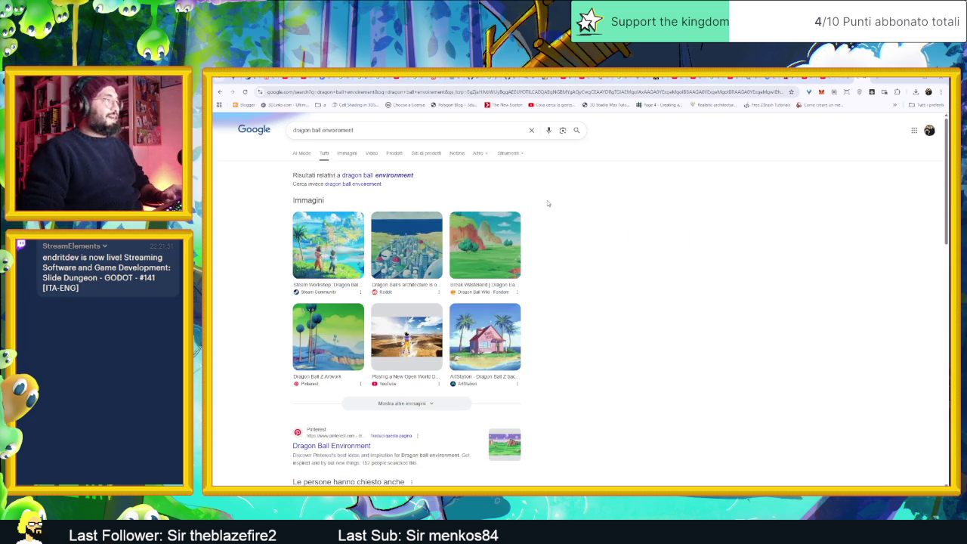
# Preview the Planet Namek artwork, visit its DeviantArt source page, and return to results.
pyautogui.click(328, 332)
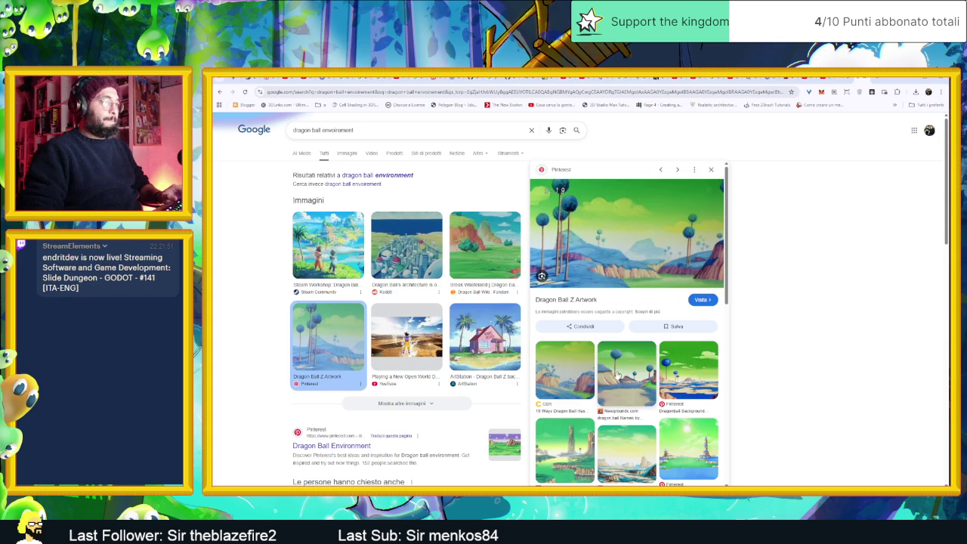
pyautogui.click(589, 452)
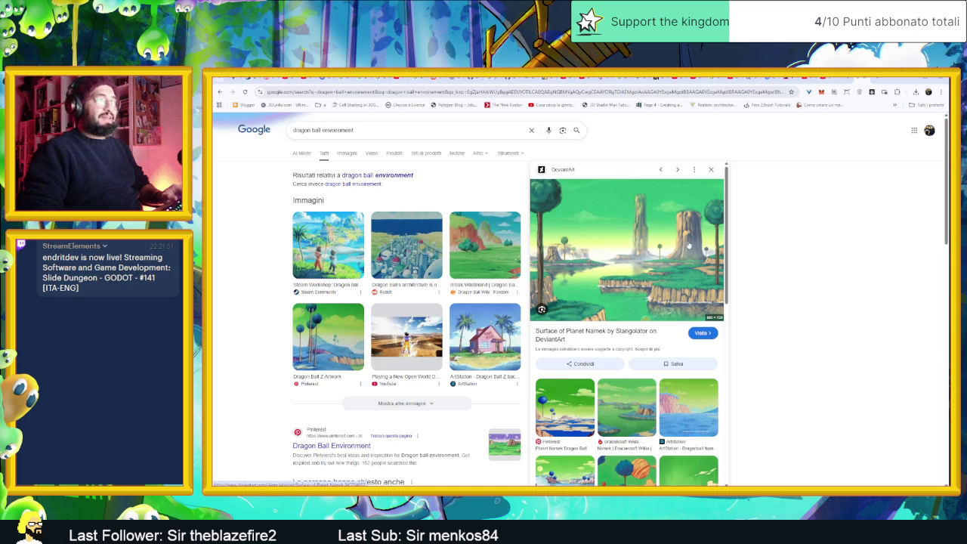
pyautogui.click(688, 293)
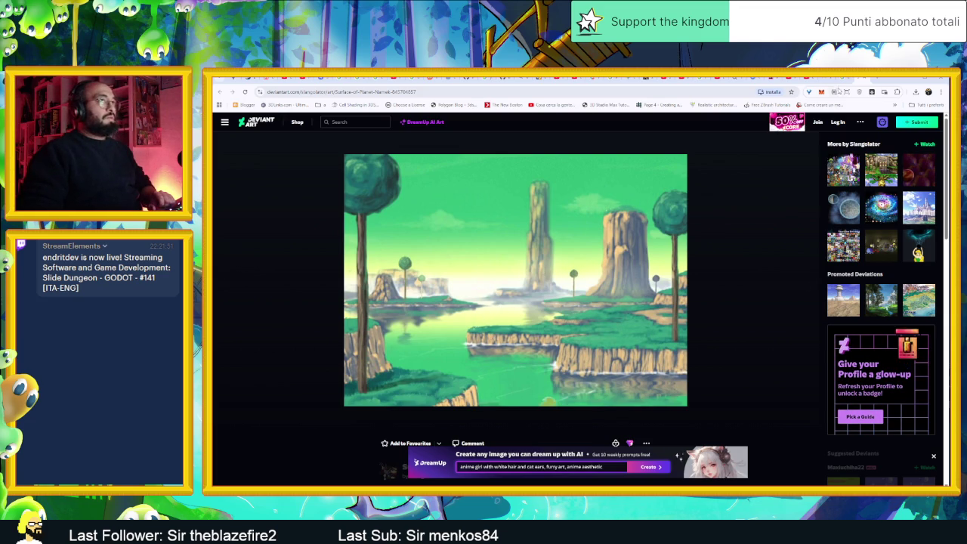
pyautogui.hotkey('alt', 'Left')
# Scroll the results, then switch to the Immagini image results for 'dragon ball environment'.
pyautogui.scroll(-3, 774, 322)
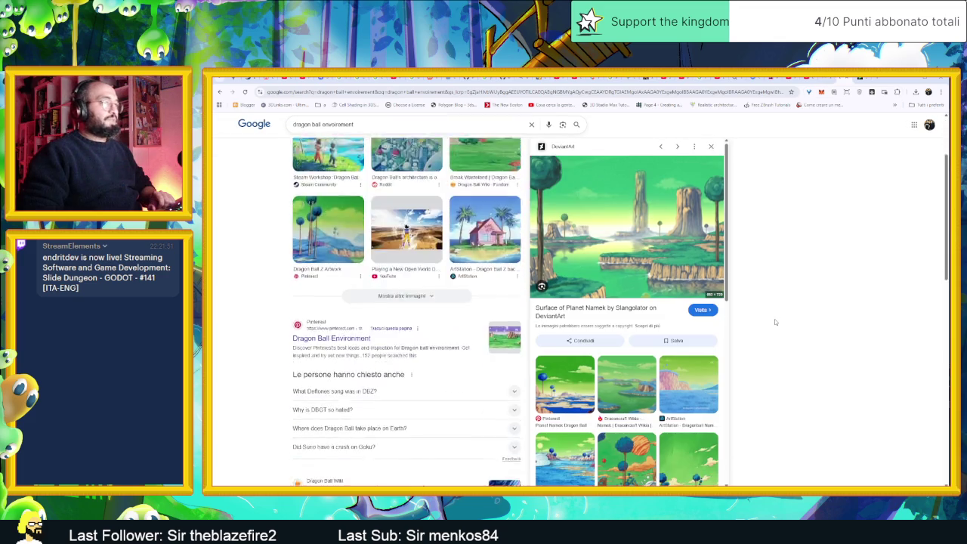
pyautogui.scroll(-2, 774, 321)
pyautogui.scroll(-3, 678, 380)
pyautogui.scroll(-3, 678, 380)
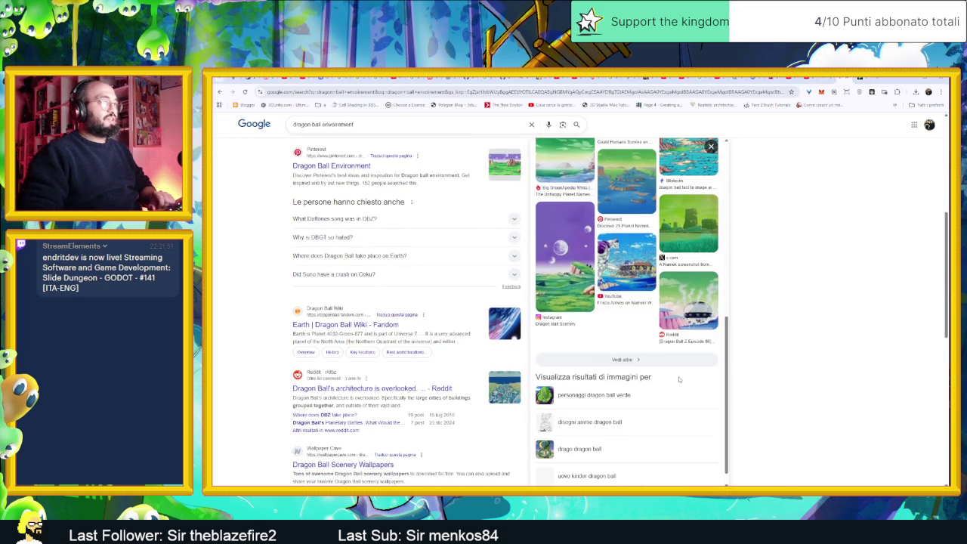
pyautogui.scroll(-1, 679, 376)
pyautogui.scroll(3, 644, 300)
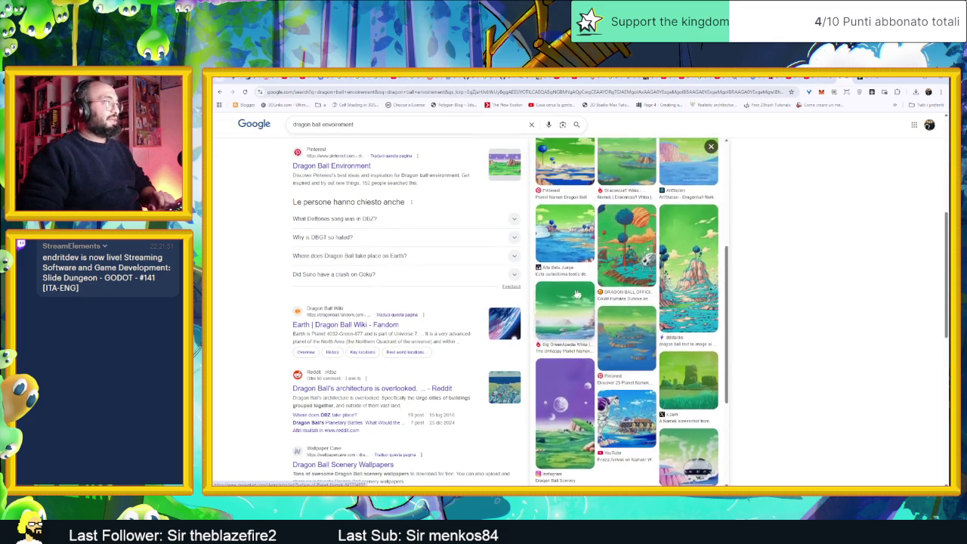
pyautogui.scroll(3, 645, 300)
pyautogui.scroll(3, 378, 227)
pyautogui.scroll(2, 325, 189)
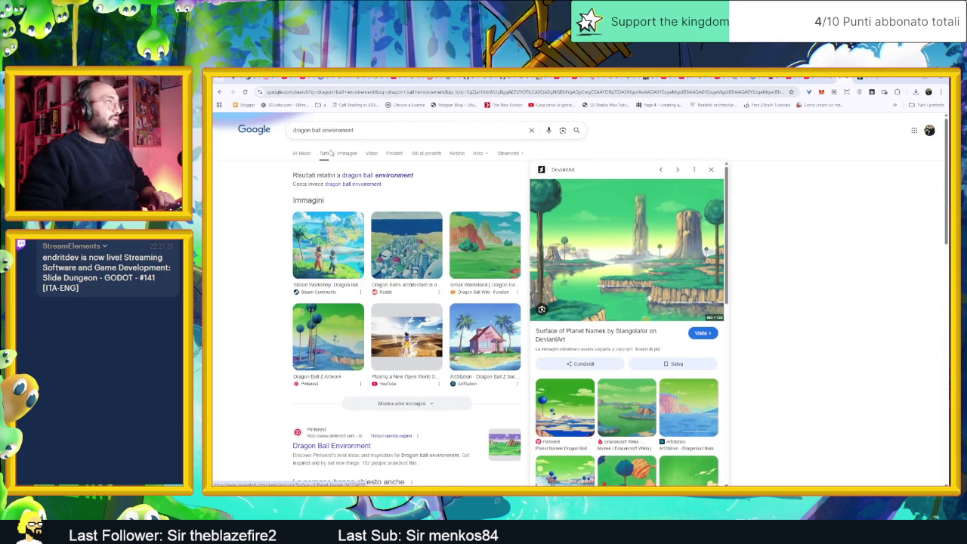
pyautogui.click(346, 153)
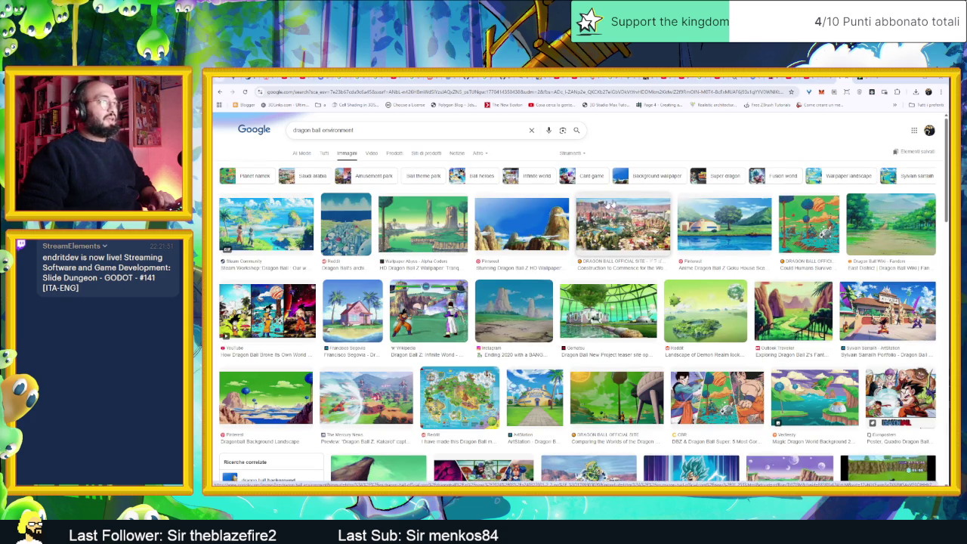
# Preview the fantasy worlds and rocky plateau images, then scroll further down the results.
pyautogui.click(804, 296)
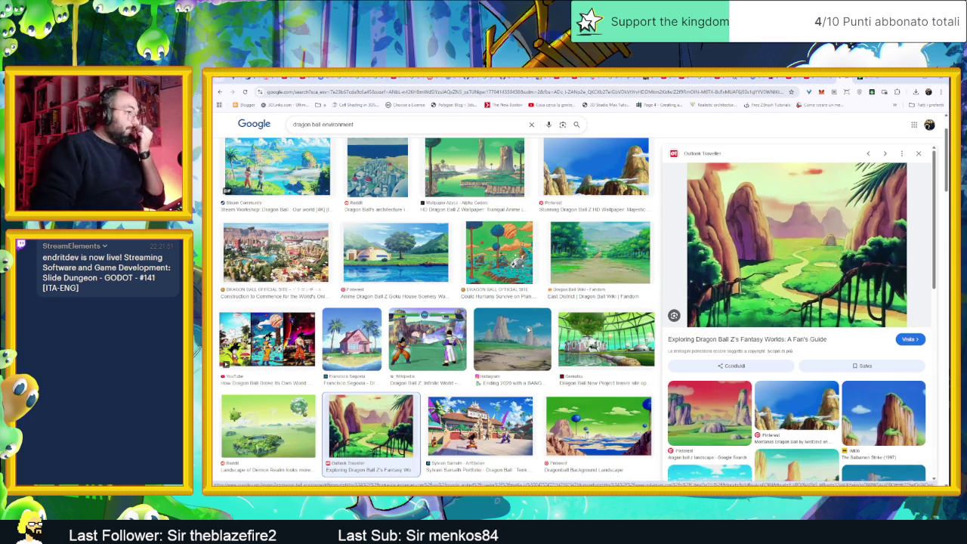
pyautogui.click(527, 330)
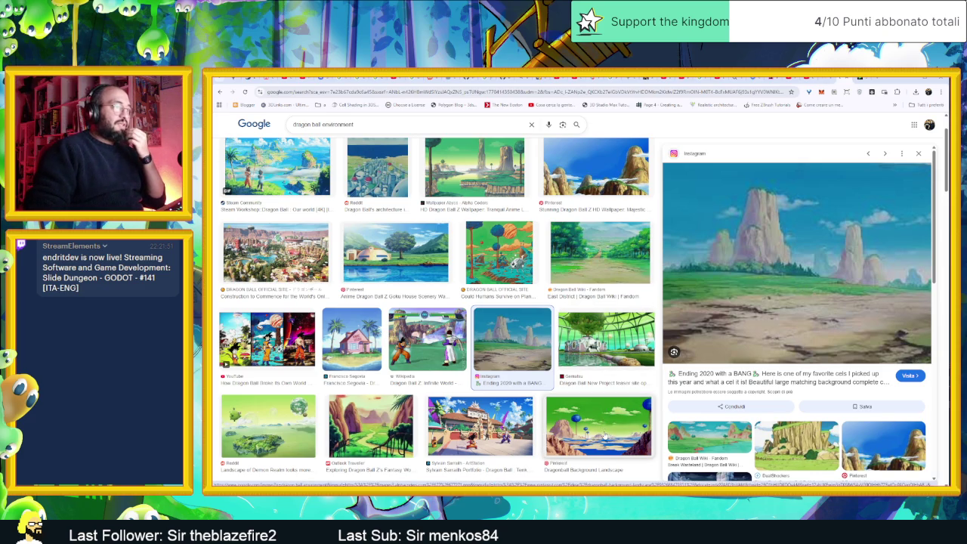
pyautogui.scroll(-2, 597, 428)
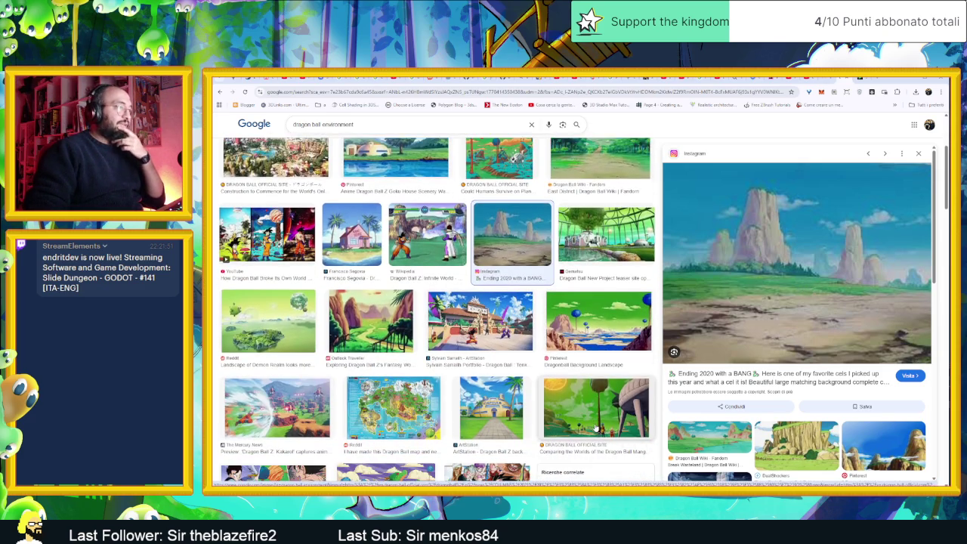
pyautogui.scroll(-2, 593, 426)
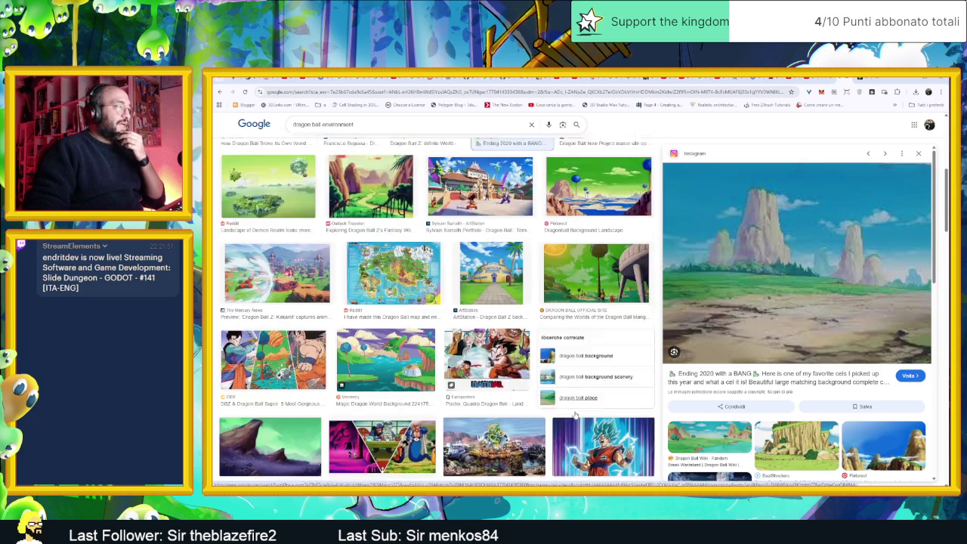
pyautogui.scroll(-1, 575, 415)
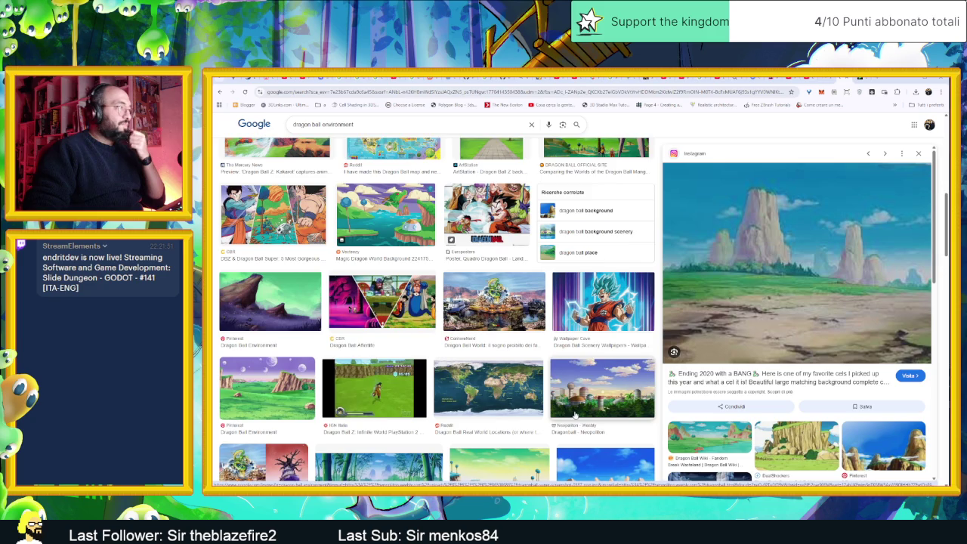
pyautogui.scroll(-1, 575, 415)
pyautogui.scroll(-1, 575, 414)
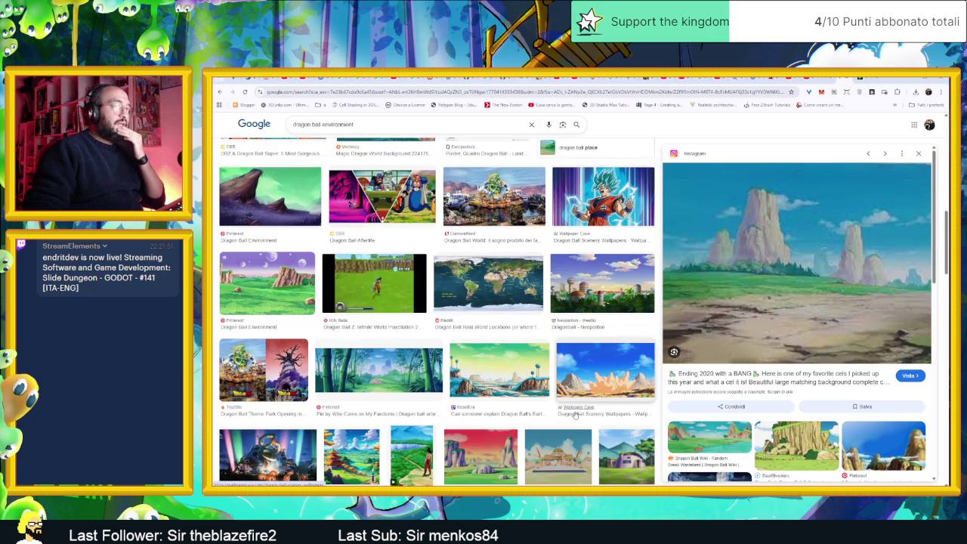
pyautogui.scroll(-1, 575, 415)
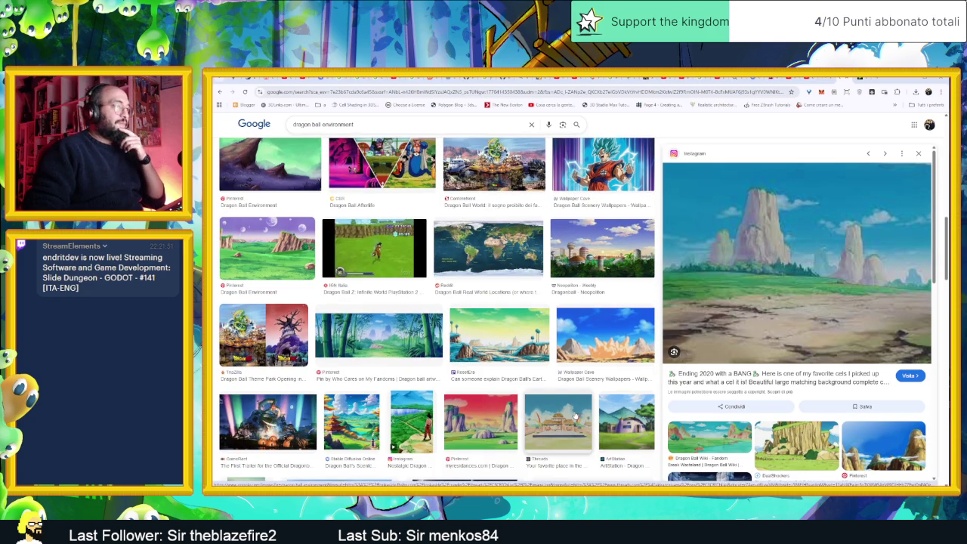
pyautogui.scroll(-1, 575, 415)
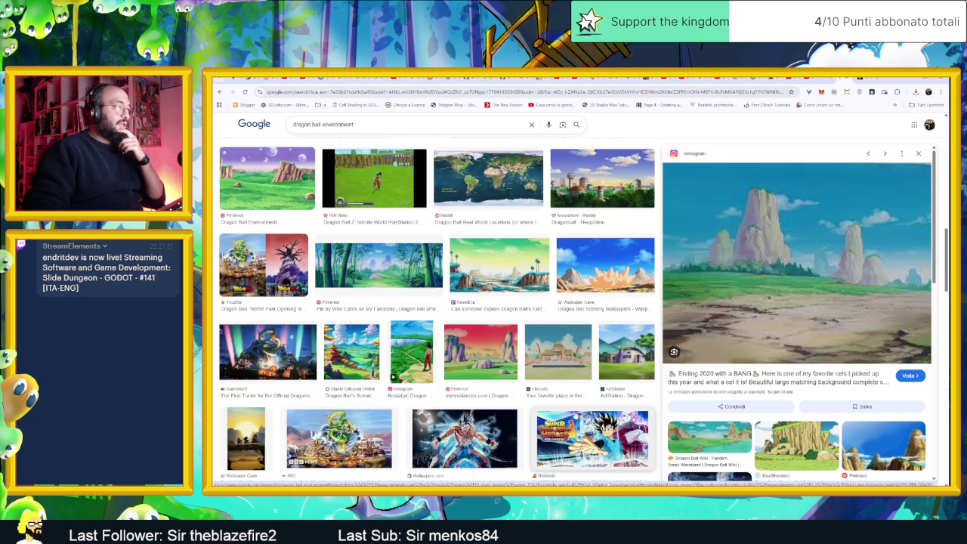
pyautogui.scroll(-1, 575, 415)
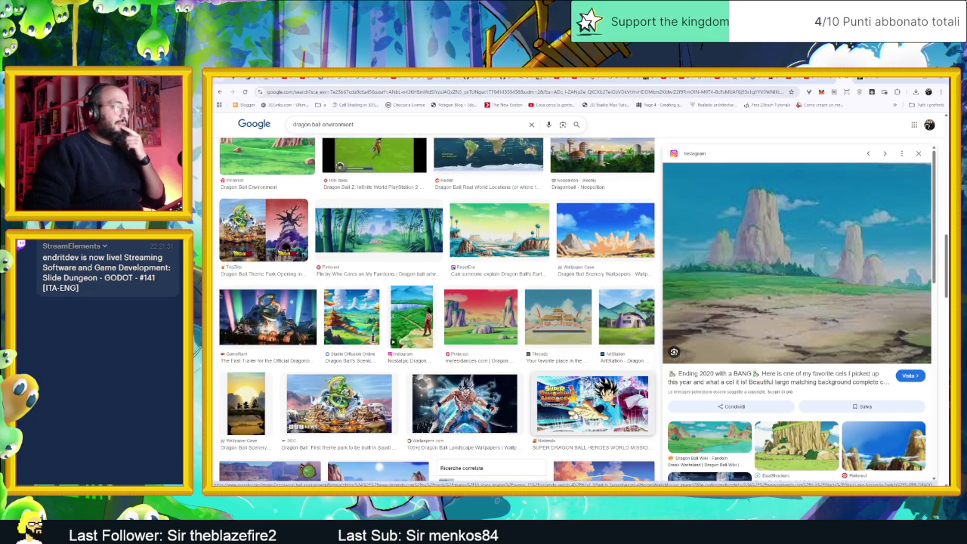
pyautogui.scroll(-3, 575, 415)
# Preview the rocky-canyon landscape, visit its Pinterest page, dismiss sign-in, and return to Google Images.
pyautogui.click(414, 396)
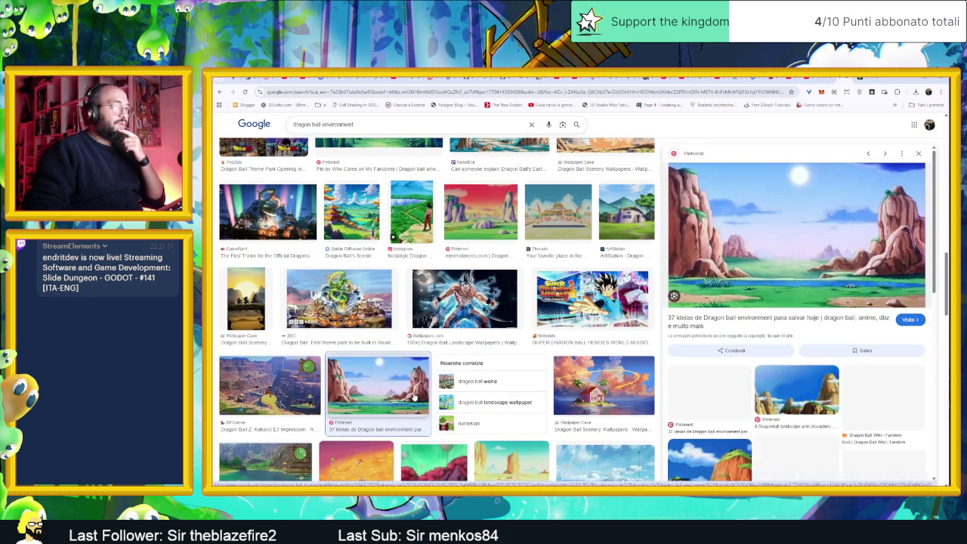
pyautogui.click(710, 256)
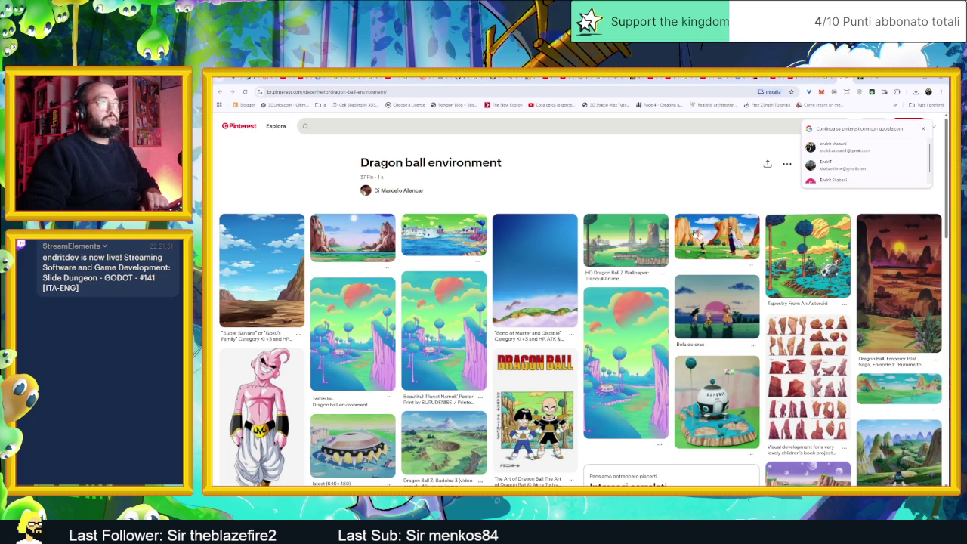
pyautogui.click(923, 129)
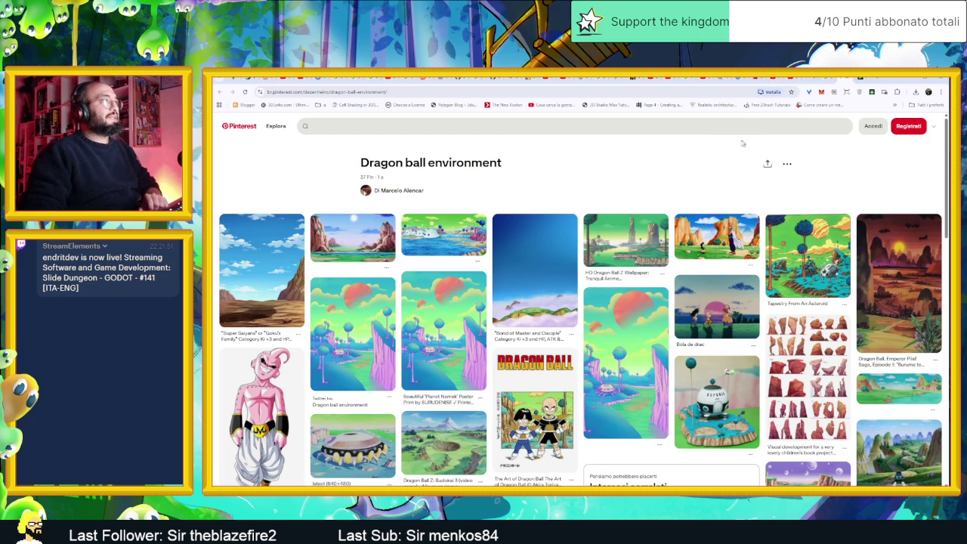
pyautogui.click(826, 78)
pyautogui.rightClick(786, 218)
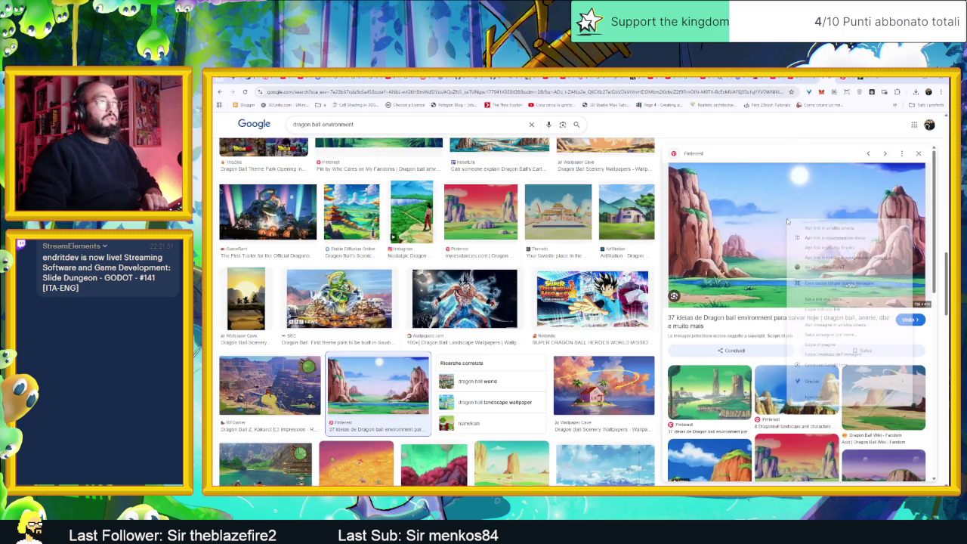
# Copy the rocky-canyon landscape with 'Copia immagine' and scroll through more environment results.
pyautogui.click(839, 343)
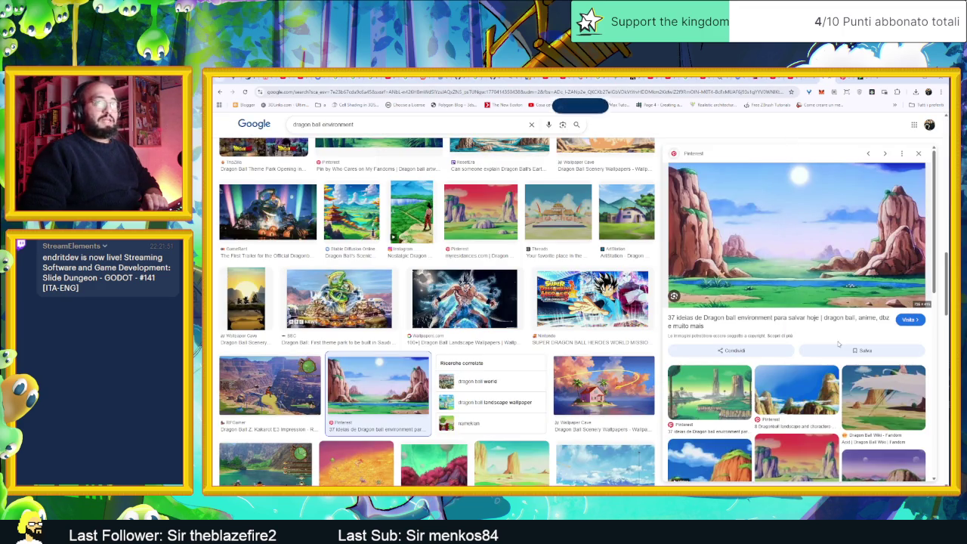
pyautogui.scroll(-2, 588, 368)
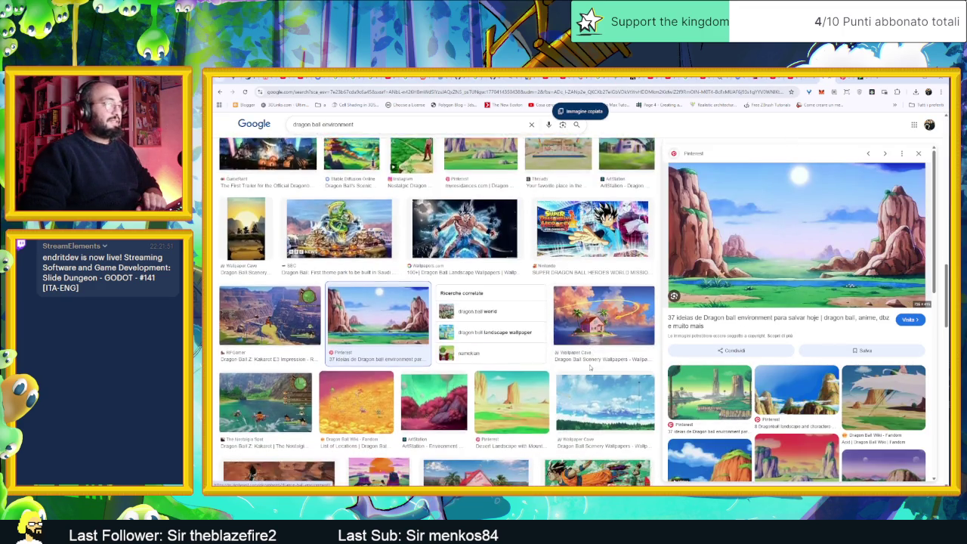
pyautogui.scroll(-1, 588, 368)
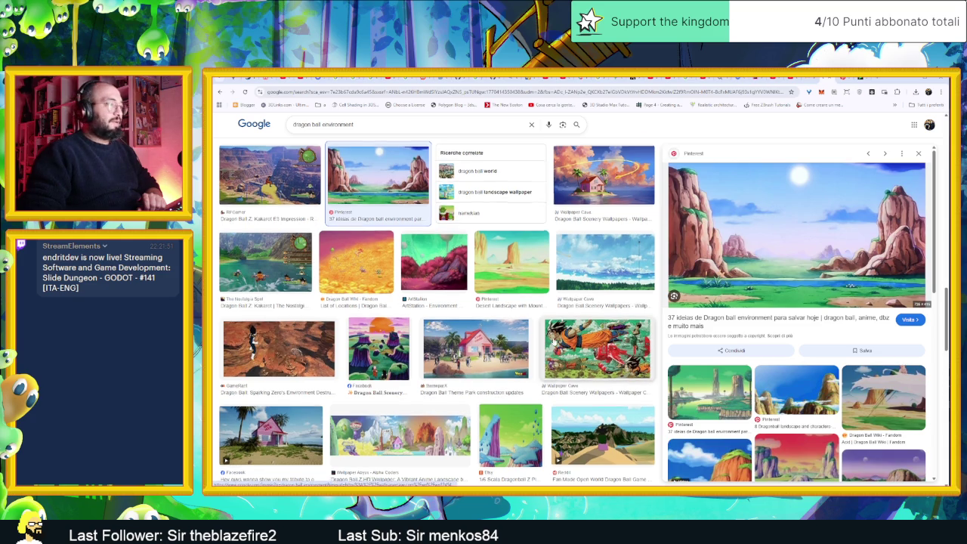
pyautogui.scroll(-2, 555, 346)
pyautogui.scroll(-1, 572, 339)
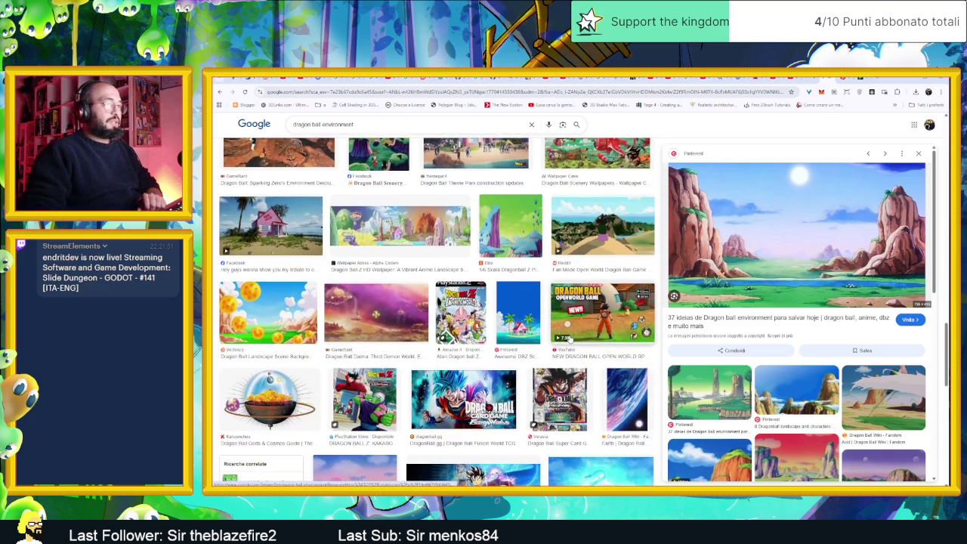
pyautogui.scroll(-1, 571, 339)
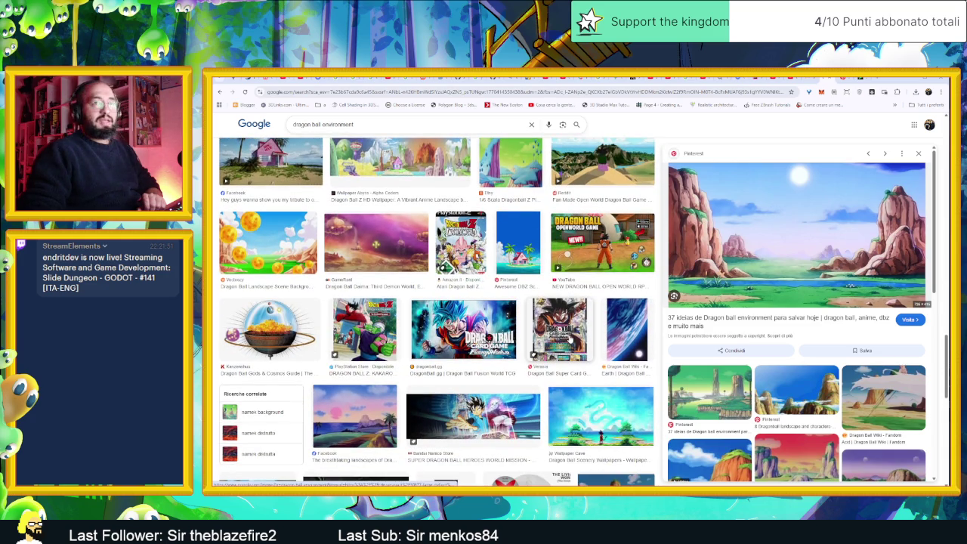
pyautogui.scroll(-1, 565, 345)
pyautogui.scroll(-1, 574, 355)
pyautogui.scroll(-1, 604, 370)
pyautogui.scroll(-3, 634, 383)
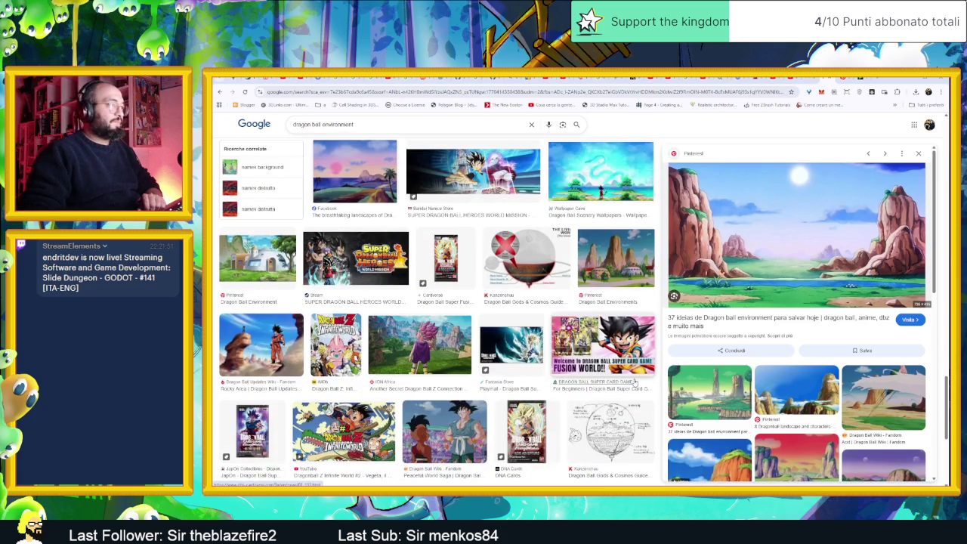
pyautogui.scroll(-1, 435, 328)
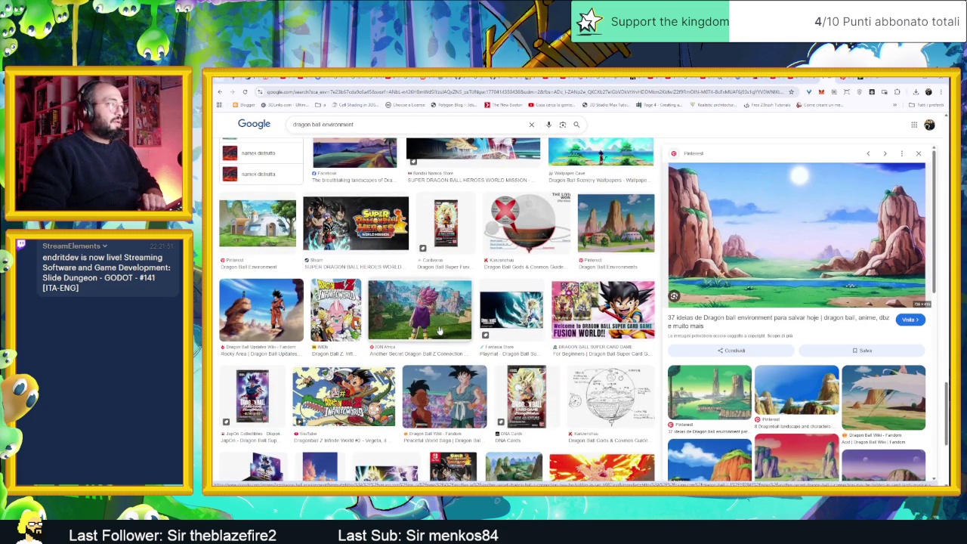
pyautogui.scroll(-1, 722, 441)
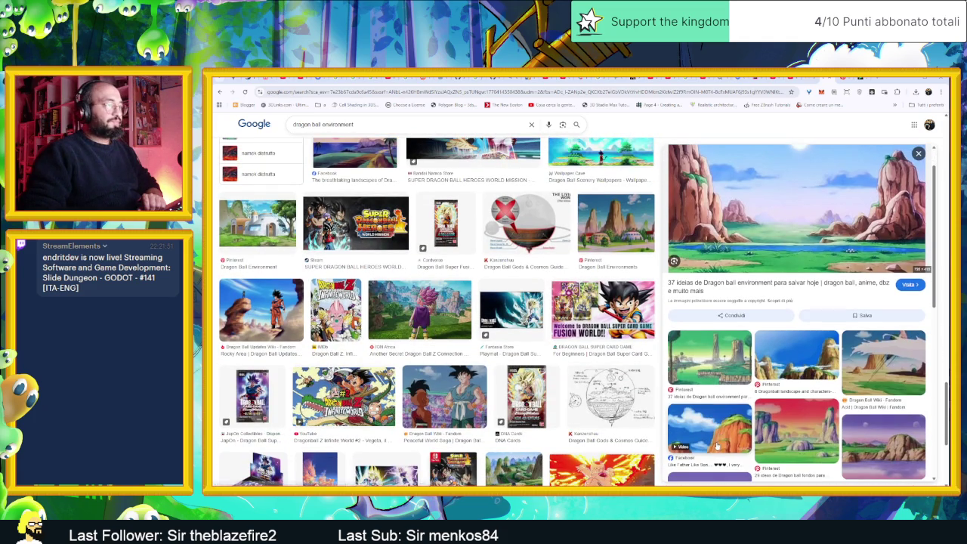
pyautogui.scroll(-2, 514, 393)
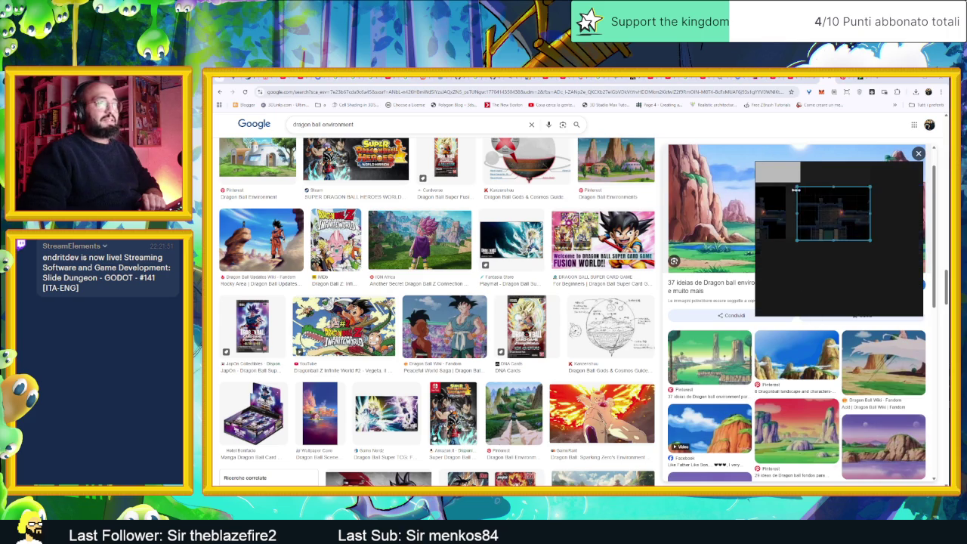
# Paste the rocky landscape into PureRef and zoom it up to fill the board.
pyautogui.click(794, 252)
pyautogui.moveTo(794, 253); pyautogui.dragTo(780, 249)
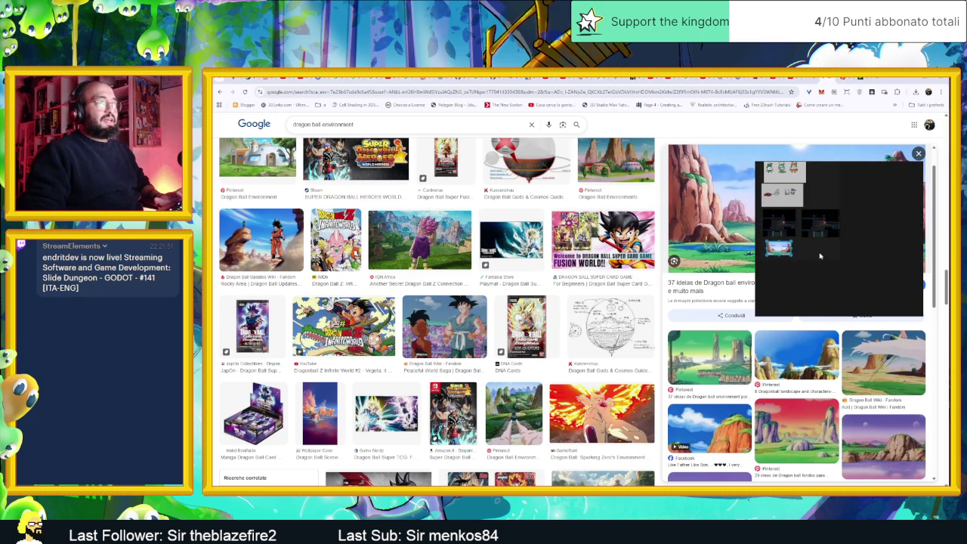
pyautogui.scroll(2, 778, 247)
pyautogui.scroll(2, 823, 253)
pyautogui.scroll(2, 873, 259)
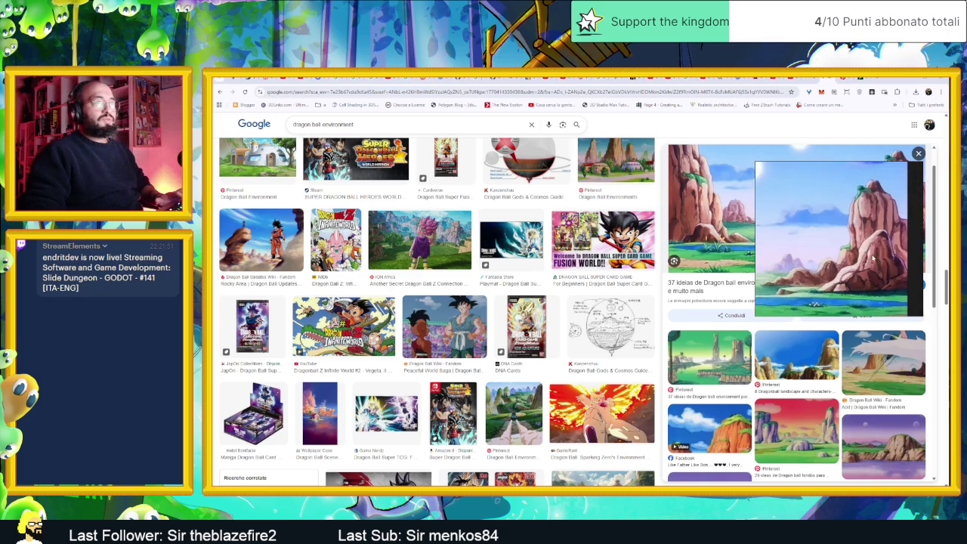
pyautogui.moveTo(816, 254); pyautogui.dragTo(774, 266)
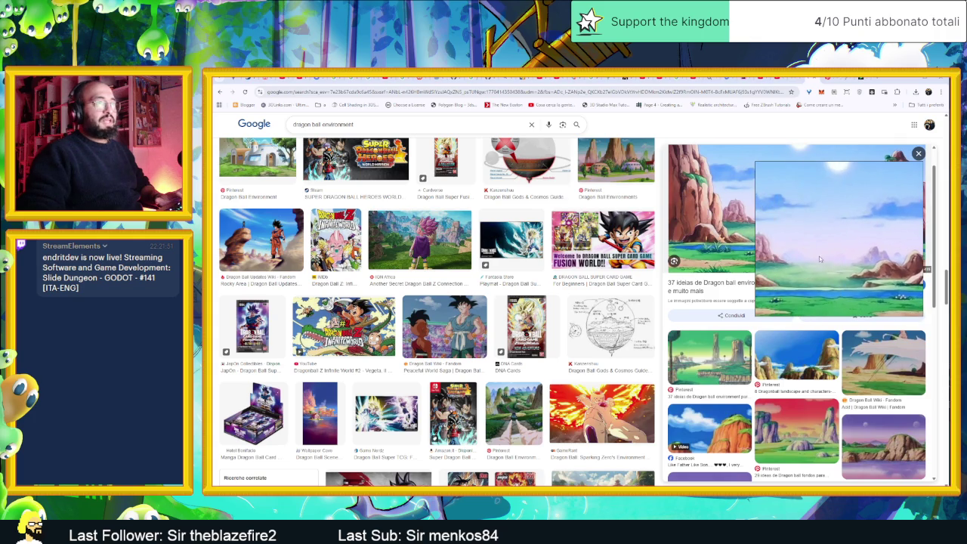
# Pan and zoom the PureRef reference close onto the tall rock spire.
pyautogui.moveTo(819, 260); pyautogui.dragTo(790, 254)
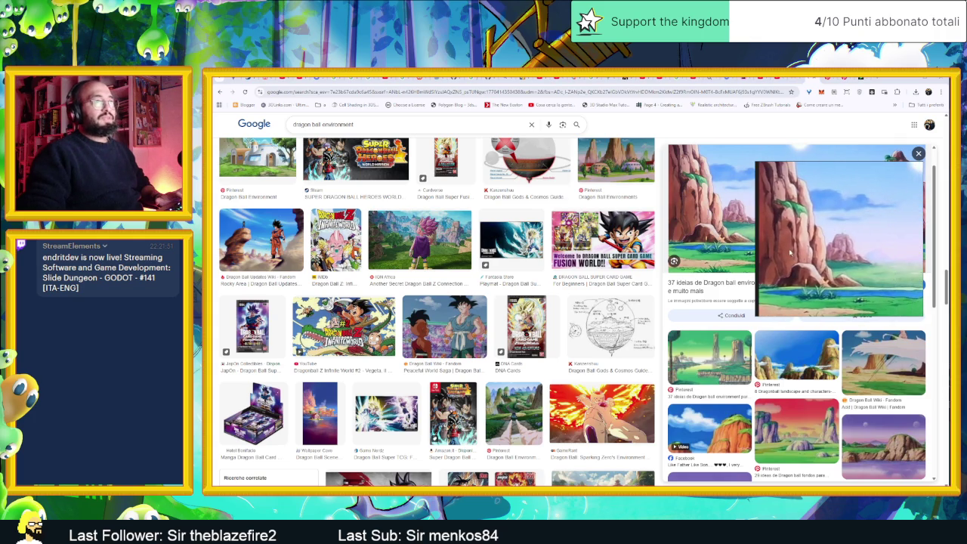
pyautogui.scroll(1, 826, 257)
pyautogui.scroll(1, 816, 279)
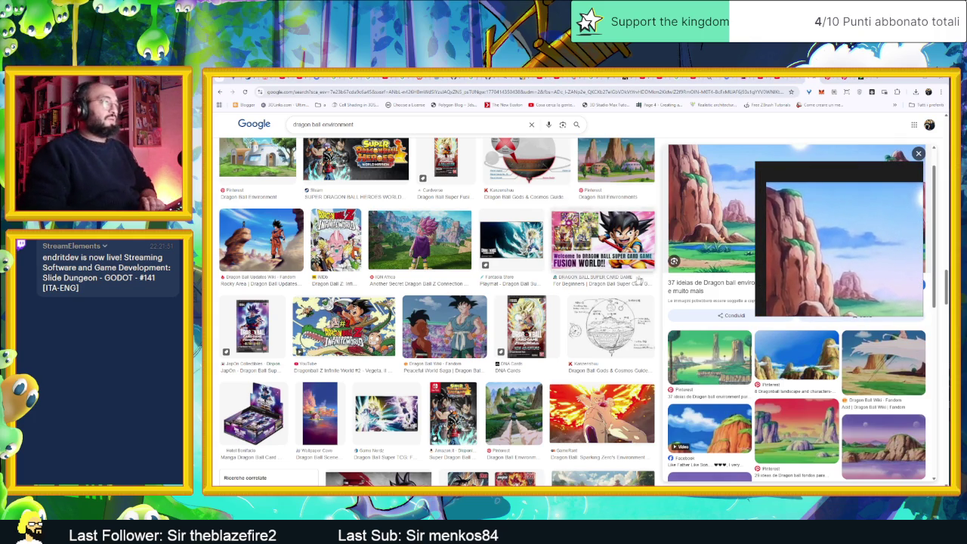
# Scroll through the 'dragon ball environment' image results and focus the Google search box.
pyautogui.scroll(-2, 618, 293)
pyautogui.scroll(-1, 619, 292)
pyautogui.scroll(-4, 618, 292)
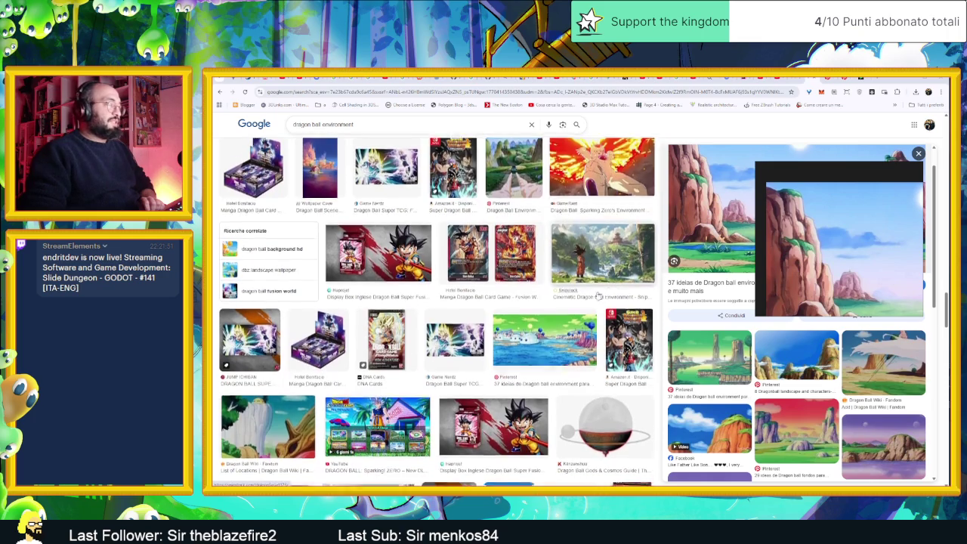
pyautogui.scroll(-2, 634, 285)
pyautogui.scroll(-1, 594, 297)
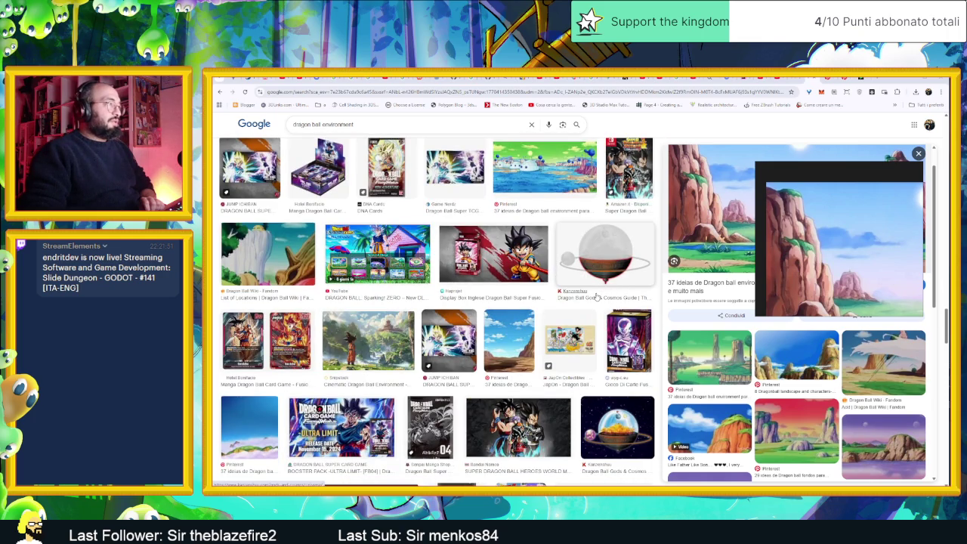
pyautogui.scroll(-2, 594, 297)
pyautogui.scroll(-1, 594, 297)
pyautogui.scroll(-2, 594, 296)
pyautogui.scroll(-1, 595, 297)
pyautogui.scroll(3, 589, 302)
pyautogui.click(415, 124)
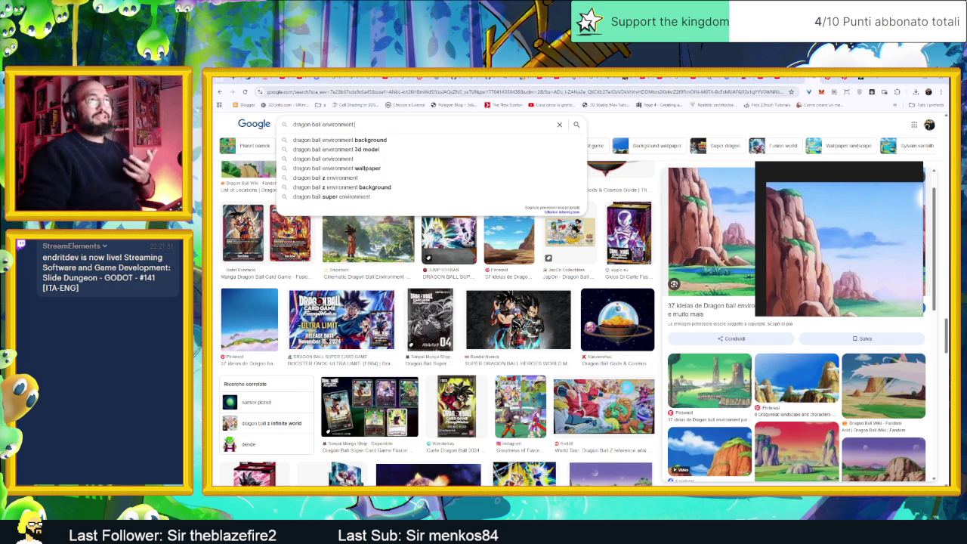
# In a new tab, search images for 'majinbu' and preview the Virtual Arena Wiki Majin Bu image.
pyautogui.hotkey('ctrl', 't')
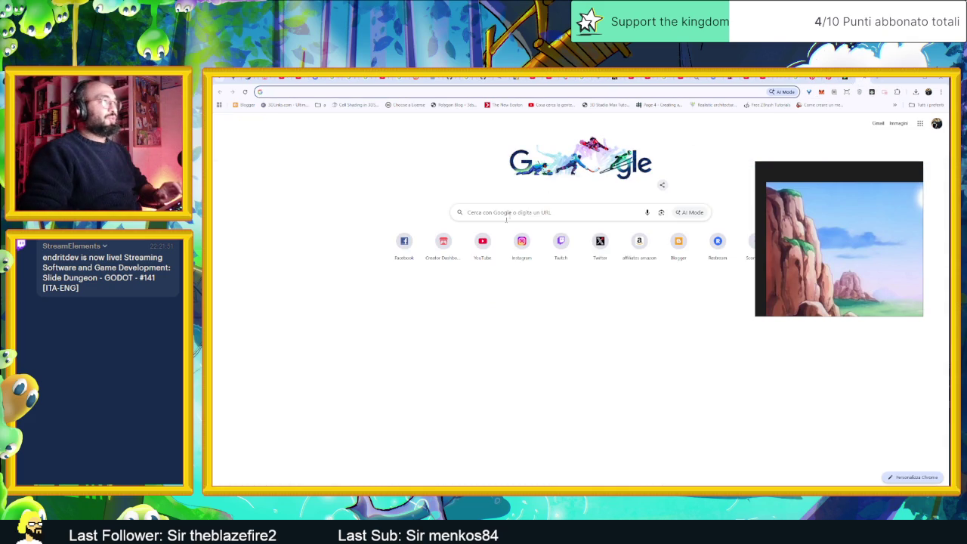
pyautogui.click(528, 212)
pyautogui.write('majinbu')
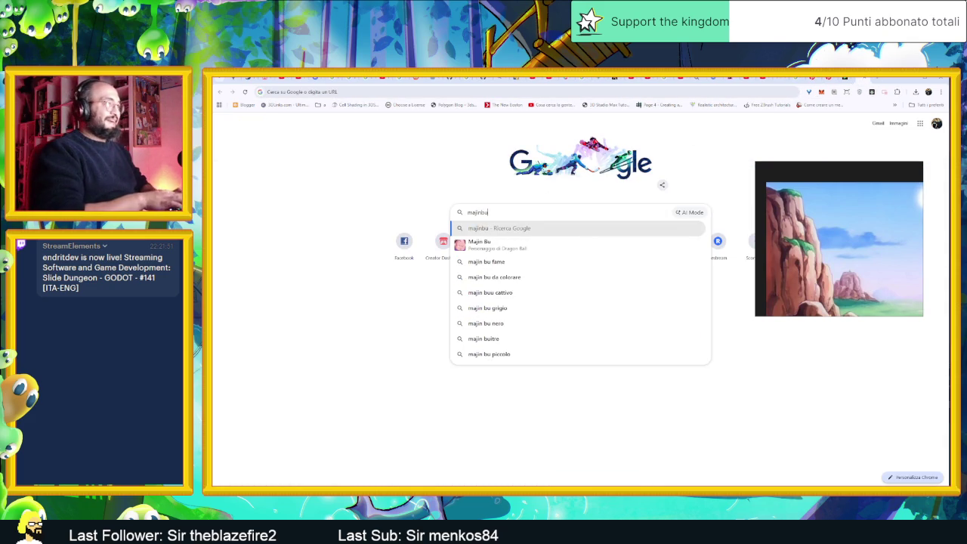
pyautogui.press('Return')
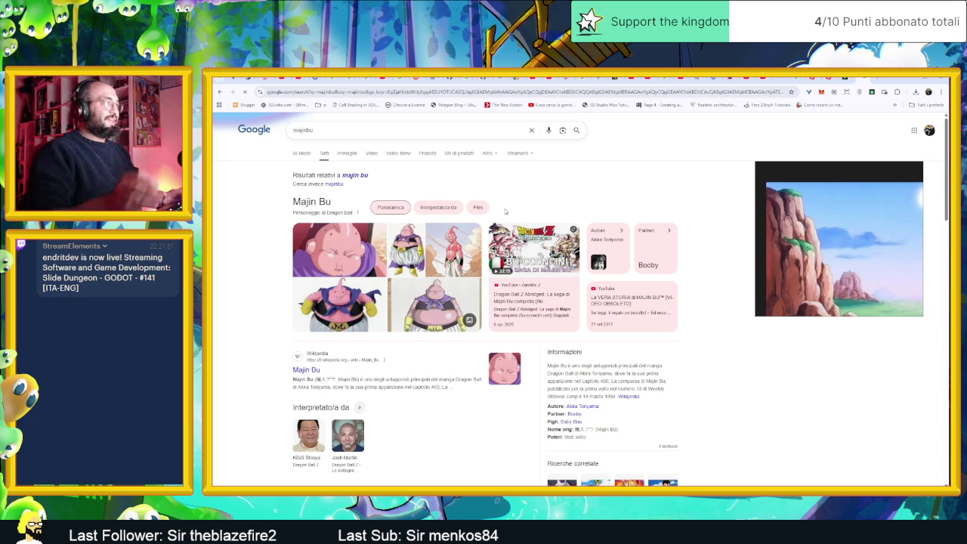
pyautogui.click(347, 153)
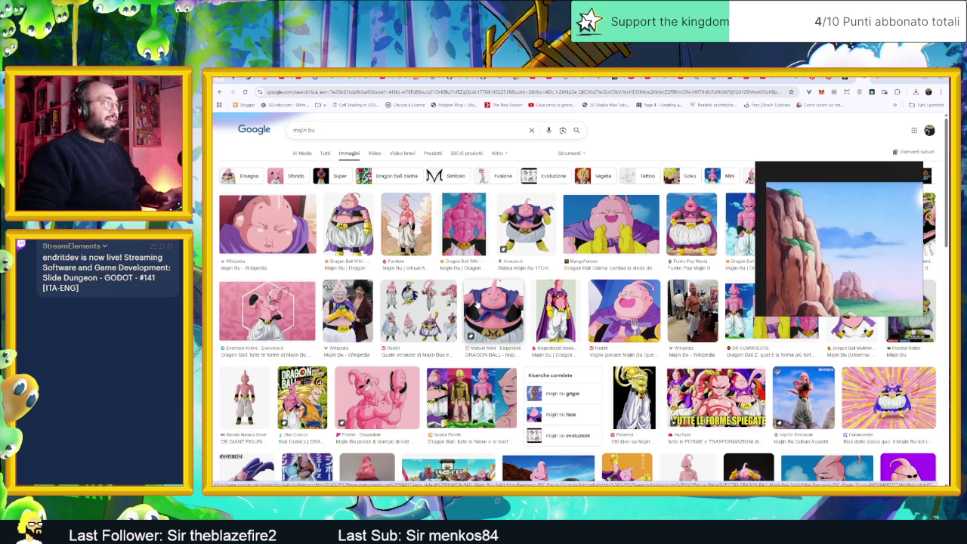
pyautogui.click(406, 224)
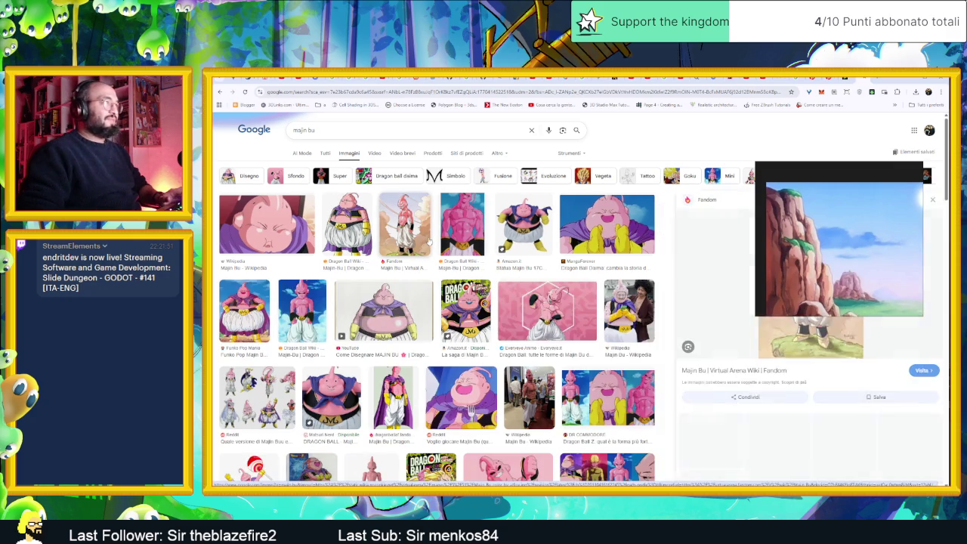
pyautogui.moveTo(796, 283)
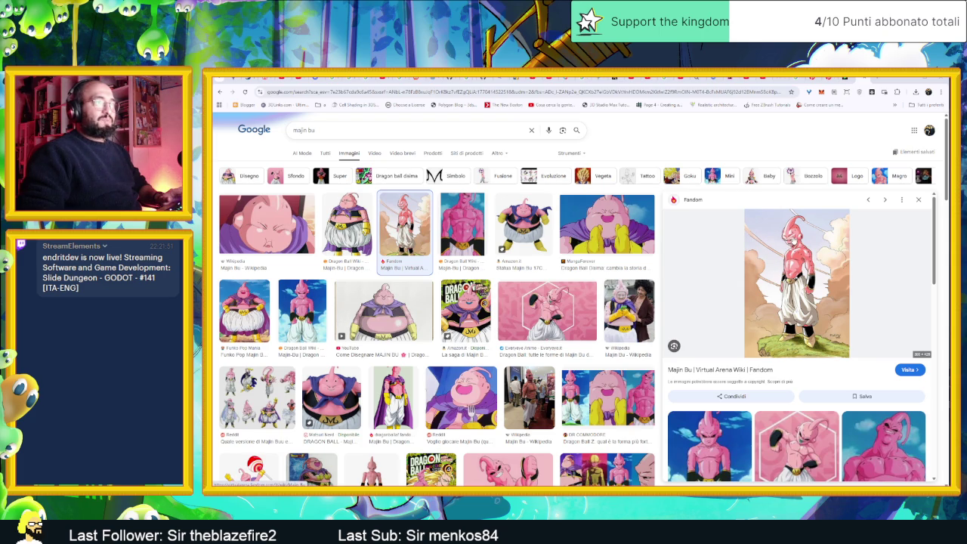
# Visit the Majin Bu Fandom page, preview the laughing Majin Bu, then go back to environment results.
pyautogui.click(793, 243)
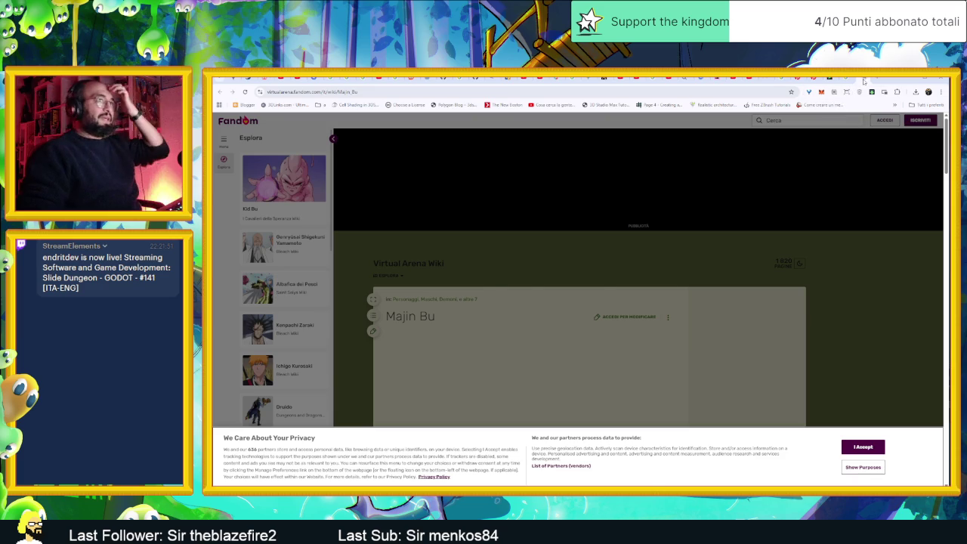
pyautogui.click(846, 87)
pyautogui.scroll(-1, 615, 291)
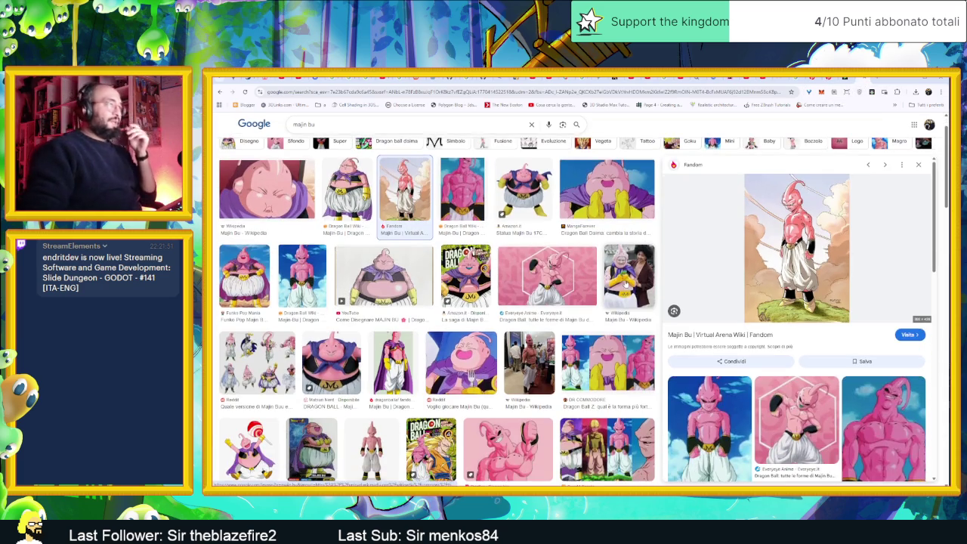
pyautogui.scroll(-1, 615, 290)
pyautogui.scroll(-1, 615, 291)
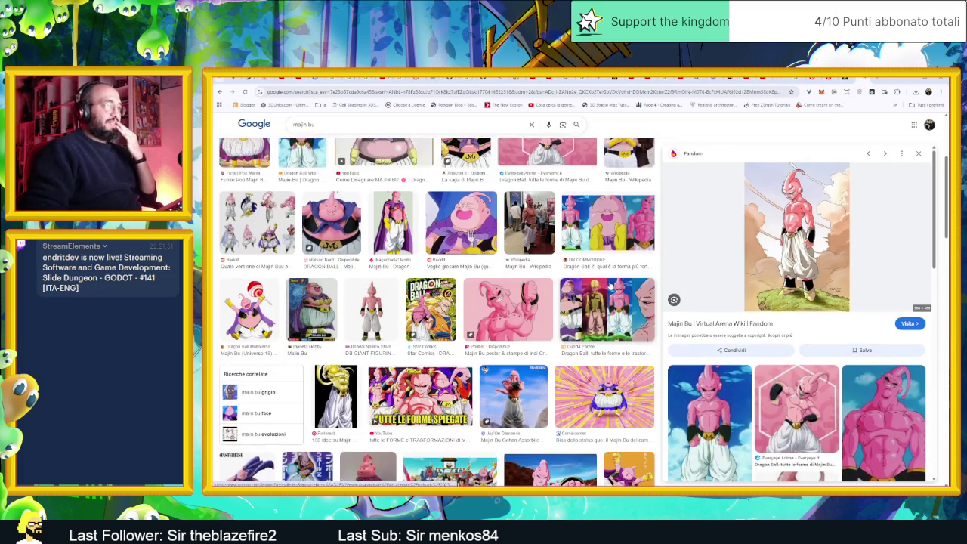
pyautogui.scroll(-1, 470, 199)
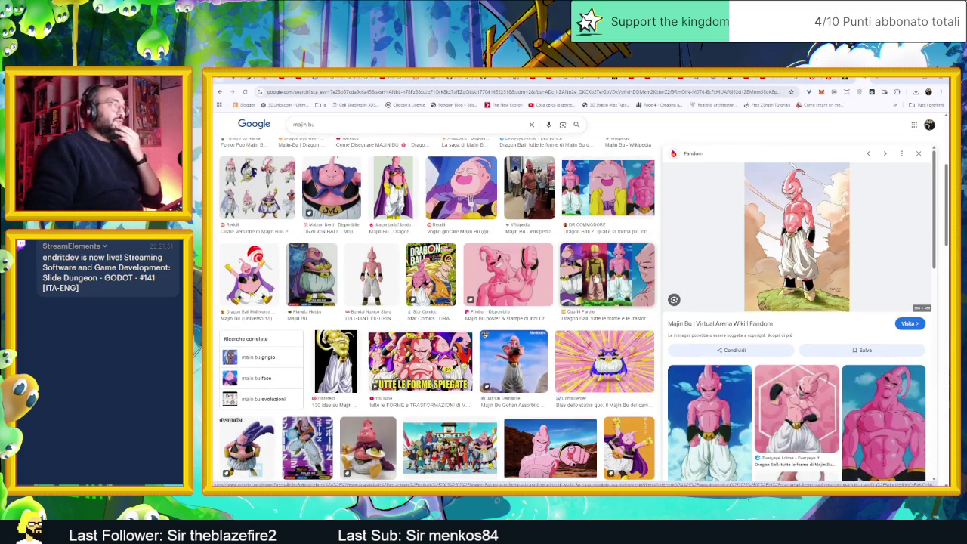
pyautogui.scroll(1, 470, 266)
pyautogui.click(470, 266)
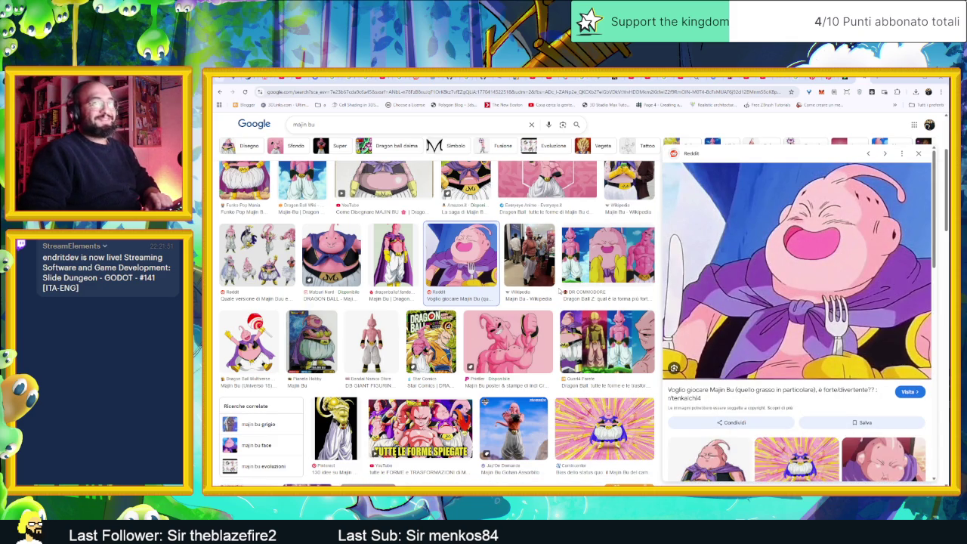
pyautogui.hotkey('alt', 'Left')
pyautogui.hotkey('alt', 'Left')
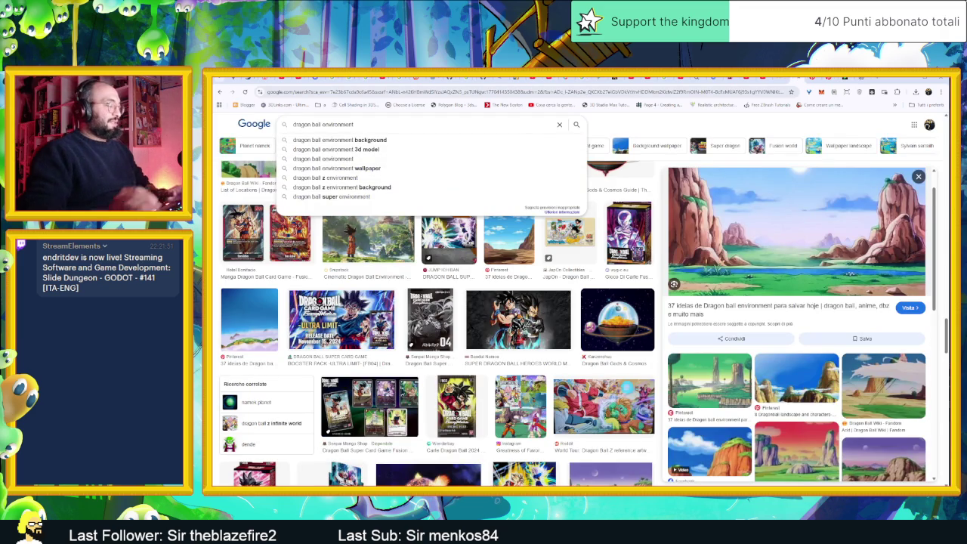
# Search images for Toriyama Dragon Ball concepts, then refine the query with 'environment'.
pyautogui.write('concept')
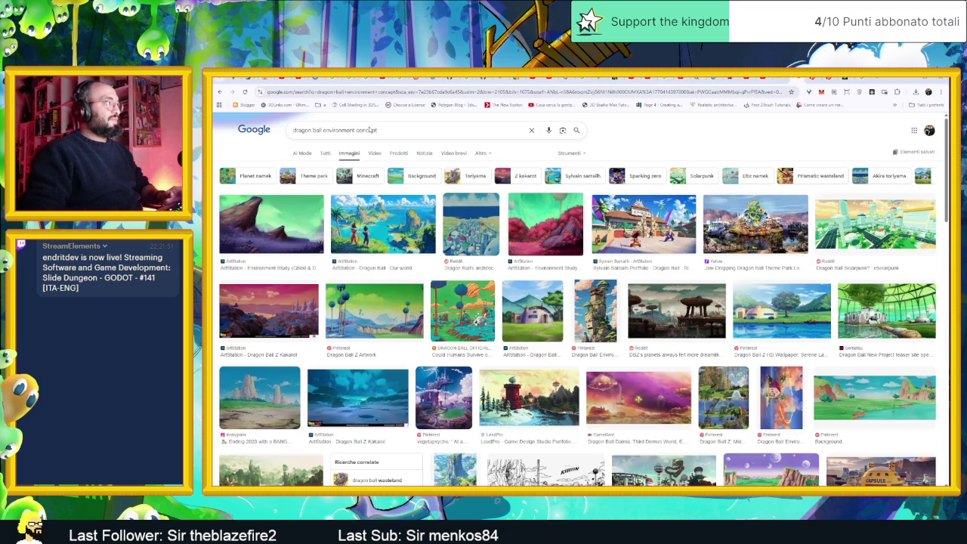
pyautogui.write('oryai')
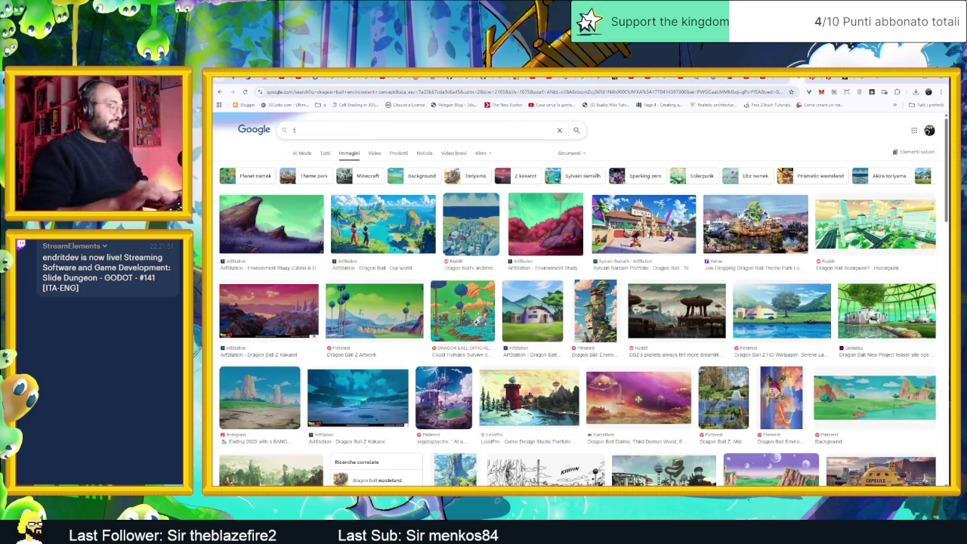
pyautogui.write('ma')
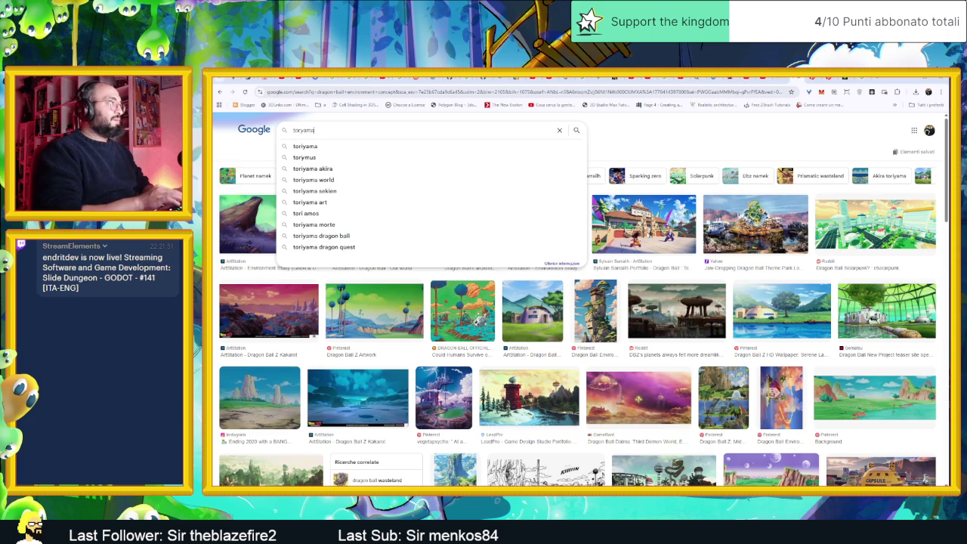
pyautogui.write(' concepts dragon ball')
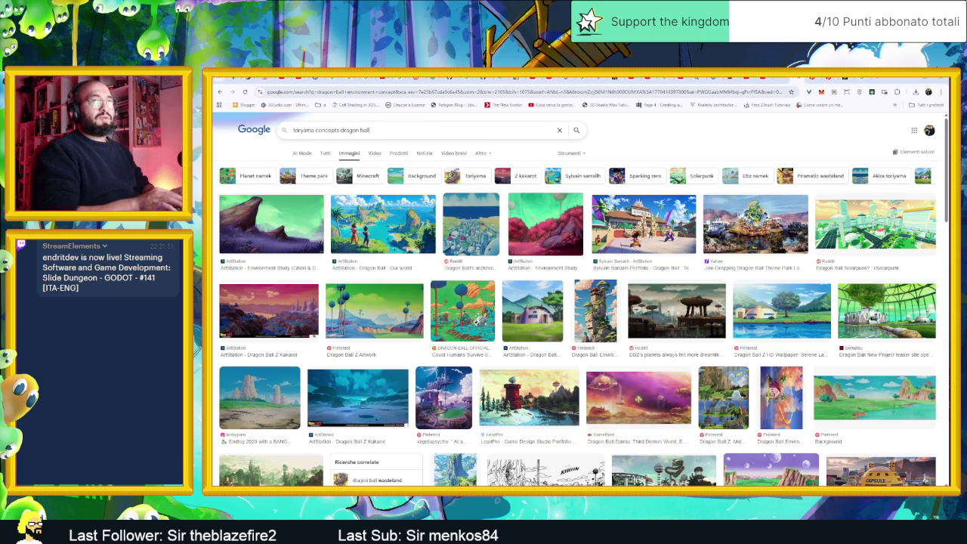
pyautogui.press('Return')
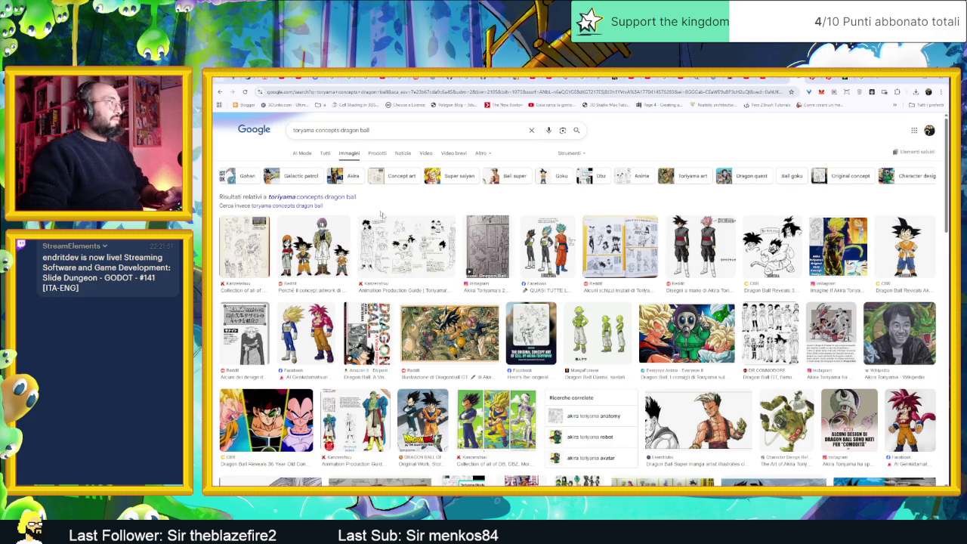
pyautogui.scroll(-2, 685, 332)
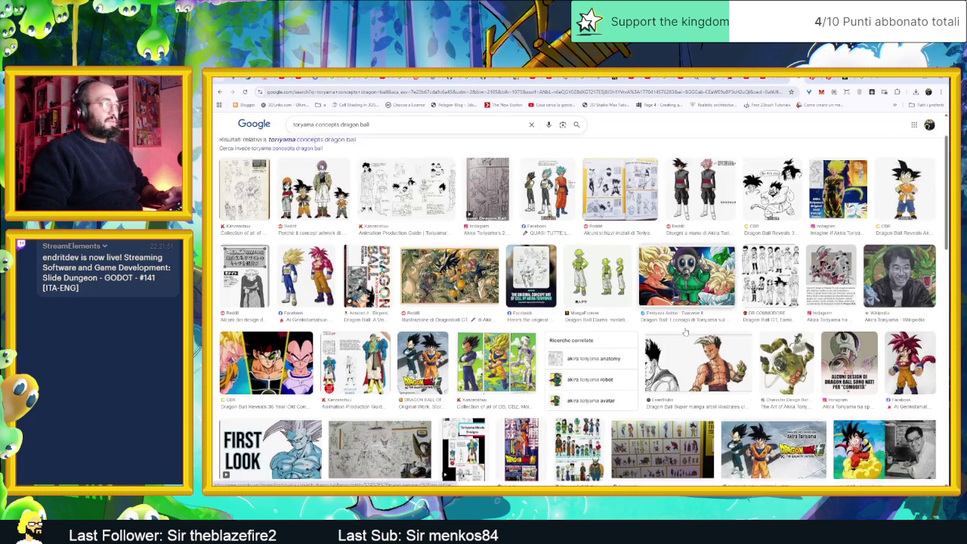
pyautogui.scroll(-2, 685, 333)
pyautogui.scroll(-2, 685, 333)
pyautogui.scroll(-2, 685, 332)
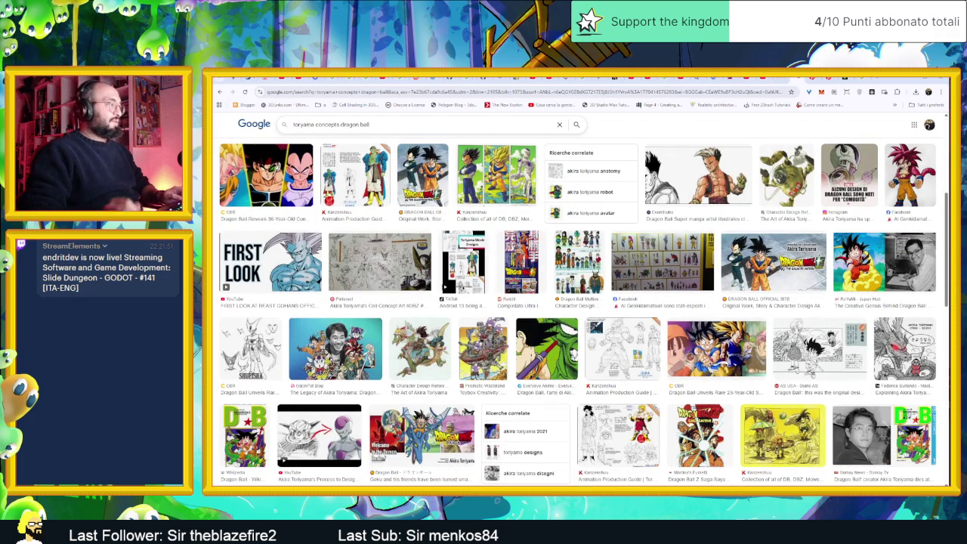
pyautogui.write('enviroment')
pyautogui.press('Return')
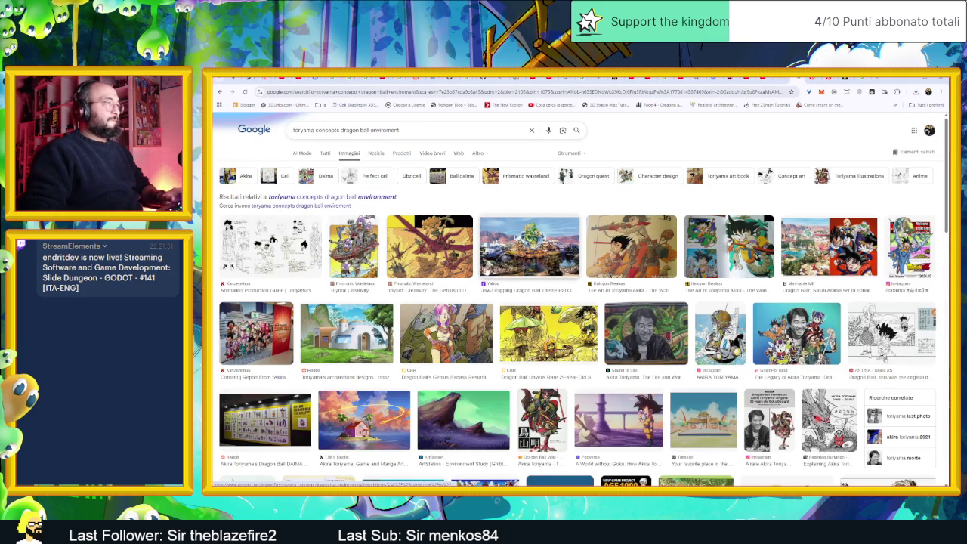
# Scroll the image results and preview Toriyama's concept art of Piccolo's lakeside house.
pyautogui.scroll(-1, 537, 279)
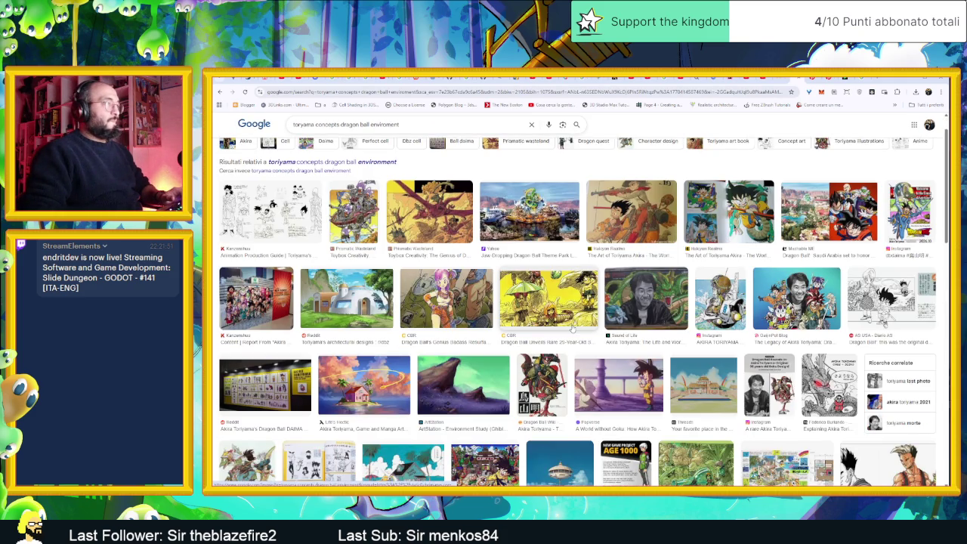
pyautogui.scroll(-1, 571, 328)
pyautogui.scroll(-1, 572, 329)
pyautogui.scroll(-1, 572, 326)
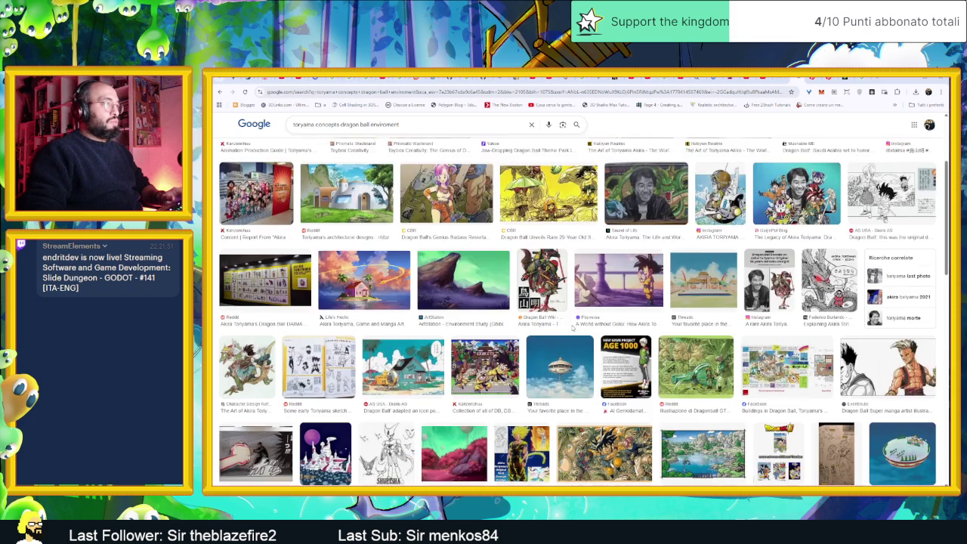
pyautogui.scroll(-1, 571, 328)
pyautogui.scroll(-2, 571, 328)
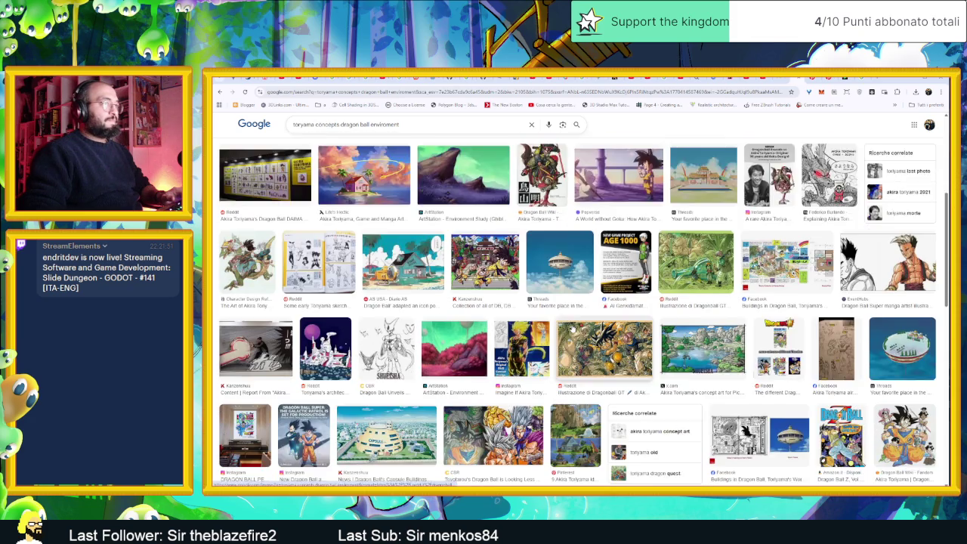
pyautogui.scroll(-1, 572, 328)
pyautogui.click(680, 321)
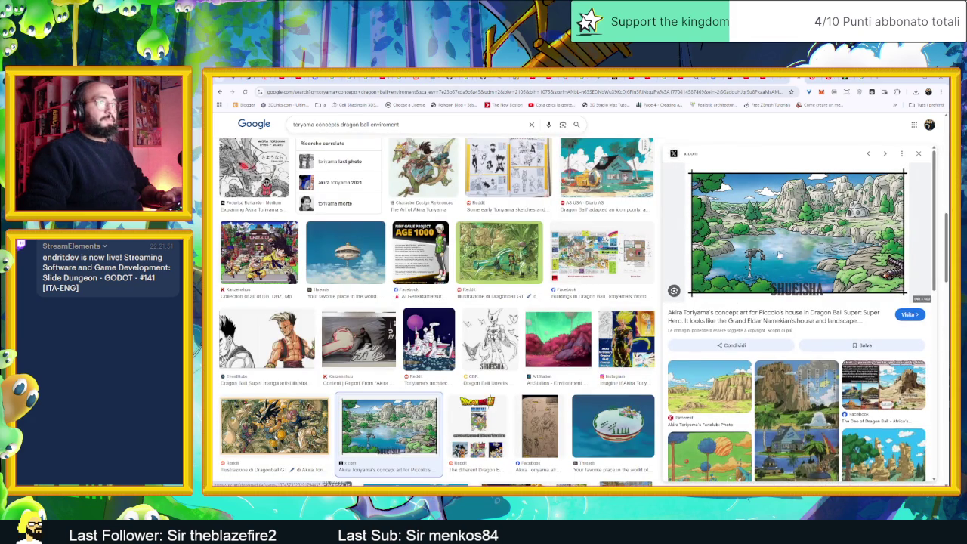
# Browse further results, then rerun as 'concepts dragon ball environment' without 'toryiama'.
pyautogui.scroll(-3, 601, 345)
pyautogui.scroll(-2, 601, 345)
pyautogui.scroll(-2, 600, 354)
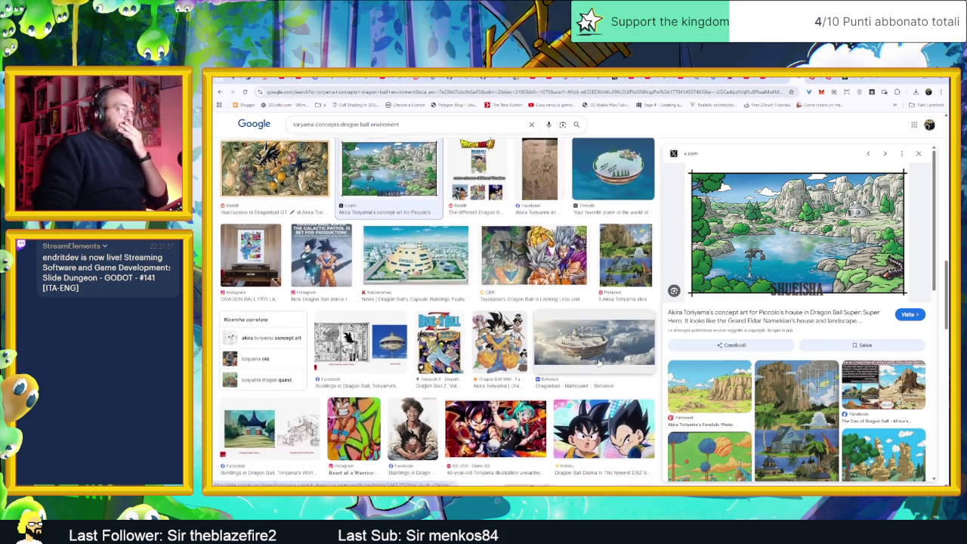
pyautogui.scroll(-1, 599, 364)
pyautogui.scroll(-1, 713, 399)
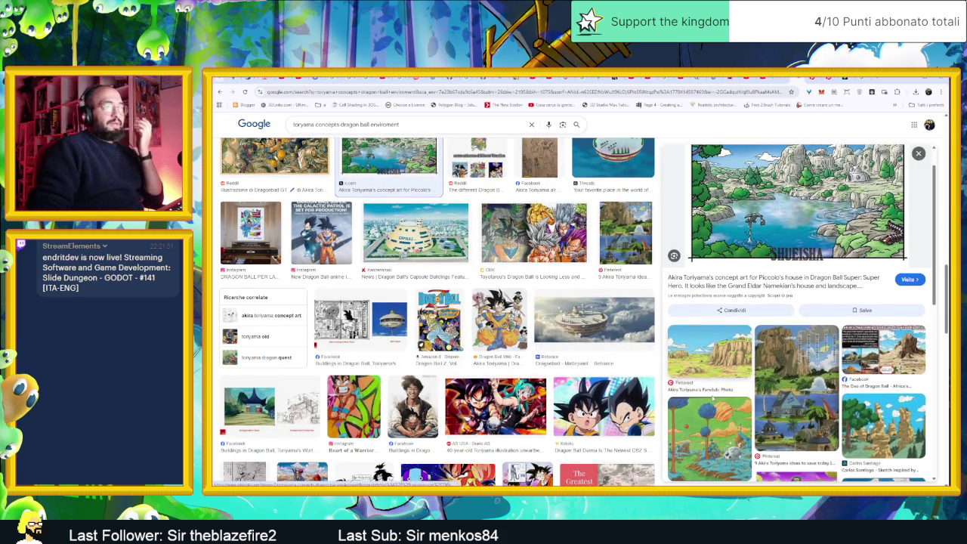
pyautogui.scroll(-1, 713, 399)
pyautogui.scroll(-2, 544, 370)
pyautogui.scroll(-1, 544, 370)
pyautogui.scroll(-2, 543, 370)
pyautogui.scroll(-2, 543, 370)
pyautogui.scroll(-2, 544, 370)
pyautogui.scroll(-2, 543, 371)
pyautogui.scroll(-1, 542, 374)
pyautogui.scroll(-4, 542, 373)
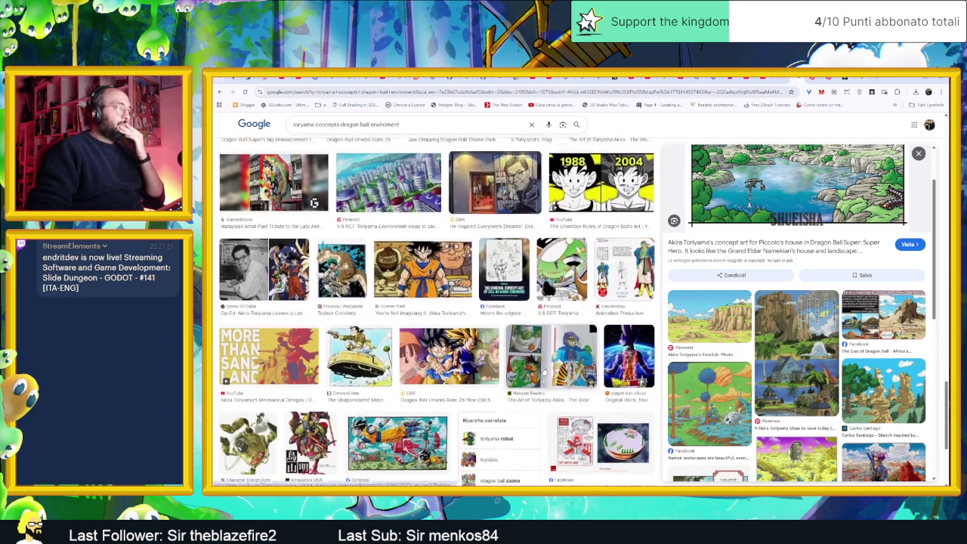
pyautogui.scroll(-3, 543, 373)
pyautogui.scroll(-4, 543, 371)
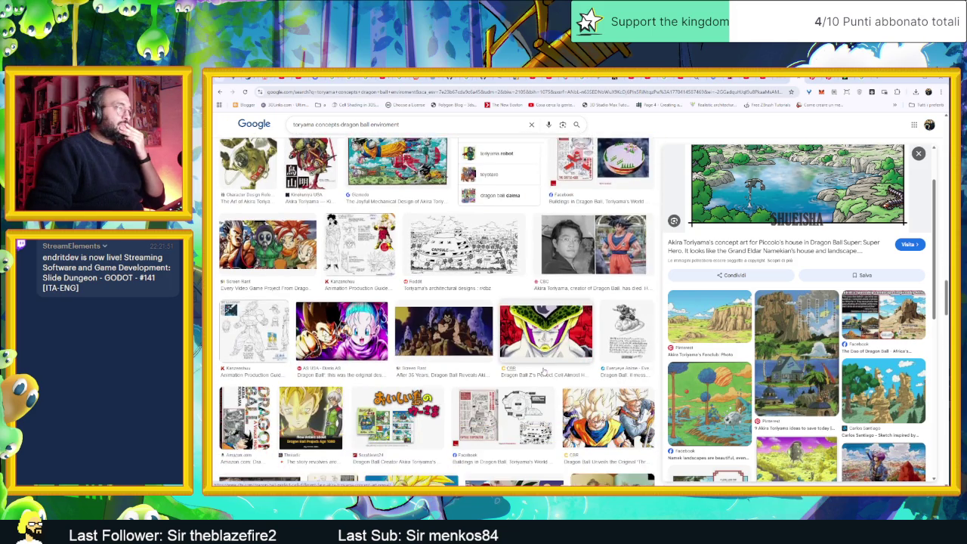
pyautogui.scroll(-1, 543, 371)
pyautogui.scroll(-2, 544, 372)
pyautogui.scroll(-2, 543, 371)
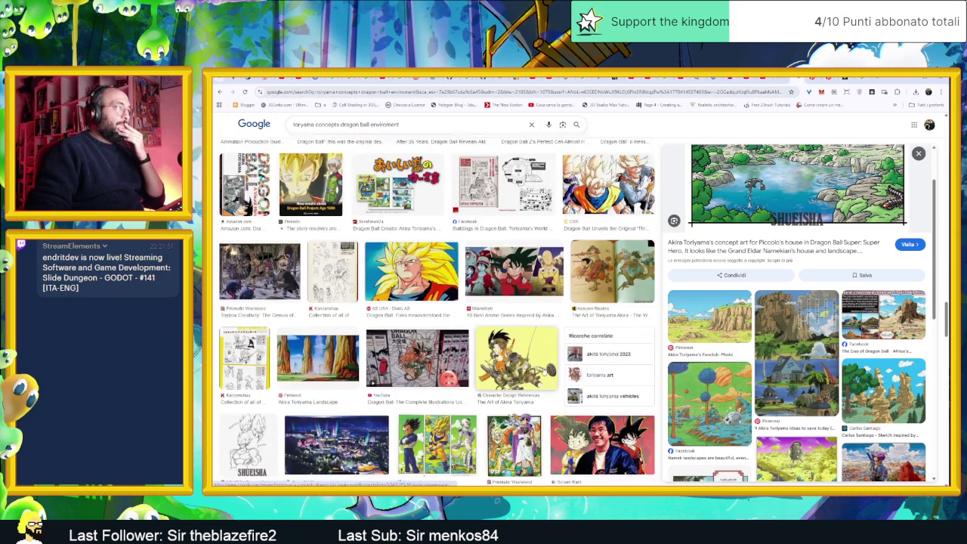
pyautogui.scroll(-2, 543, 370)
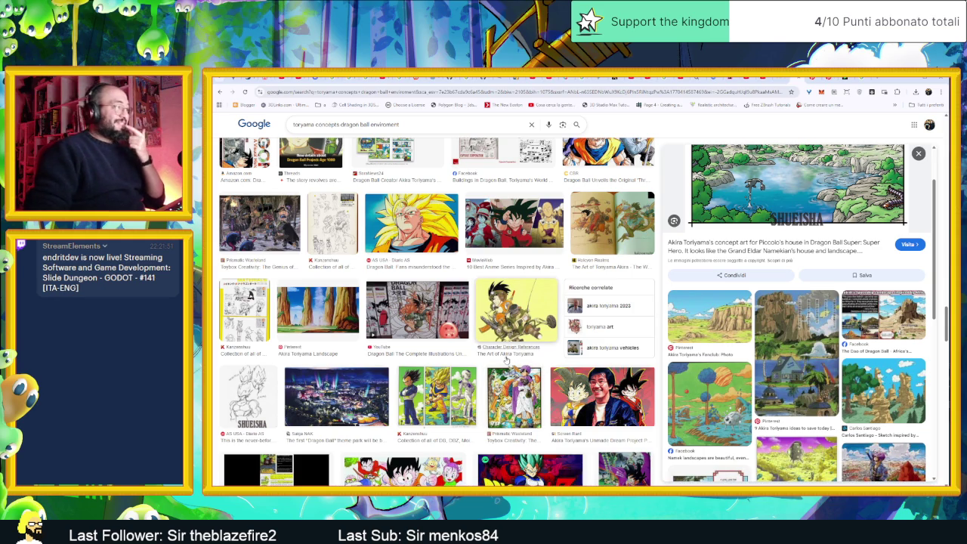
pyautogui.scroll(-3, 506, 361)
pyautogui.scroll(-2, 504, 360)
pyautogui.scroll(-2, 501, 360)
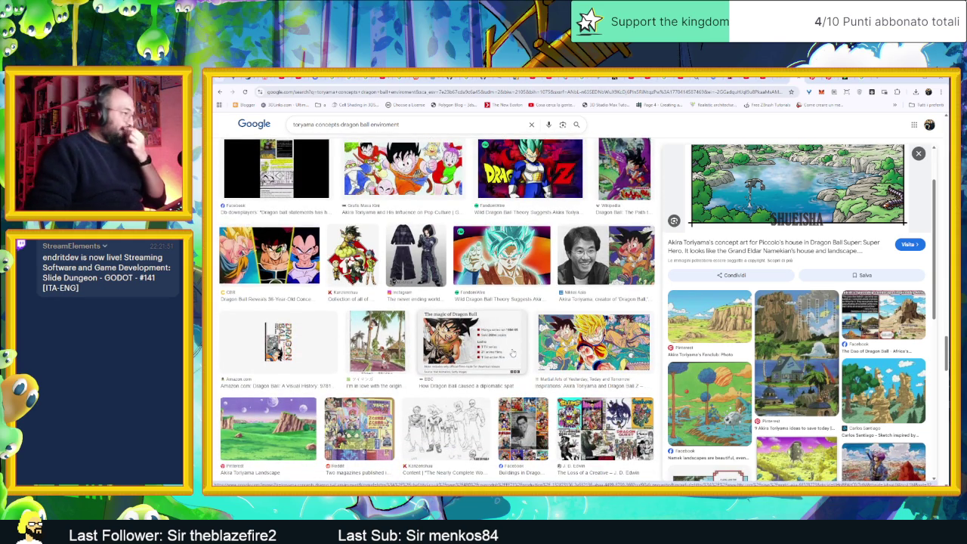
pyautogui.scroll(-3, 512, 354)
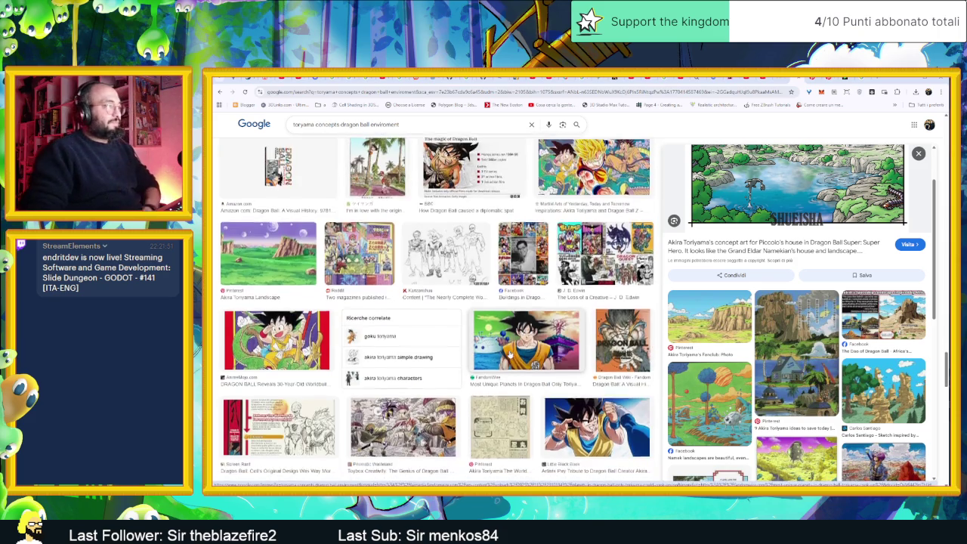
pyautogui.scroll(-2, 510, 353)
pyautogui.scroll(-1, 510, 353)
pyautogui.scroll(-2, 510, 353)
pyautogui.scroll(-1, 510, 354)
pyautogui.scroll(-1, 514, 352)
pyautogui.scroll(-1, 514, 352)
pyautogui.scroll(-2, 514, 352)
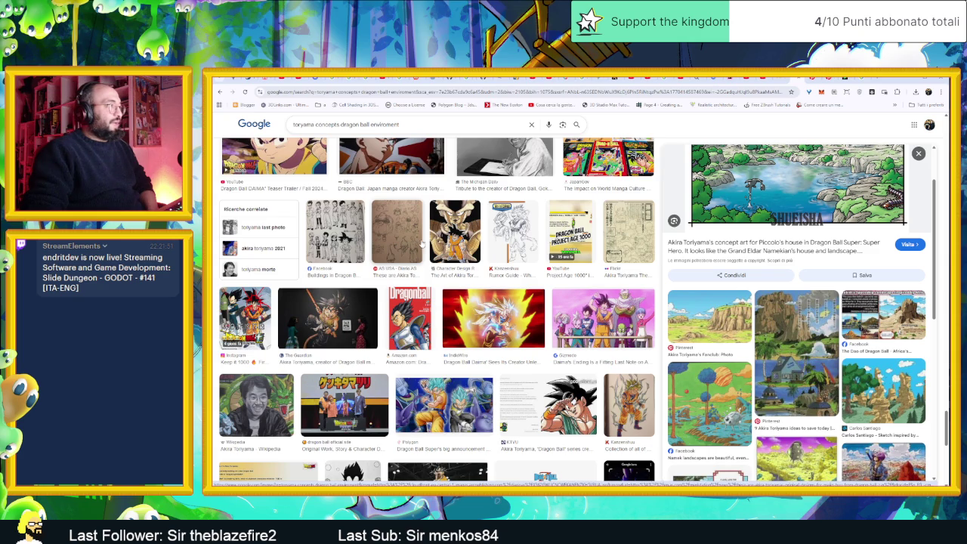
pyautogui.scroll(-2, 589, 334)
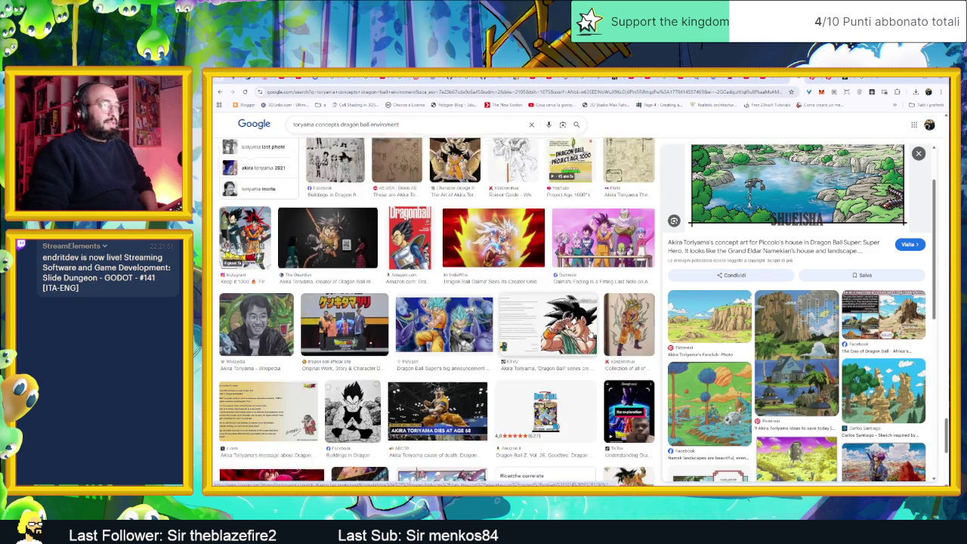
pyautogui.scroll(-2, 589, 334)
pyautogui.scroll(-2, 590, 334)
pyautogui.scroll(-2, 589, 334)
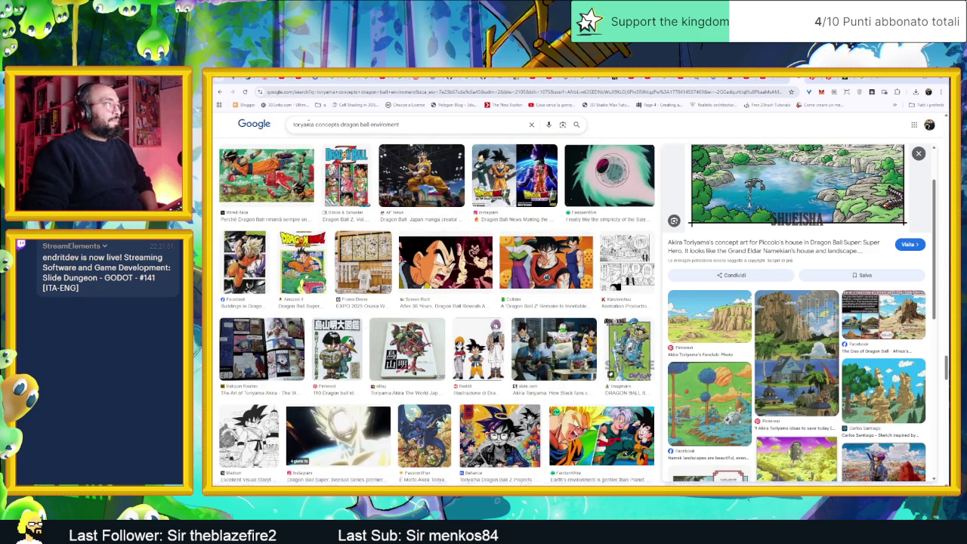
pyautogui.press('BackSpace')
pyautogui.press('Return')
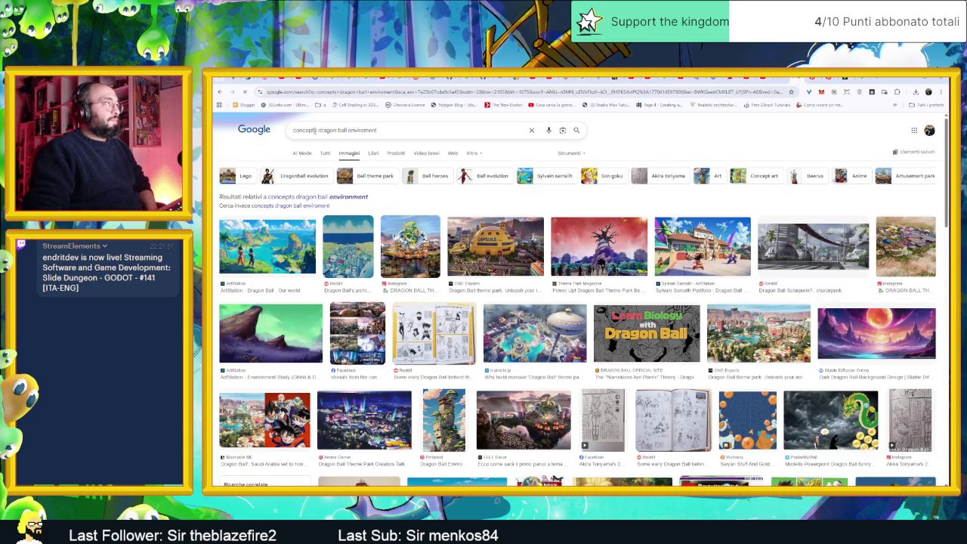
pyautogui.scroll(-3, 518, 254)
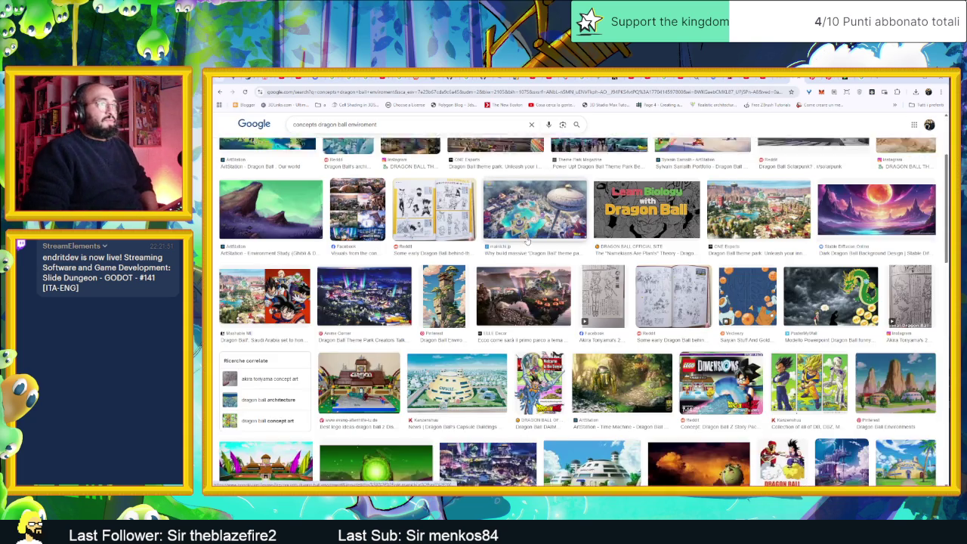
pyautogui.scroll(-2, 518, 254)
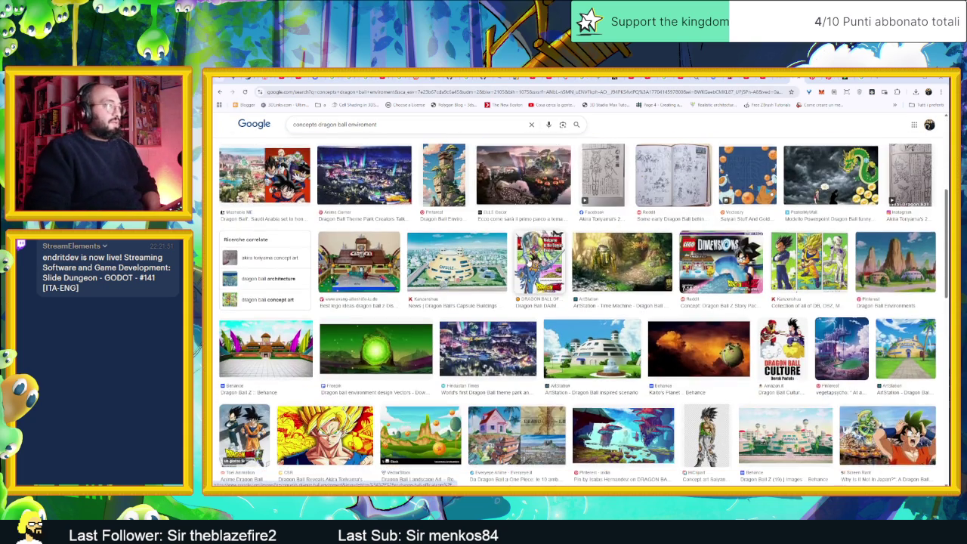
pyautogui.scroll(-3, 528, 258)
pyautogui.scroll(-2, 528, 258)
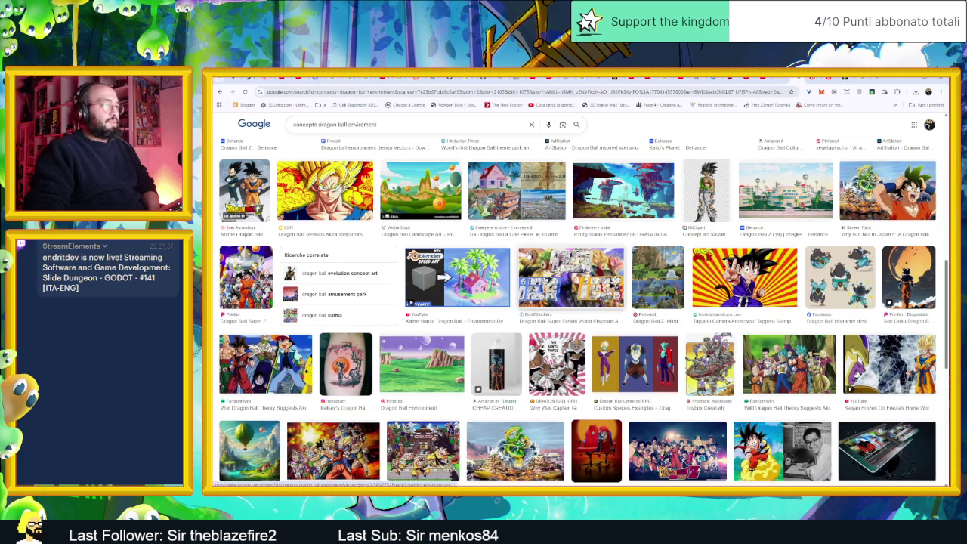
pyautogui.scroll(4, 526, 254)
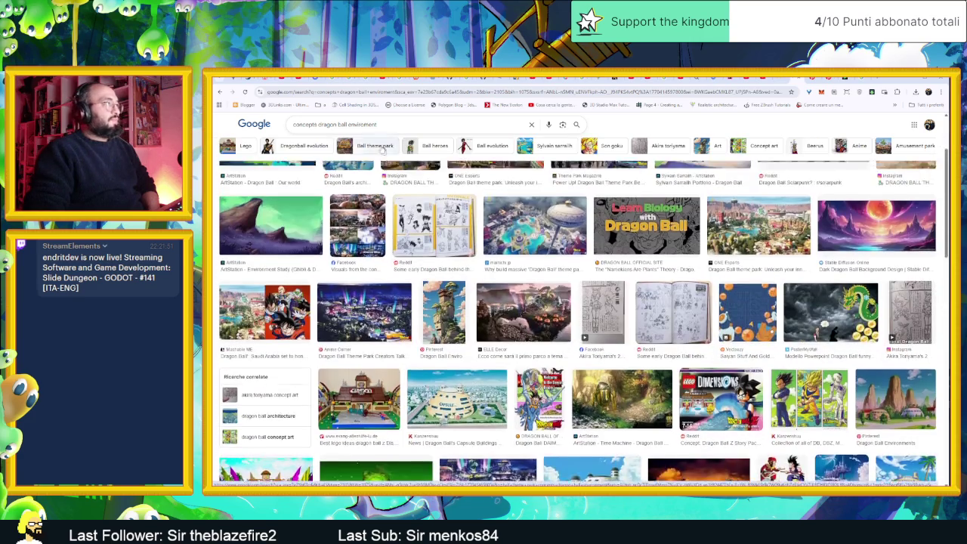
pyautogui.scroll(-1, 526, 254)
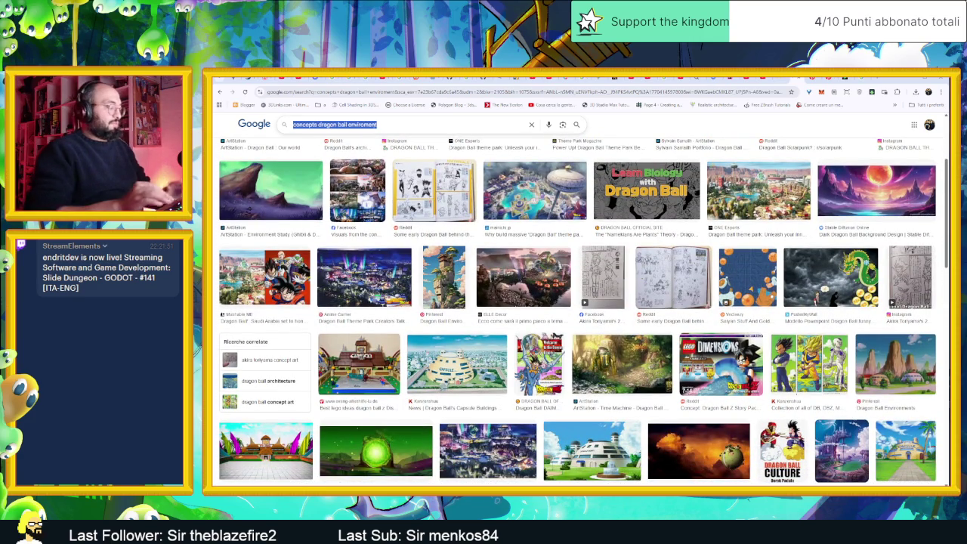
pyautogui.write('dragon ball art')
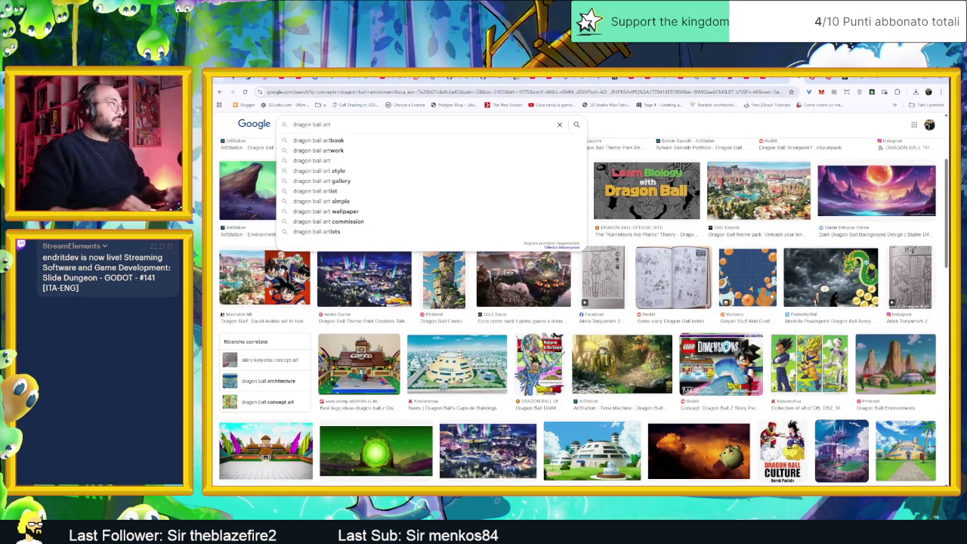
# Search images for 'dragon ball artbook' from the suggestion and browse the results.
pyautogui.click(373, 140)
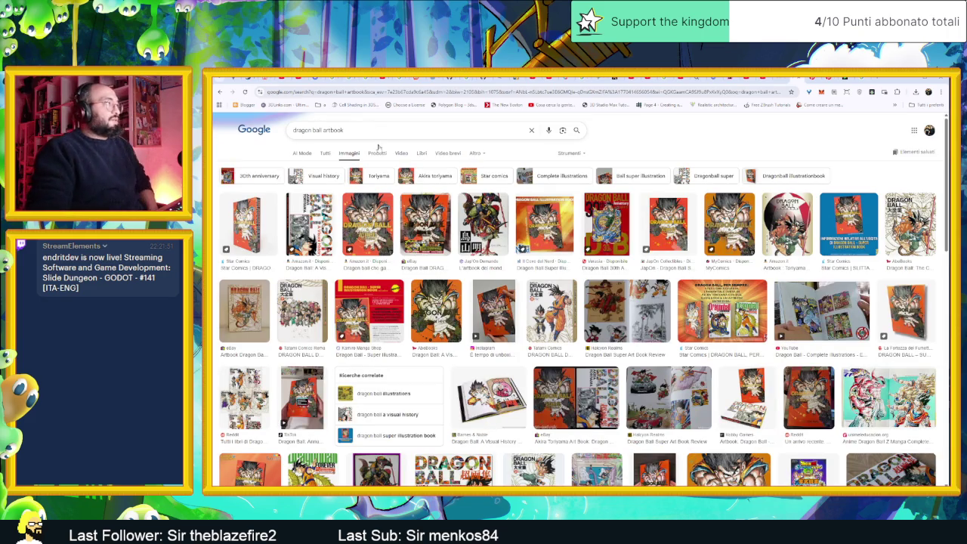
pyautogui.scroll(-3, 400, 196)
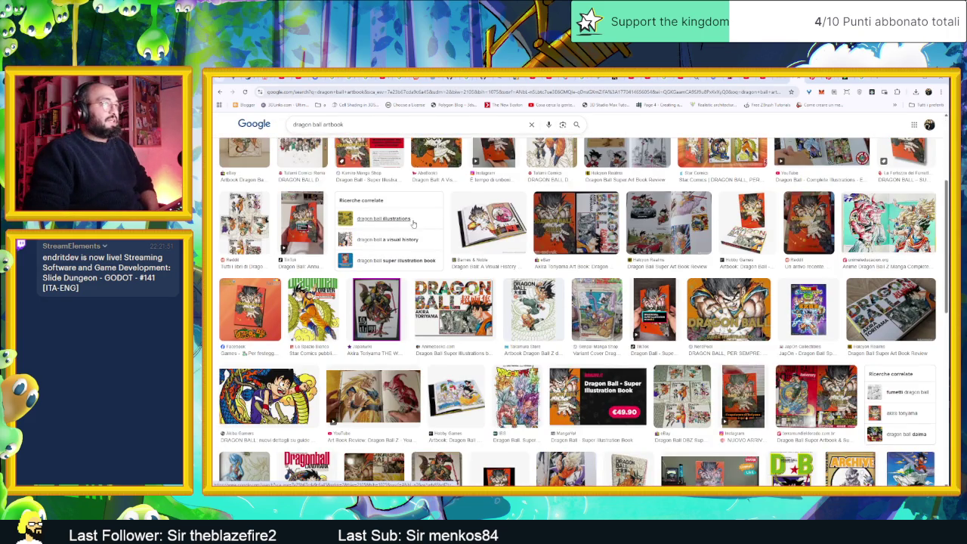
pyautogui.scroll(-1, 413, 224)
pyautogui.scroll(1, 373, 188)
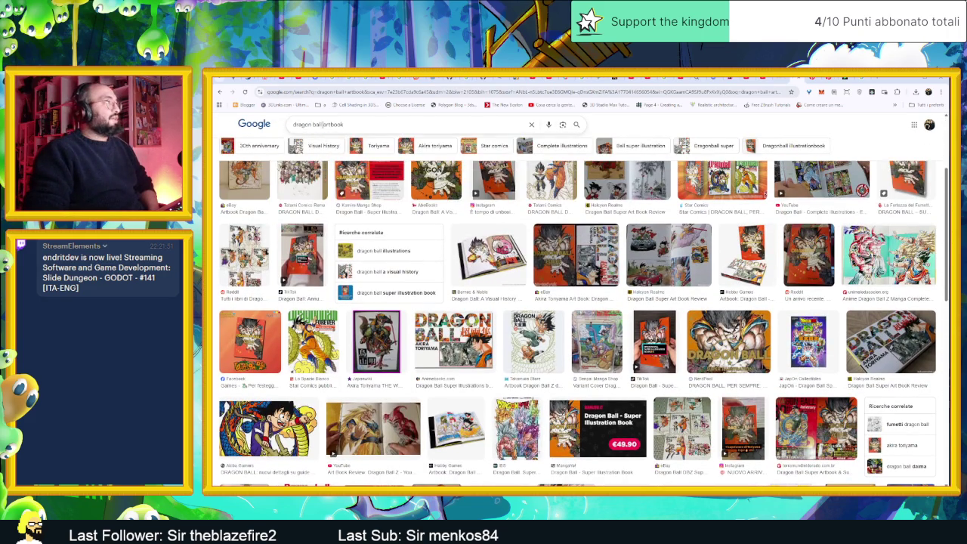
# Rerun 'dragon ball artbook' as All results and scroll down to the Scribd ArtBook link.
pyautogui.click(317, 124)
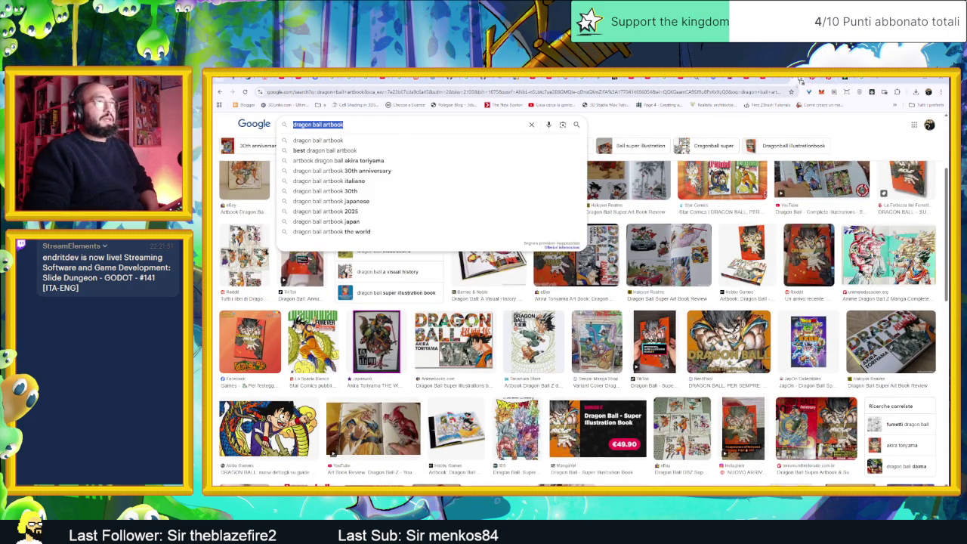
pyautogui.press('Return')
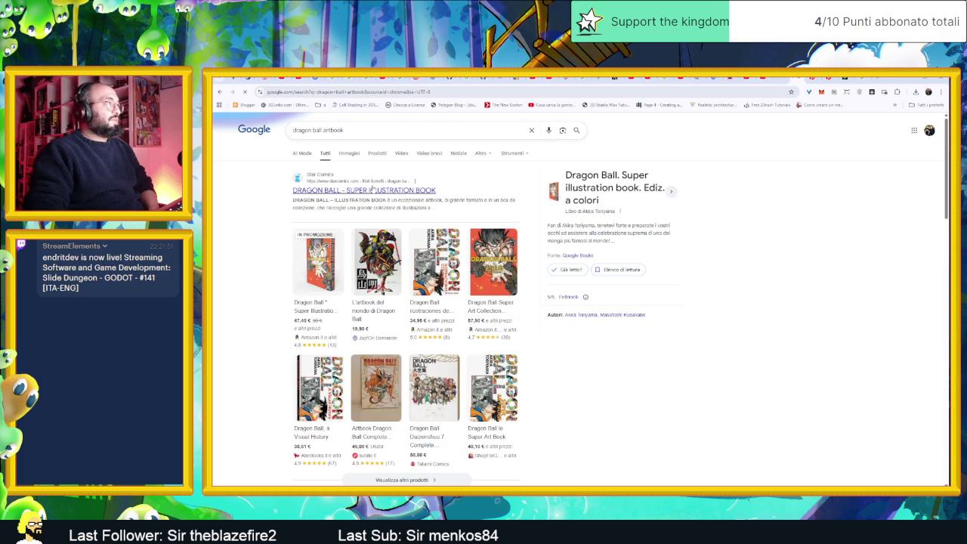
pyautogui.scroll(-2, 453, 227)
pyautogui.scroll(-2, 527, 251)
pyautogui.scroll(-2, 528, 249)
pyautogui.scroll(-2, 544, 260)
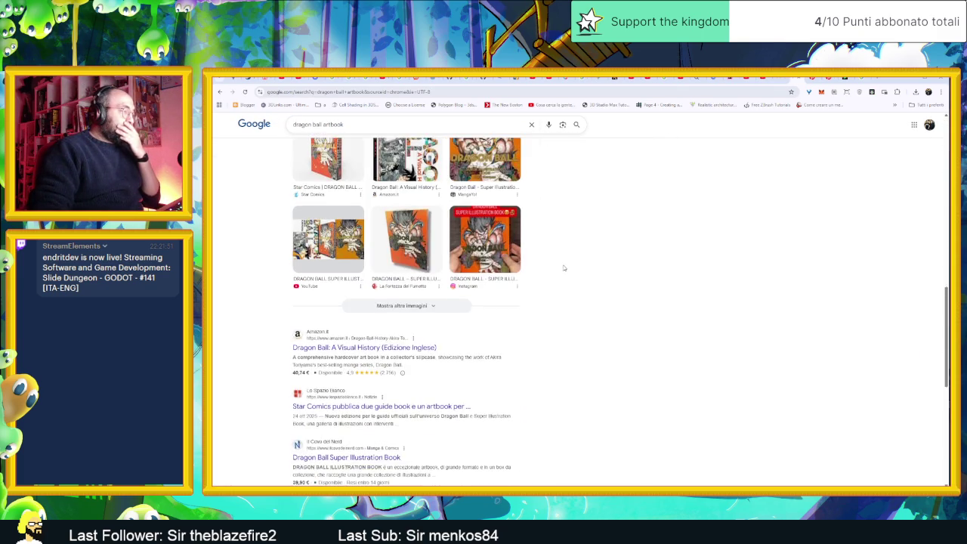
pyautogui.scroll(-2, 557, 281)
pyautogui.scroll(-1, 553, 288)
pyautogui.scroll(-1, 554, 288)
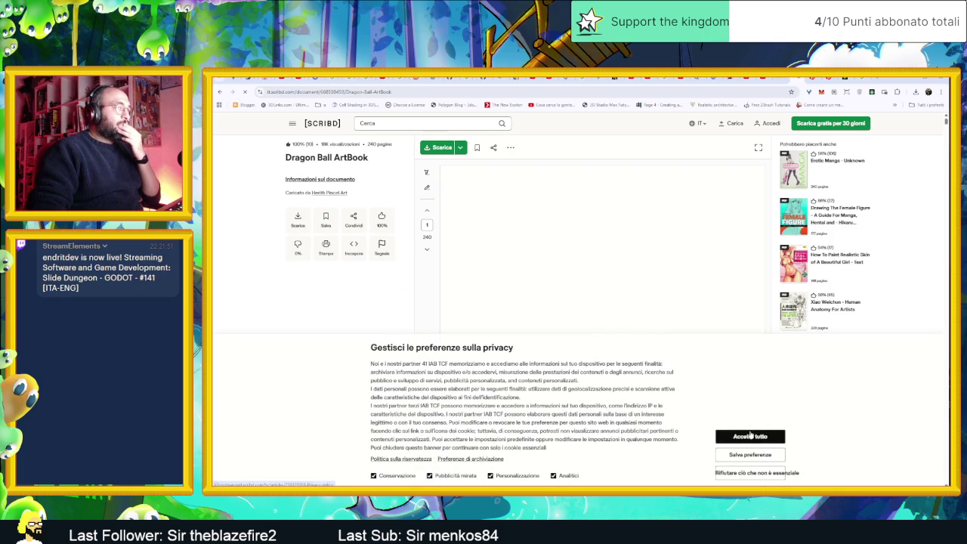
# Accept Scribd's privacy notice and advance the ArtBook to its third page.
pyautogui.click(750, 435)
pyautogui.scroll(-2, 707, 363)
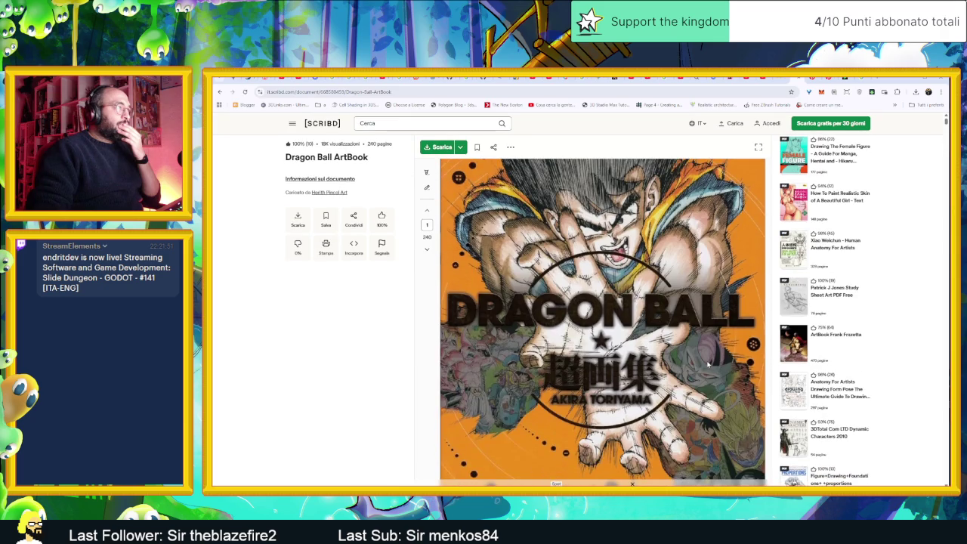
pyautogui.click(427, 249)
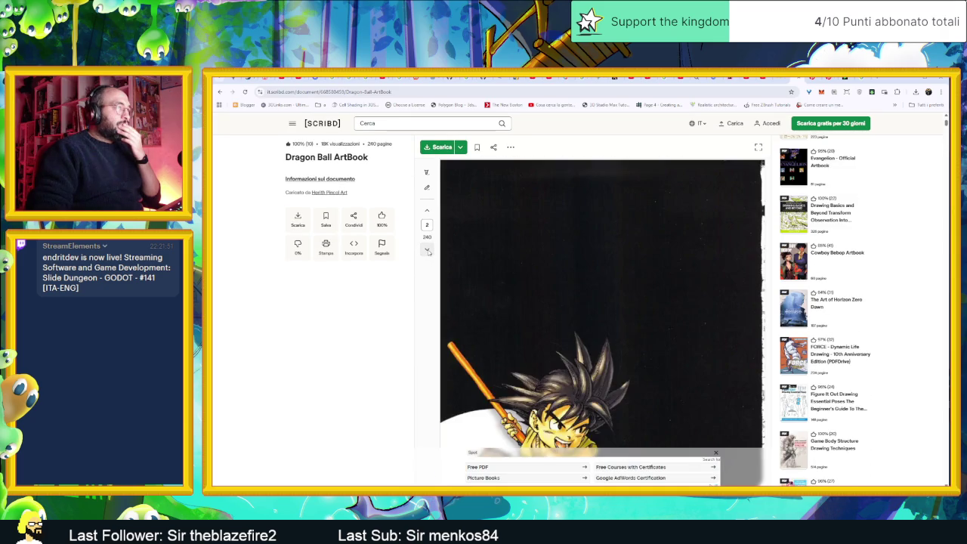
pyautogui.click(428, 251)
pyautogui.scroll(-3, 541, 283)
pyautogui.scroll(-2, 563, 325)
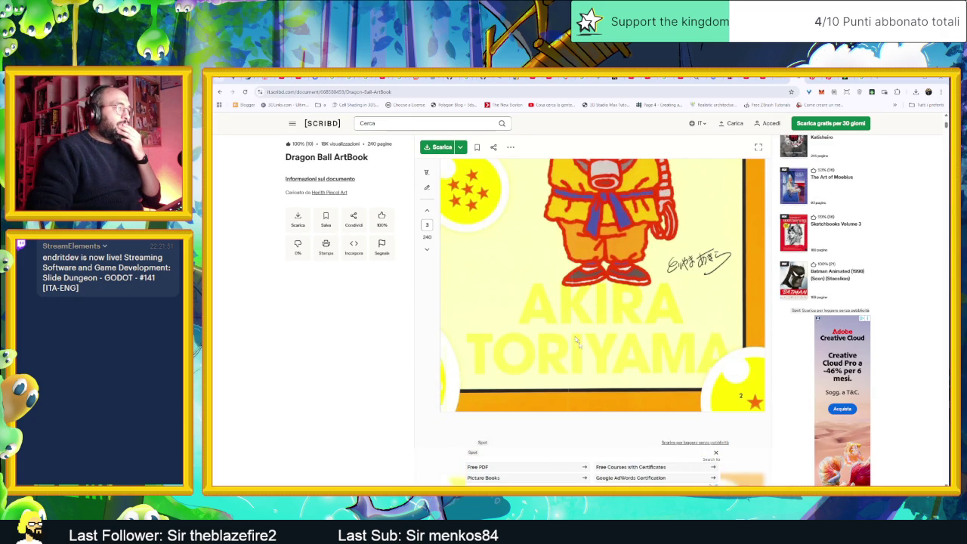
# Dismiss the ad strip and scroll to page 17, the Capsule 341 vehicle illustration.
pyautogui.click(715, 454)
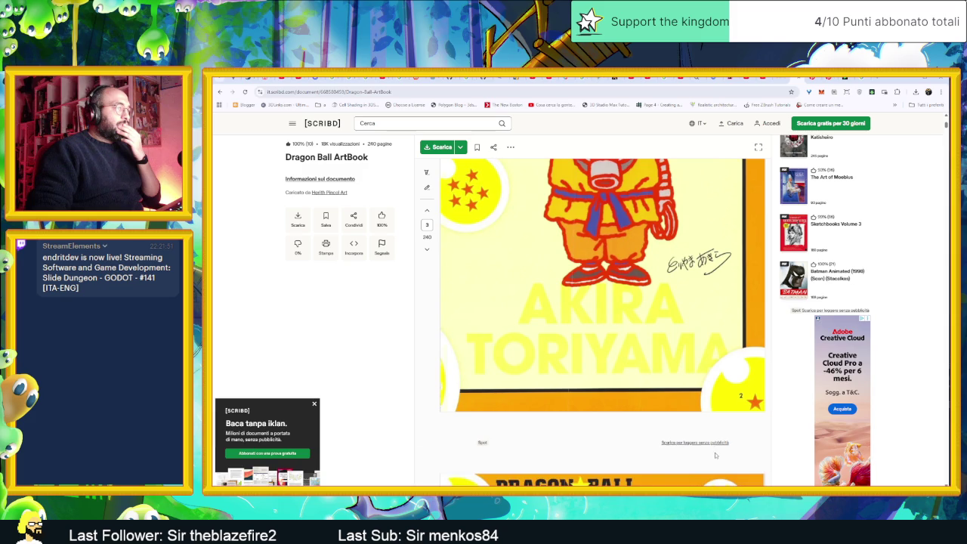
pyautogui.scroll(-4, 619, 312)
pyautogui.scroll(-3, 619, 312)
pyautogui.scroll(-4, 619, 312)
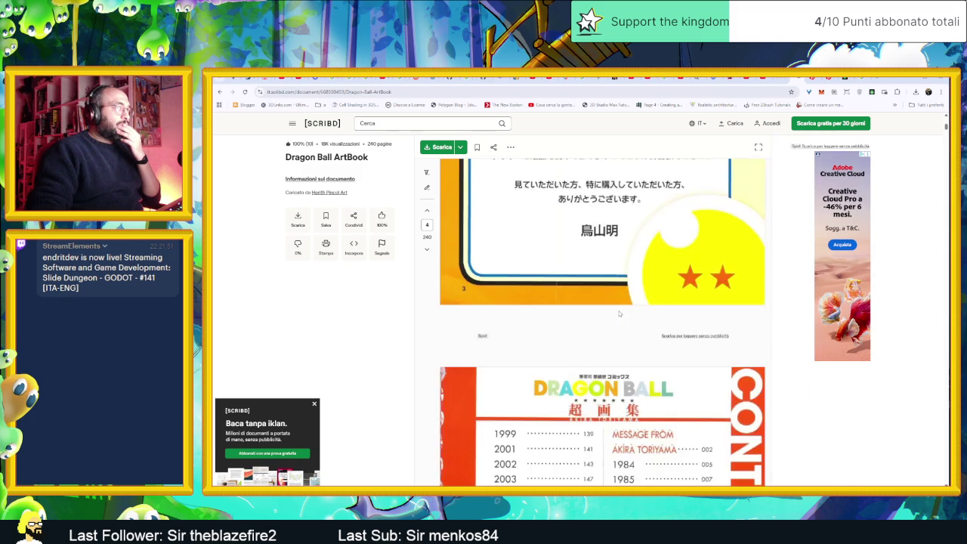
pyautogui.scroll(-3, 619, 312)
pyautogui.scroll(-4, 619, 312)
pyautogui.scroll(-4, 619, 312)
pyautogui.scroll(-3, 619, 312)
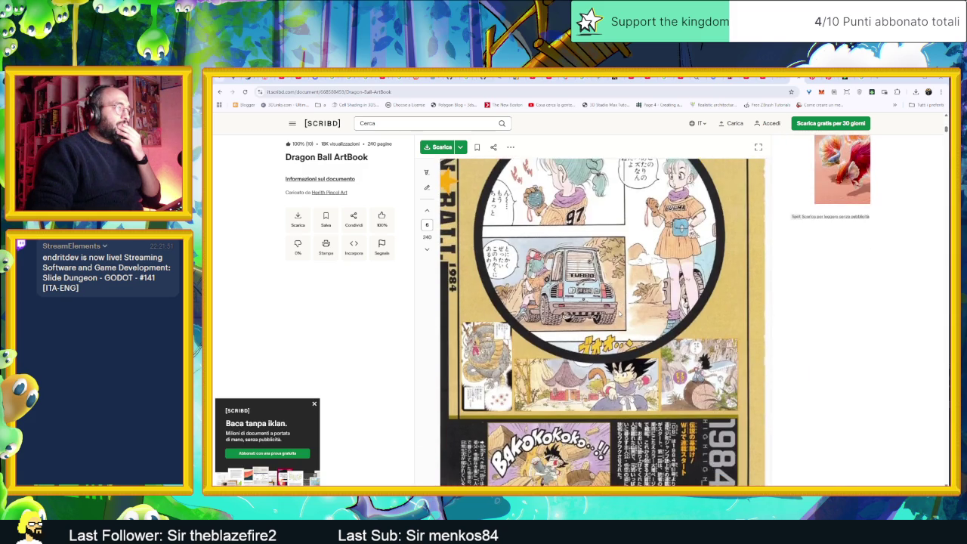
pyautogui.scroll(-1, 619, 312)
pyautogui.scroll(-3, 619, 312)
pyautogui.scroll(-3, 619, 312)
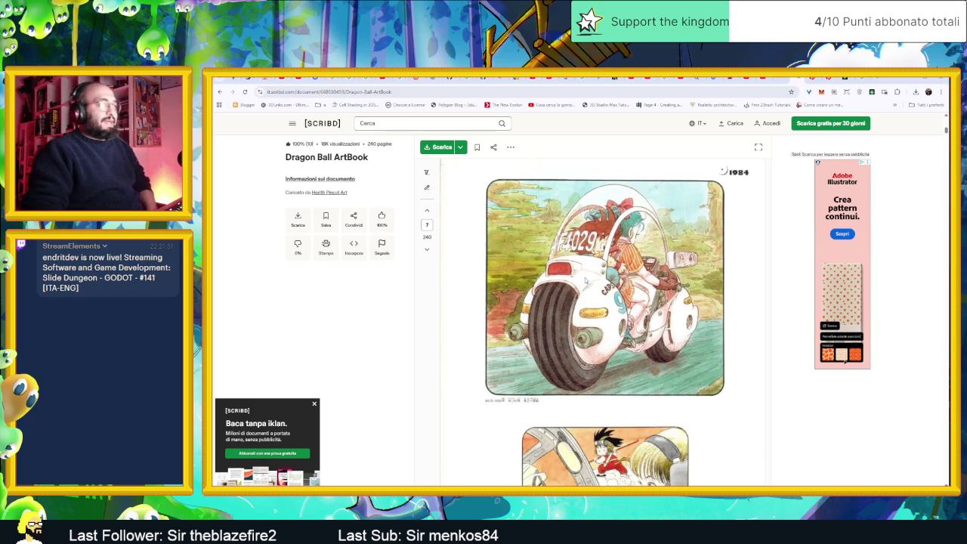
pyautogui.scroll(-3, 585, 279)
pyautogui.scroll(-3, 585, 278)
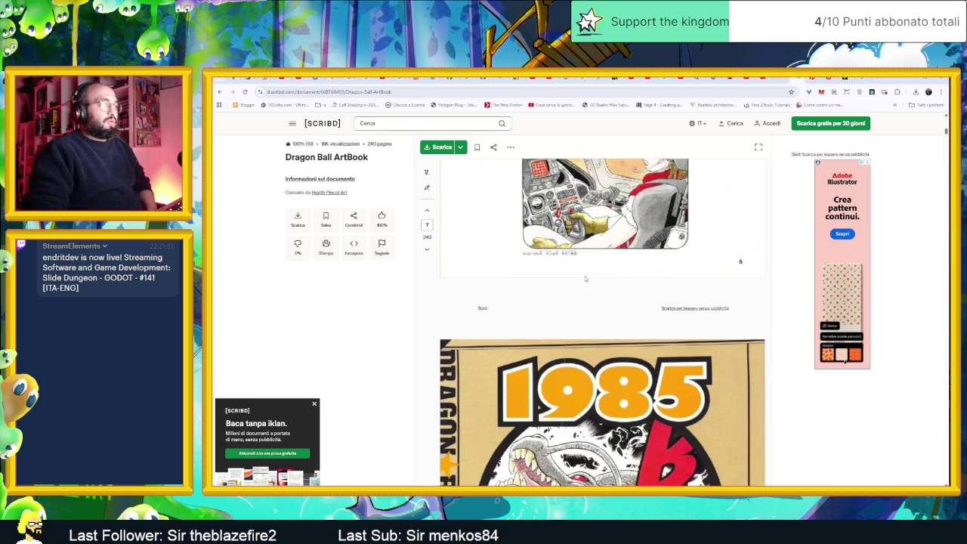
pyautogui.scroll(-3, 585, 278)
pyautogui.scroll(-4, 593, 308)
pyautogui.scroll(-2, 593, 309)
pyautogui.scroll(2, 593, 308)
pyautogui.scroll(-3, 593, 308)
pyautogui.scroll(-3, 593, 308)
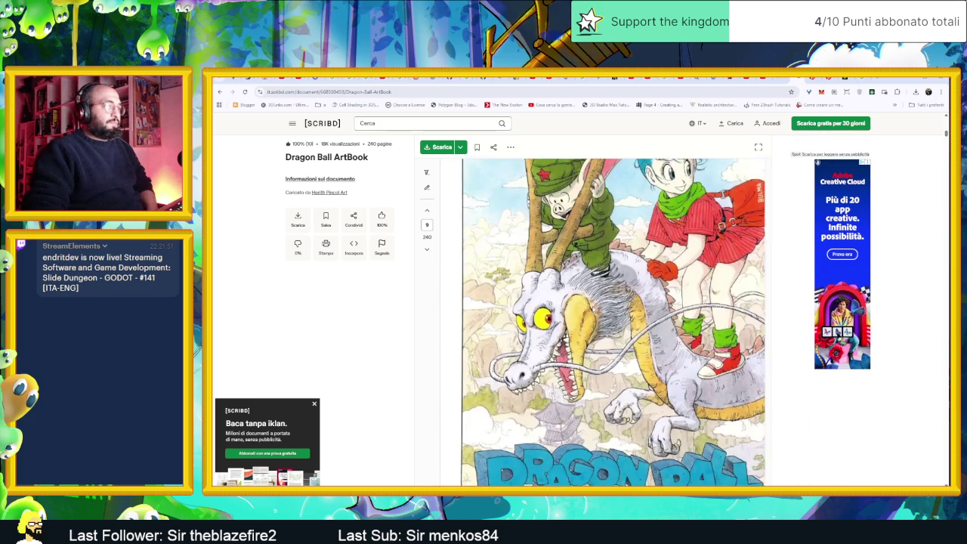
pyautogui.scroll(-3, 593, 308)
pyautogui.scroll(-3, 593, 308)
pyautogui.scroll(-3, 593, 309)
pyautogui.scroll(-3, 593, 308)
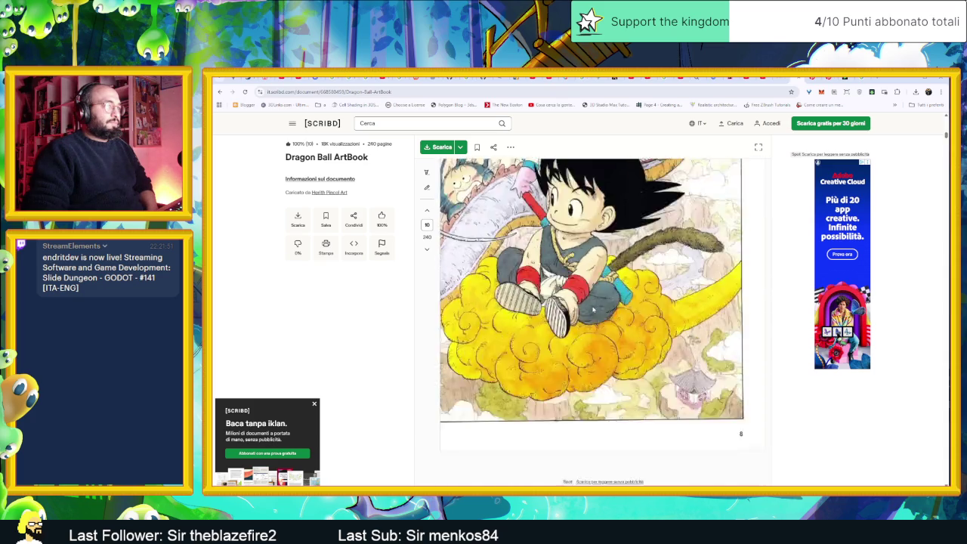
pyautogui.scroll(-3, 593, 309)
pyautogui.scroll(-3, 593, 308)
pyautogui.scroll(-3, 593, 309)
pyautogui.scroll(-2, 593, 308)
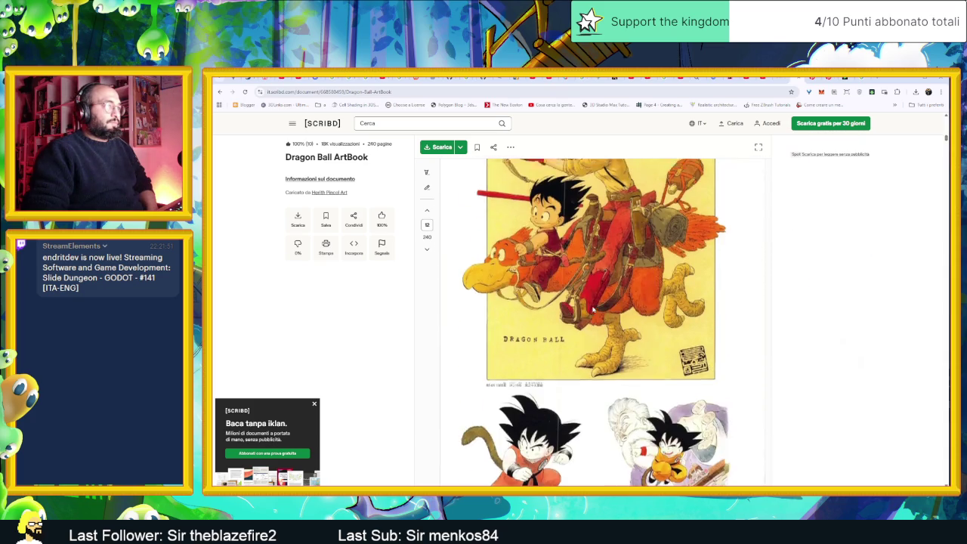
pyautogui.scroll(-2, 592, 309)
pyautogui.scroll(-3, 592, 309)
pyautogui.scroll(-3, 592, 309)
pyautogui.scroll(-3, 592, 309)
pyautogui.scroll(-3, 592, 309)
pyautogui.scroll(-3, 593, 309)
pyautogui.scroll(-3, 593, 309)
pyautogui.scroll(-3, 593, 309)
pyautogui.scroll(-2, 593, 308)
pyautogui.scroll(-3, 592, 306)
pyautogui.scroll(-3, 592, 305)
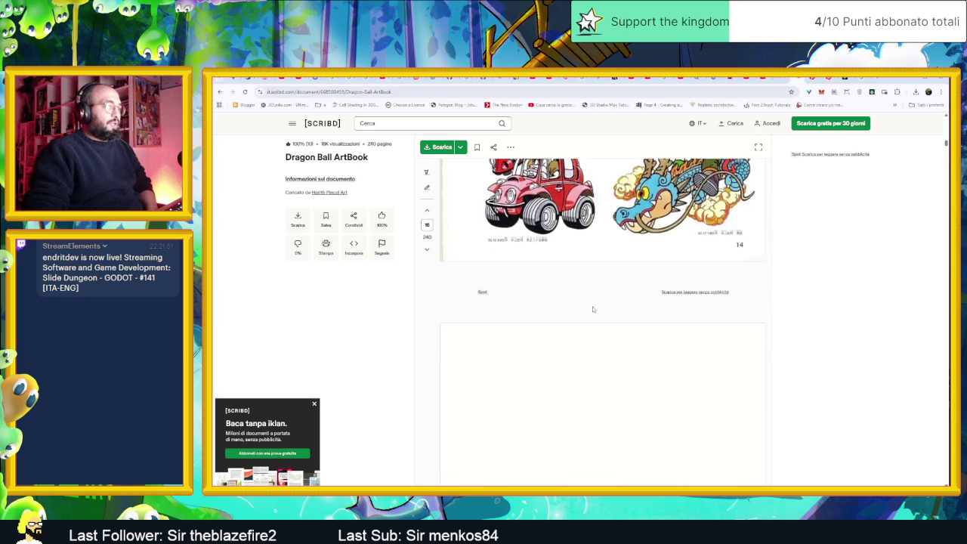
pyautogui.scroll(-3, 592, 306)
pyautogui.scroll(-2, 592, 306)
pyautogui.scroll(-3, 592, 306)
pyautogui.scroll(-3, 592, 306)
pyautogui.scroll(-3, 592, 306)
pyautogui.scroll(-2, 592, 306)
pyautogui.scroll(-2, 593, 307)
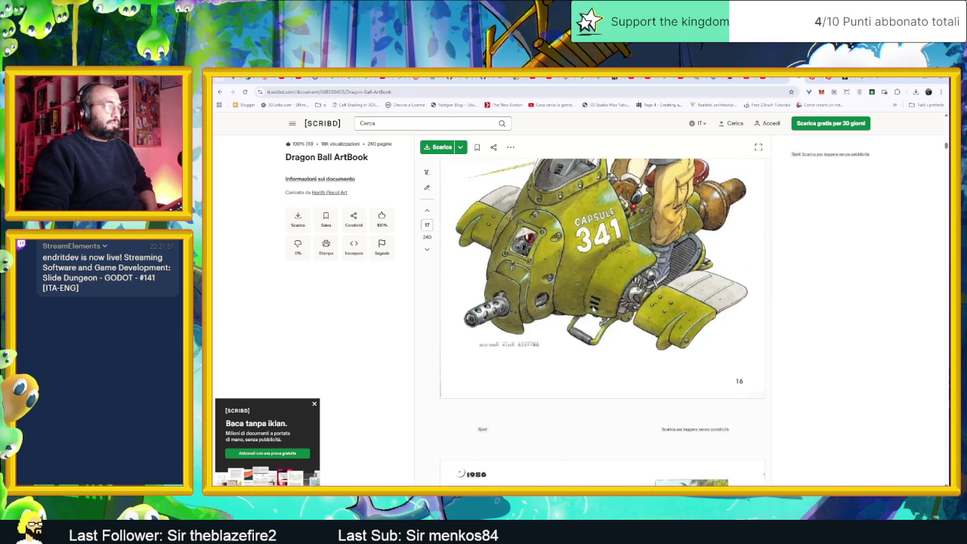
pyautogui.scroll(1, 593, 309)
pyautogui.scroll(1, 593, 308)
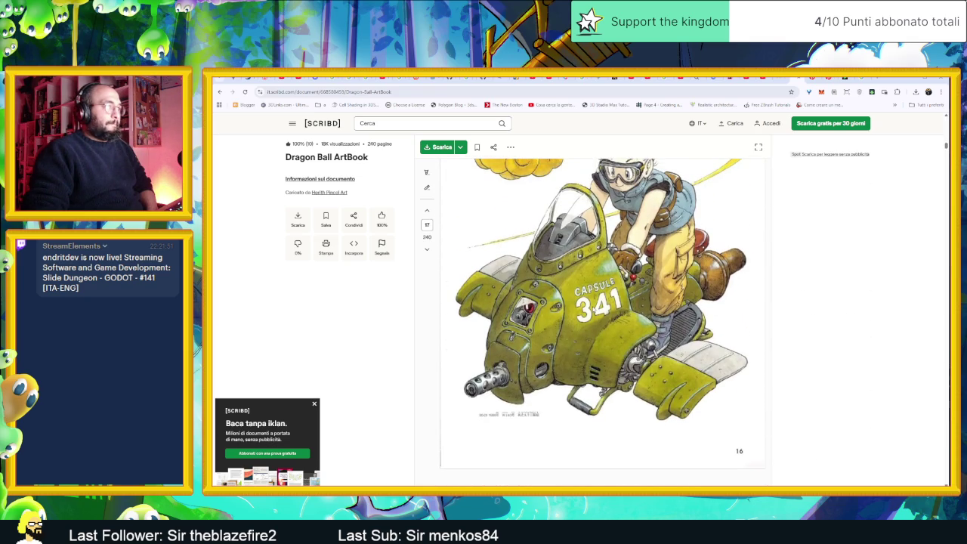
pyautogui.scroll(-1, 593, 308)
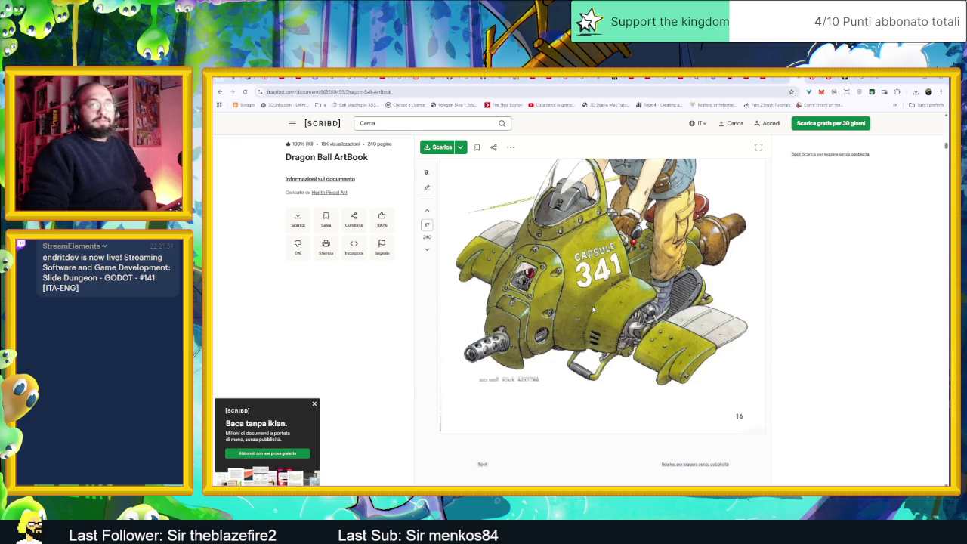
pyautogui.scroll(2, 593, 309)
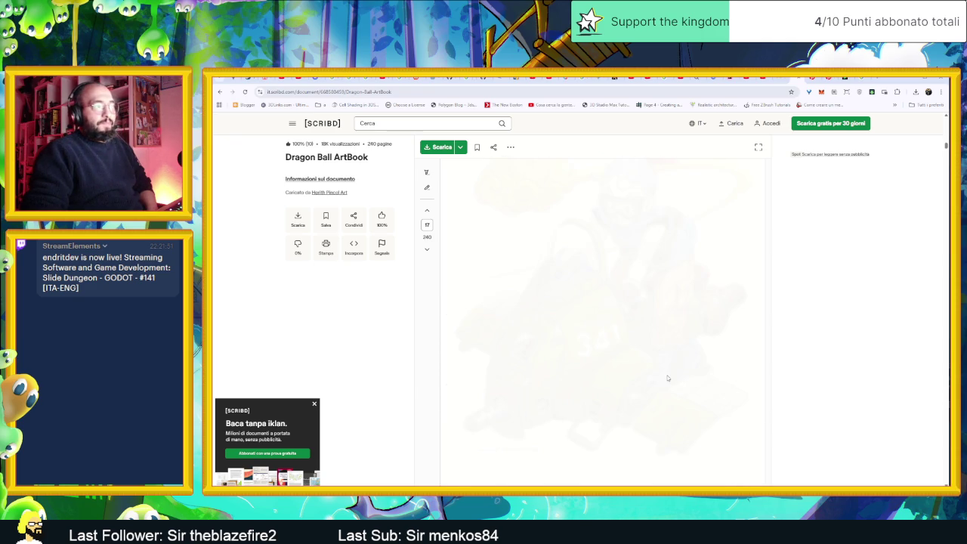
# Scroll the Scribd ArtBook viewer down to the 'Sblocca questo documento' block after page 30.
pyautogui.scroll(-4, 668, 377)
pyautogui.scroll(-4, 668, 377)
pyautogui.scroll(-2, 668, 378)
pyautogui.scroll(-6, 667, 378)
pyautogui.scroll(-2, 667, 378)
pyautogui.scroll(-3, 668, 378)
pyautogui.scroll(-3, 668, 378)
pyautogui.scroll(-3, 668, 377)
pyautogui.scroll(-3, 668, 378)
pyautogui.scroll(-3, 668, 379)
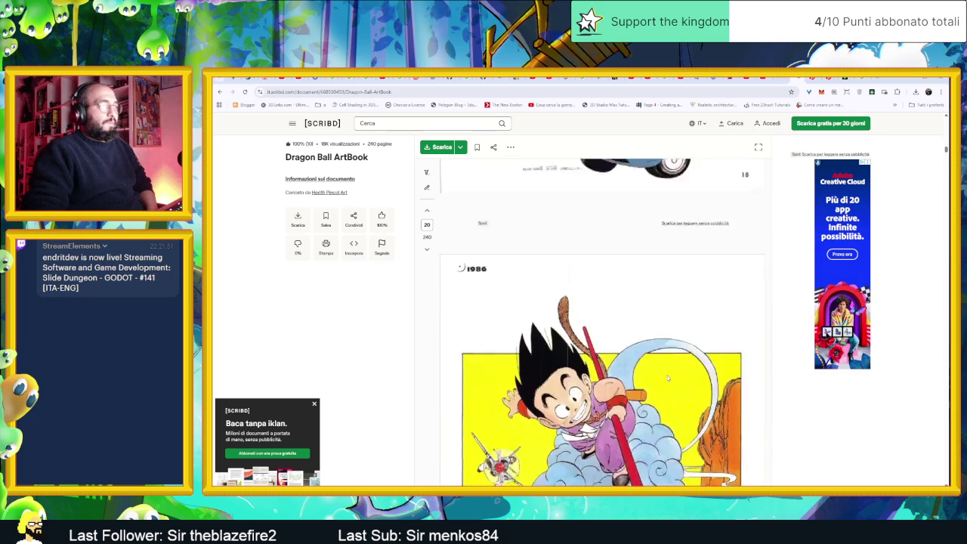
pyautogui.scroll(-2, 668, 379)
pyautogui.scroll(-3, 668, 379)
pyautogui.scroll(1, 667, 378)
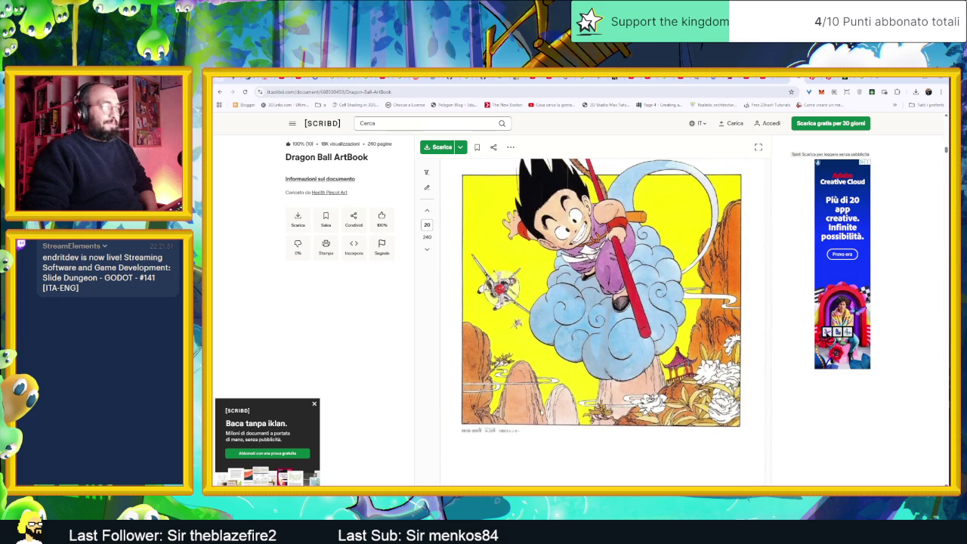
pyautogui.scroll(-3, 642, 386)
pyautogui.scroll(-2, 642, 386)
pyautogui.scroll(-3, 641, 386)
pyautogui.scroll(-2, 641, 386)
pyautogui.scroll(-3, 642, 390)
pyautogui.scroll(-2, 641, 389)
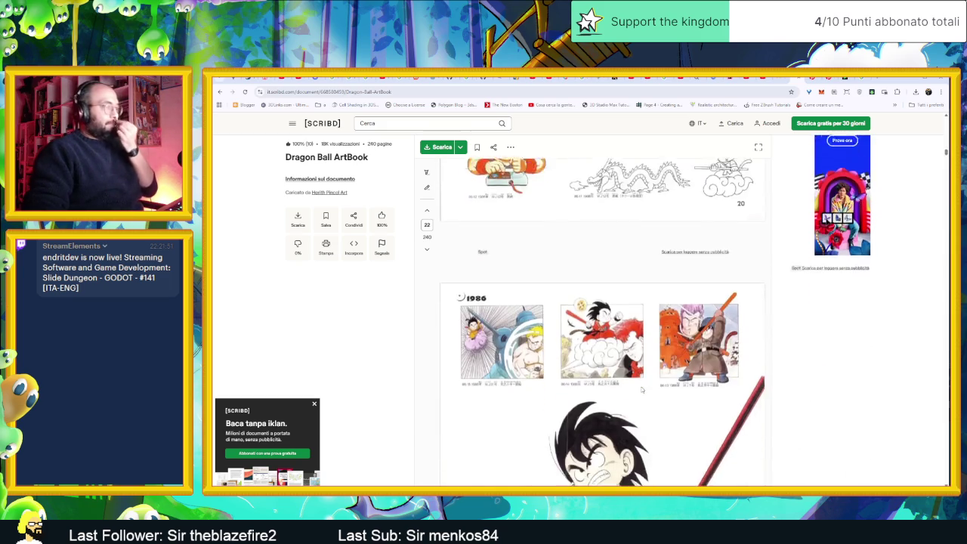
pyautogui.scroll(-3, 641, 389)
pyautogui.scroll(-1, 641, 390)
pyautogui.scroll(-2, 641, 389)
pyautogui.scroll(-3, 641, 389)
pyautogui.scroll(-1, 642, 389)
pyautogui.scroll(-3, 642, 389)
pyautogui.scroll(-2, 642, 389)
pyautogui.scroll(-2, 642, 389)
pyautogui.scroll(-3, 641, 389)
pyautogui.scroll(-3, 641, 389)
pyautogui.scroll(-1, 642, 389)
pyautogui.scroll(-2, 641, 389)
pyautogui.scroll(-3, 642, 389)
pyautogui.scroll(-2, 641, 389)
pyautogui.scroll(-2, 642, 389)
pyautogui.scroll(-1, 642, 389)
pyautogui.scroll(-3, 641, 389)
pyautogui.scroll(-2, 641, 389)
pyautogui.scroll(-1, 641, 389)
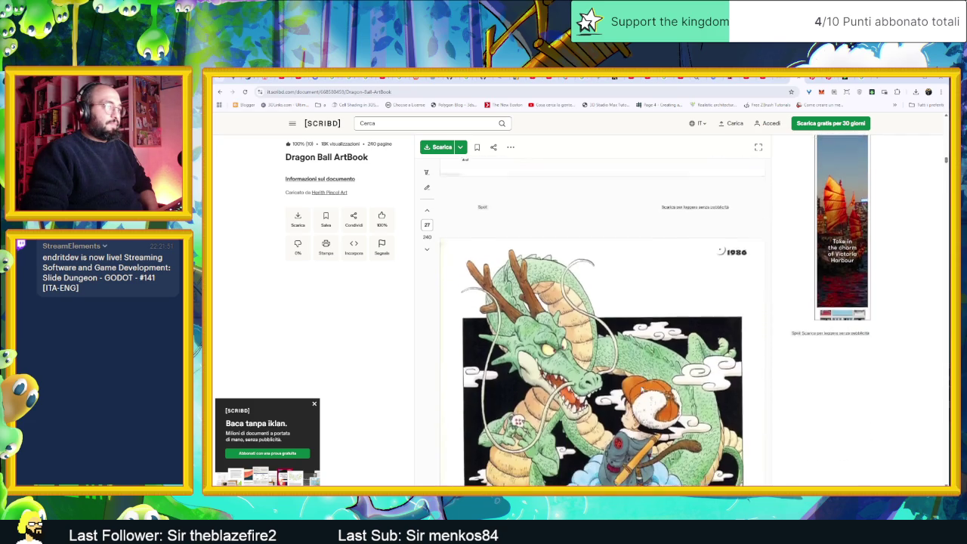
pyautogui.scroll(-3, 641, 389)
pyautogui.scroll(-2, 641, 389)
pyautogui.scroll(-2, 641, 389)
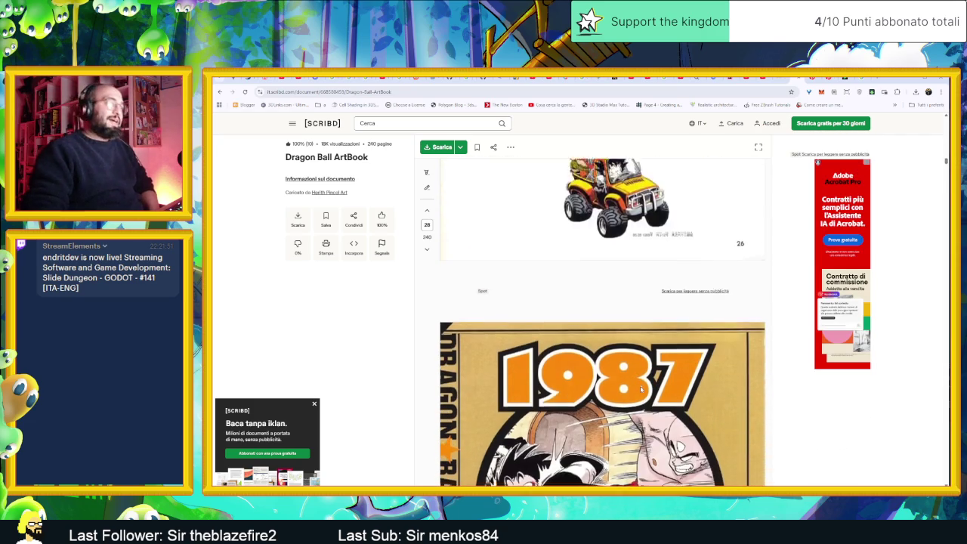
pyautogui.scroll(-1, 641, 389)
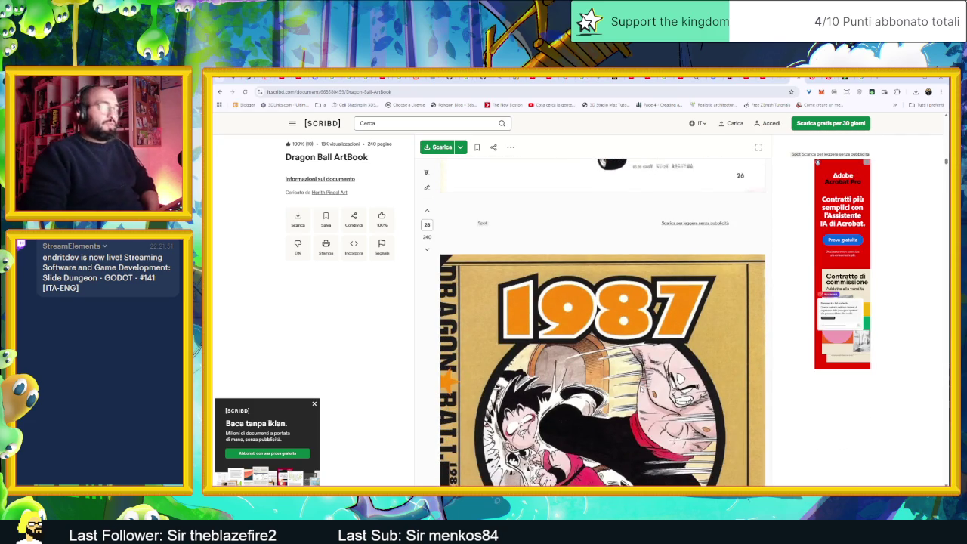
pyautogui.scroll(-1, 627, 383)
pyautogui.scroll(-2, 628, 384)
pyautogui.scroll(-2, 627, 383)
pyautogui.scroll(-1, 627, 384)
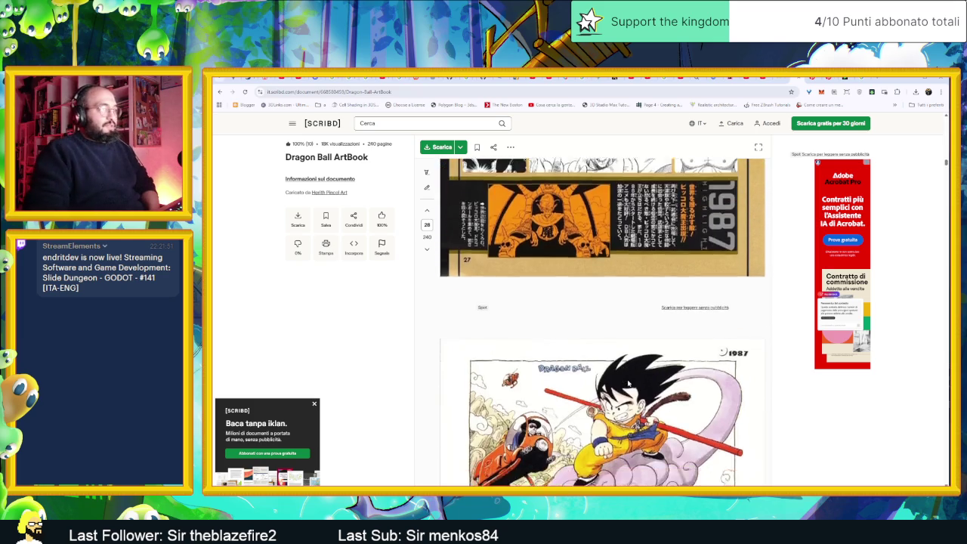
pyautogui.scroll(-2, 627, 384)
pyautogui.scroll(-2, 628, 384)
pyautogui.scroll(-1, 628, 383)
pyautogui.scroll(-2, 628, 383)
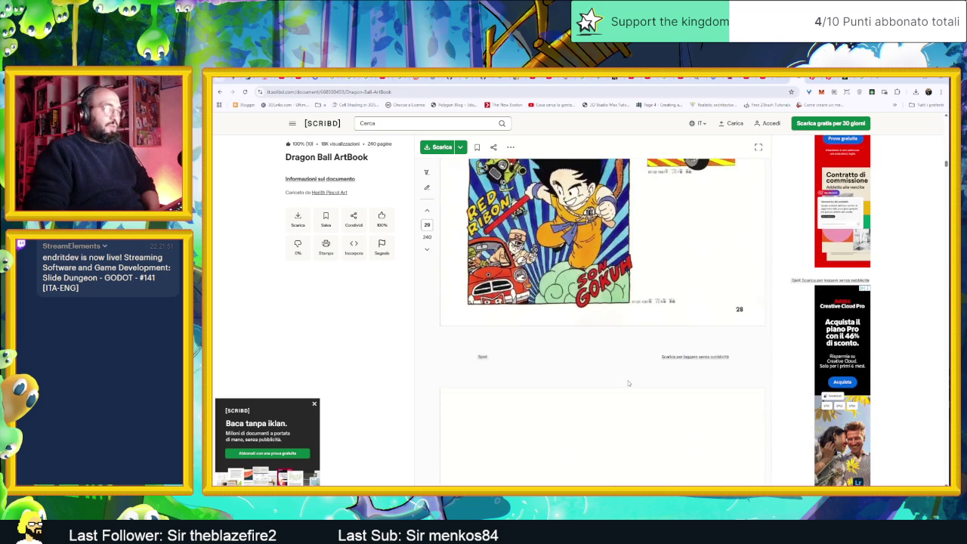
pyautogui.scroll(-3, 627, 384)
pyautogui.scroll(-1, 628, 383)
pyautogui.scroll(-1, 628, 383)
pyautogui.scroll(-2, 628, 384)
pyautogui.scroll(-1, 627, 384)
pyautogui.scroll(-1, 628, 383)
pyautogui.scroll(-2, 628, 384)
pyautogui.scroll(-2, 627, 384)
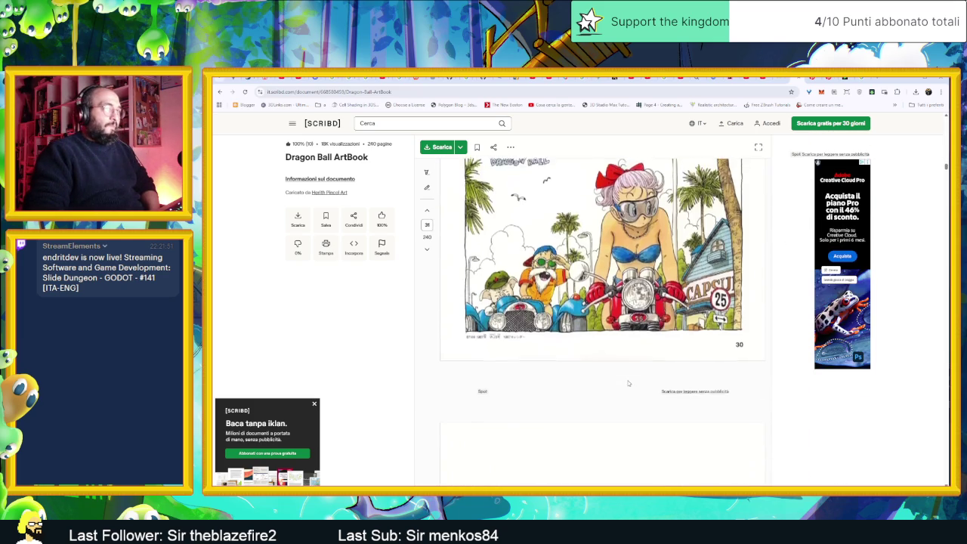
pyautogui.scroll(-1, 628, 384)
pyautogui.scroll(-3, 627, 384)
pyautogui.scroll(-2, 627, 384)
pyautogui.scroll(-1, 763, 402)
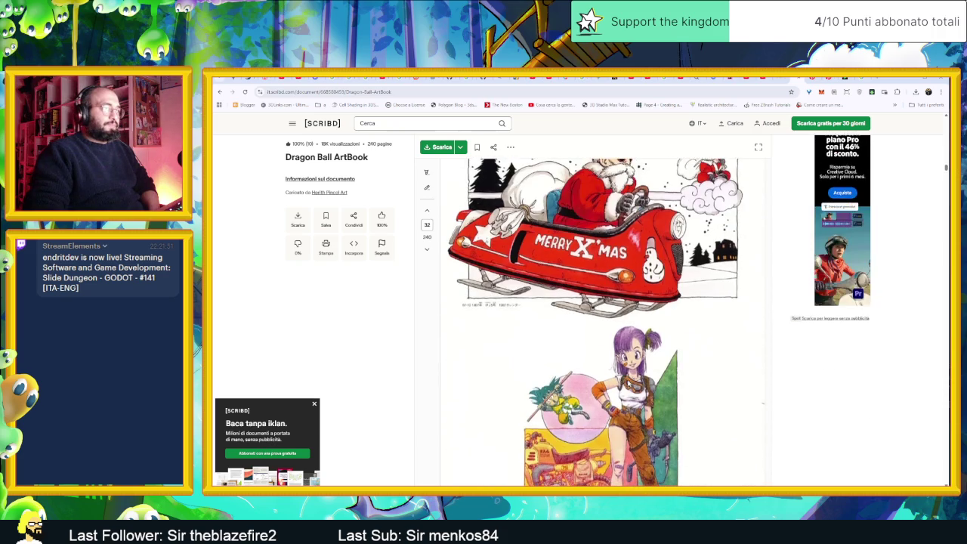
pyautogui.scroll(-2, 628, 384)
pyautogui.scroll(-1, 627, 383)
pyautogui.scroll(1, 628, 383)
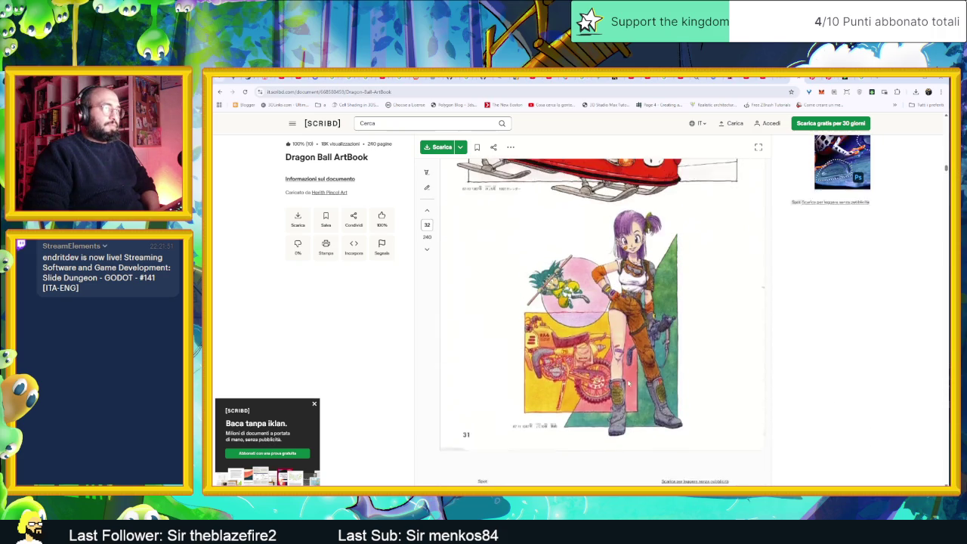
pyautogui.scroll(1, 628, 384)
pyautogui.scroll(-1, 669, 403)
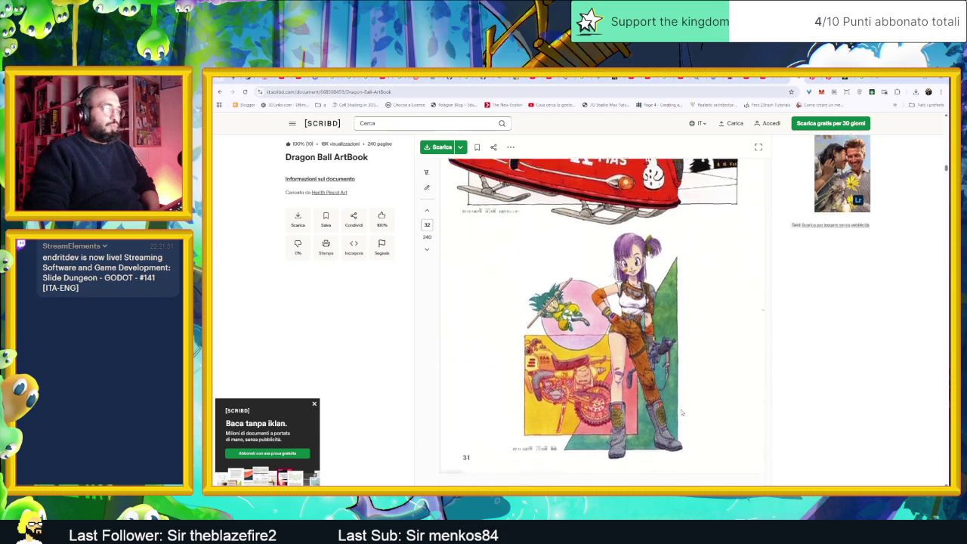
pyautogui.scroll(-1, 676, 407)
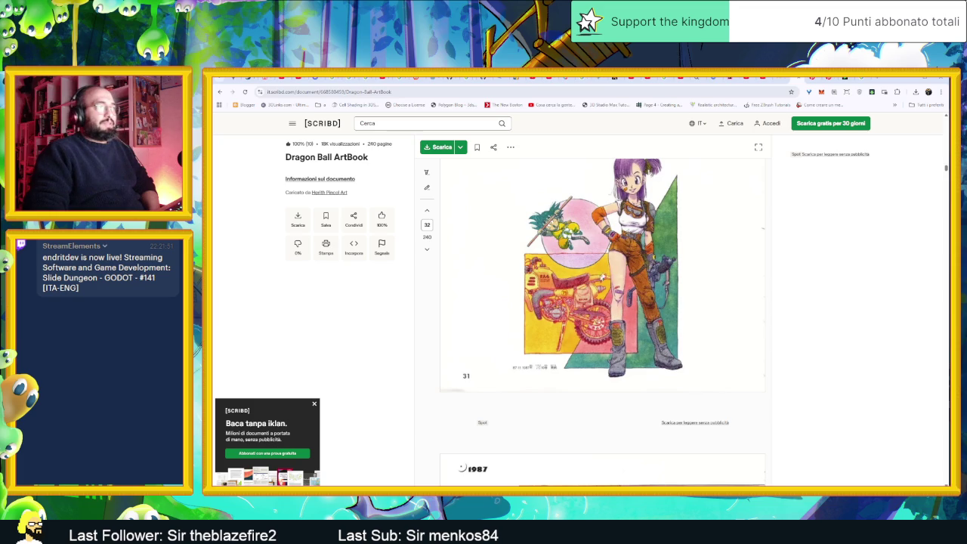
pyautogui.scroll(1, 688, 325)
pyautogui.scroll(2, 741, 358)
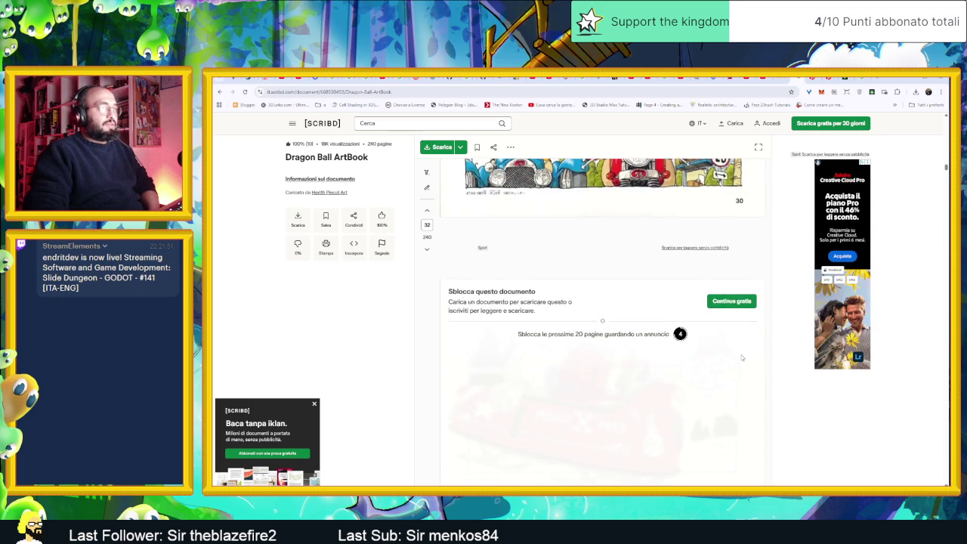
# Scroll down the Dragon Ball ArtBook in Scribd onward from page 58.
pyautogui.scroll(-2, 742, 358)
pyautogui.scroll(-2, 741, 352)
pyautogui.scroll(-2, 740, 352)
pyautogui.scroll(-2, 740, 351)
pyautogui.scroll(-2, 740, 352)
pyautogui.scroll(-1, 740, 352)
pyautogui.scroll(-2, 740, 354)
pyautogui.scroll(-2, 739, 362)
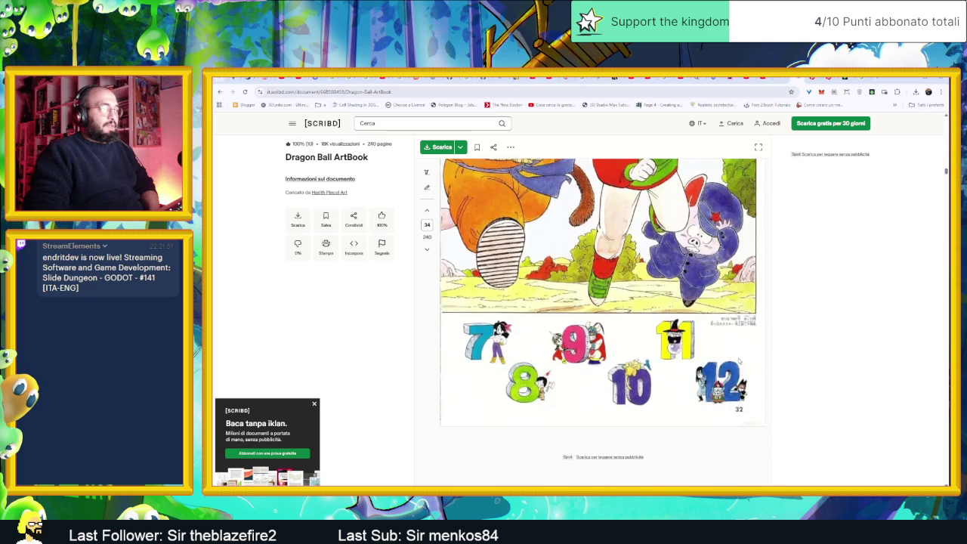
pyautogui.scroll(-2, 739, 361)
pyautogui.scroll(-2, 739, 362)
pyautogui.scroll(-2, 740, 362)
pyautogui.scroll(-2, 739, 361)
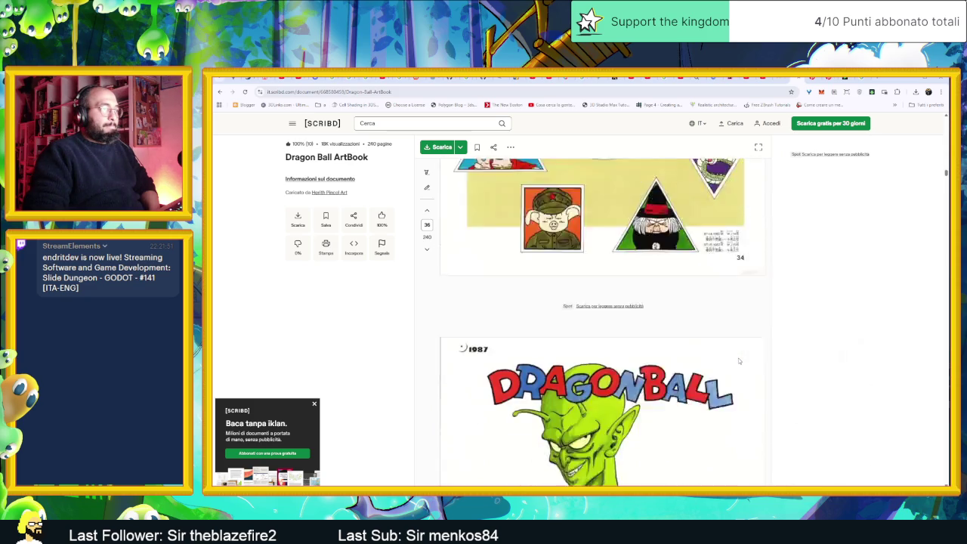
pyautogui.scroll(-2, 739, 361)
pyautogui.scroll(-2, 739, 361)
pyautogui.scroll(-2, 739, 361)
pyautogui.scroll(-2, 740, 361)
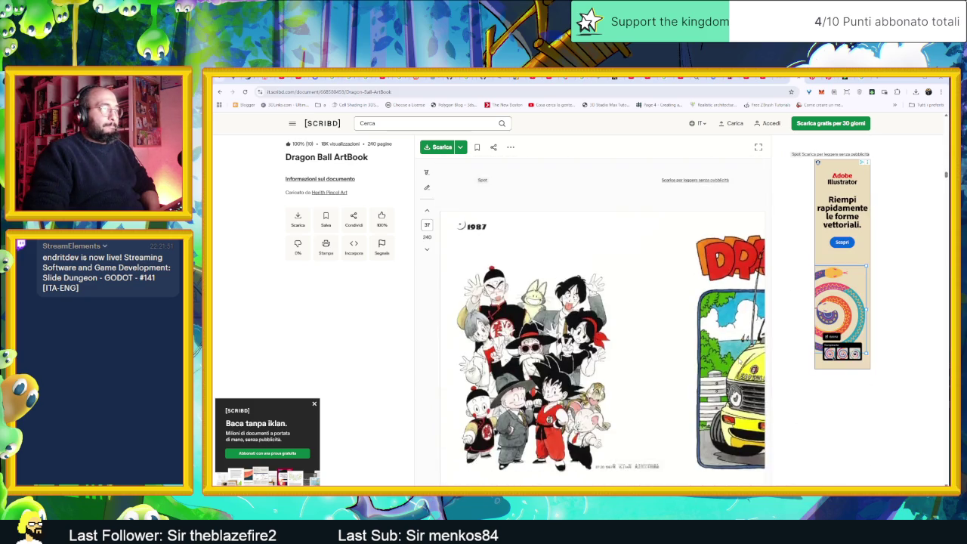
pyautogui.scroll(-2, 740, 361)
pyautogui.scroll(-2, 739, 361)
pyautogui.scroll(-2, 739, 361)
pyautogui.scroll(-2, 738, 361)
pyautogui.scroll(-2, 739, 361)
pyautogui.scroll(4, 740, 361)
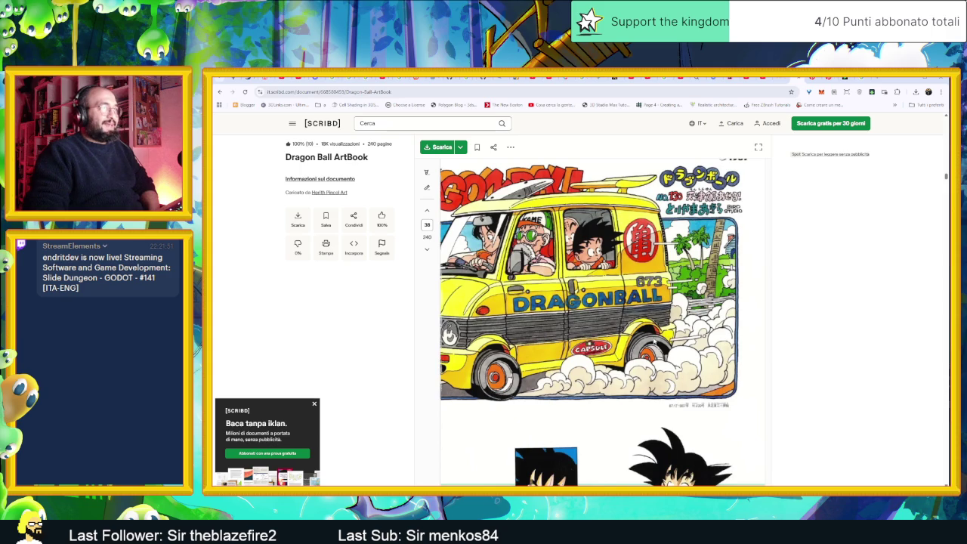
pyautogui.scroll(-3, 672, 345)
pyautogui.scroll(-1, 672, 344)
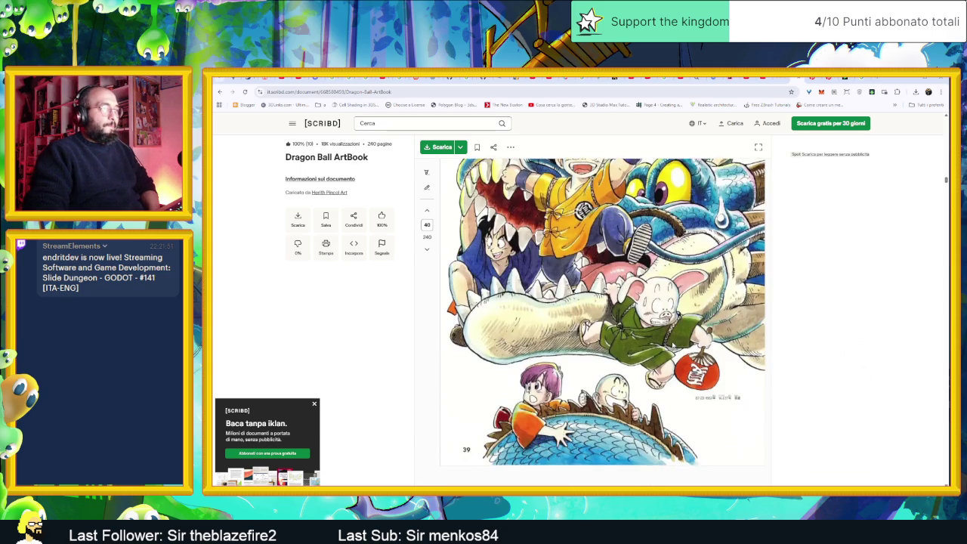
pyautogui.scroll(-3, 672, 346)
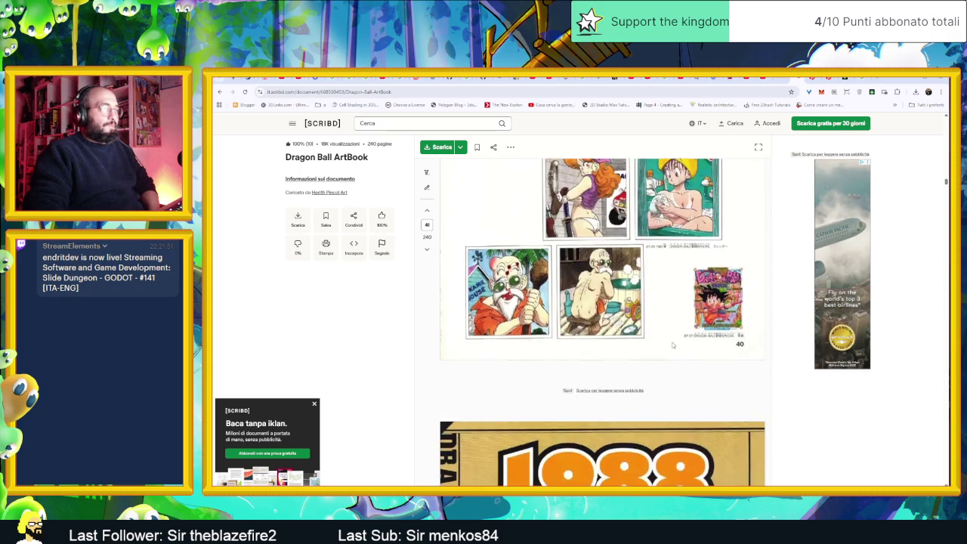
pyautogui.scroll(-3, 672, 345)
pyautogui.scroll(-5, 672, 345)
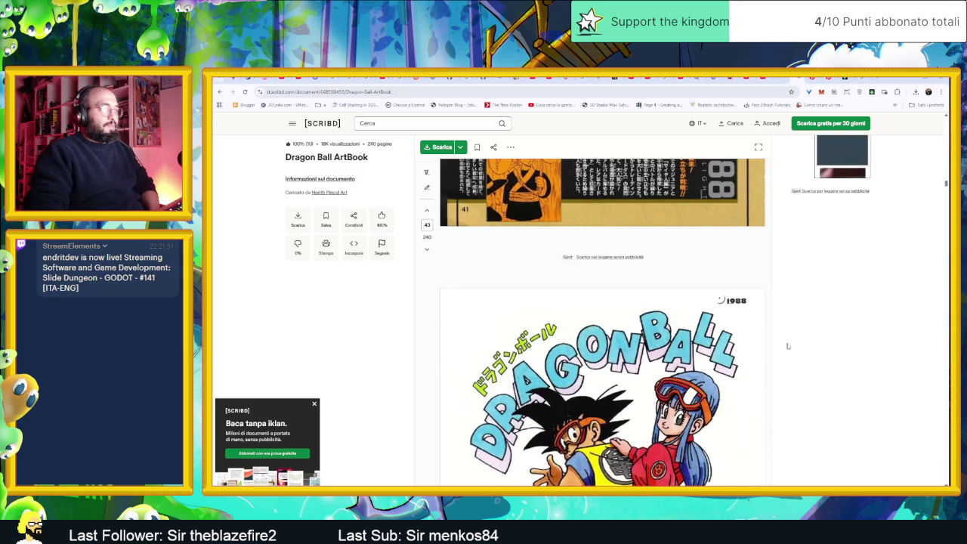
# Scroll back up through the ArtBook to revisit the pages just passed.
pyautogui.scroll(5, 788, 346)
pyautogui.scroll(5, 789, 345)
pyautogui.scroll(5, 791, 343)
pyautogui.scroll(5, 793, 341)
pyautogui.scroll(5, 793, 341)
pyautogui.scroll(5, 794, 340)
pyautogui.scroll(5, 794, 340)
pyautogui.scroll(5, 794, 341)
pyautogui.scroll(5, 794, 340)
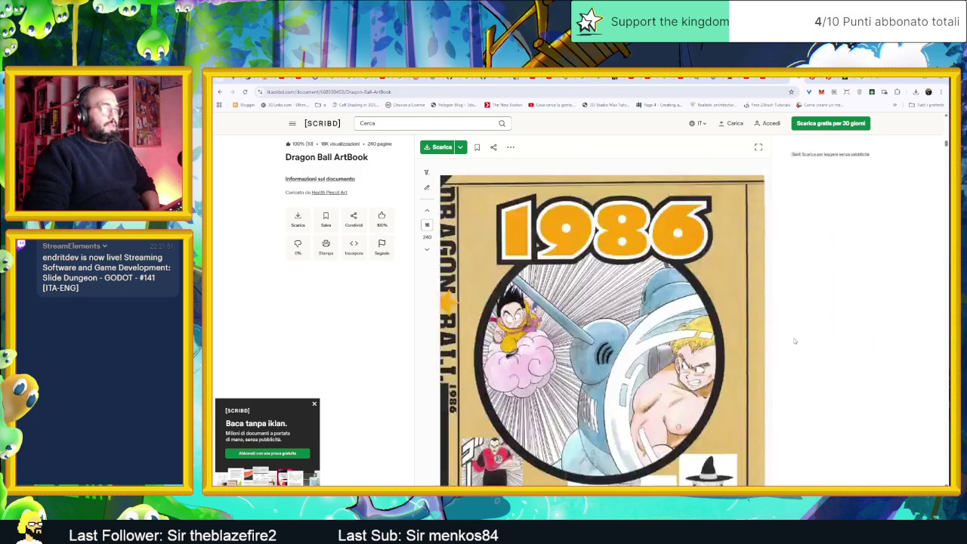
pyautogui.scroll(5, 794, 340)
pyautogui.scroll(5, 794, 340)
pyautogui.scroll(5, 794, 340)
pyautogui.scroll(5, 794, 341)
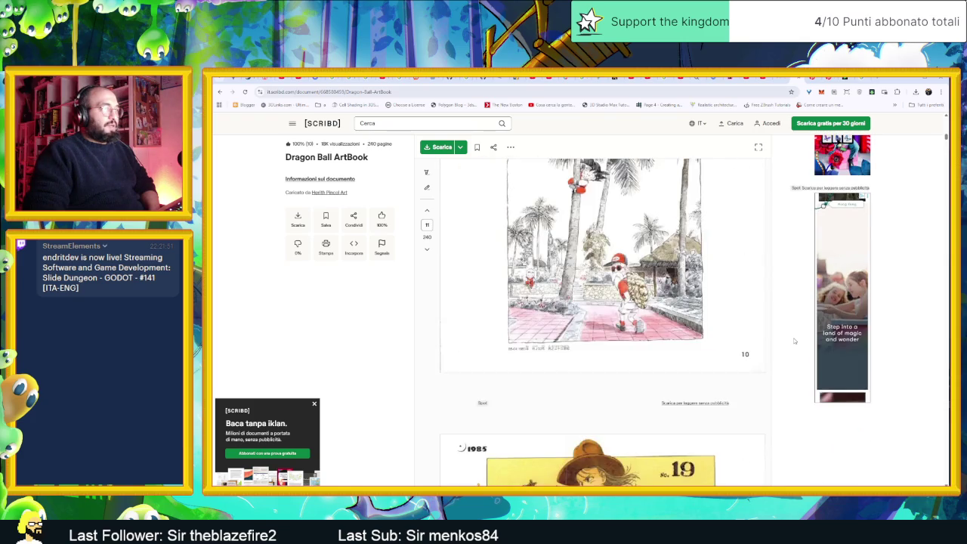
pyautogui.scroll(5, 794, 341)
pyautogui.scroll(5, 794, 341)
pyautogui.scroll(5, 794, 341)
pyautogui.scroll(5, 794, 341)
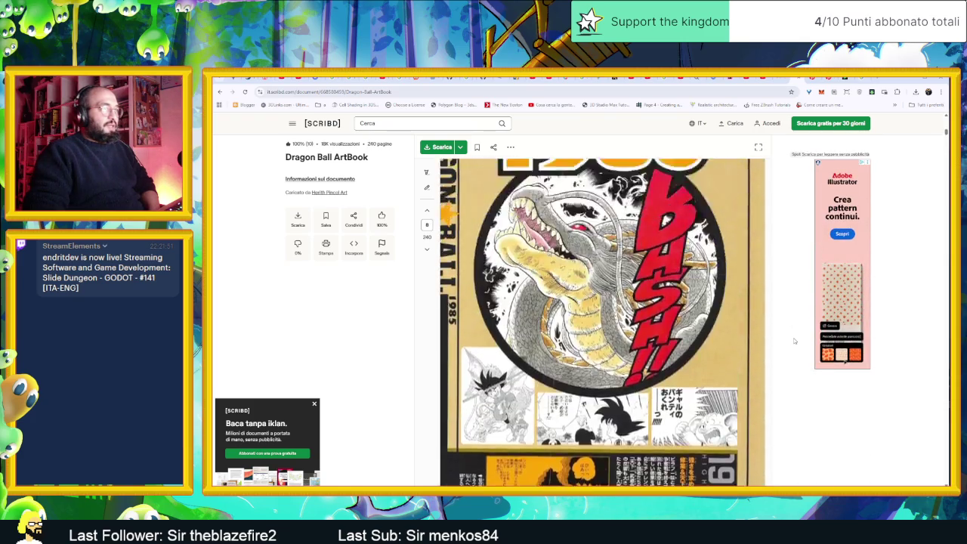
pyautogui.scroll(5, 794, 341)
pyautogui.scroll(5, 793, 340)
pyautogui.scroll(-1, 794, 340)
pyautogui.scroll(1, 794, 341)
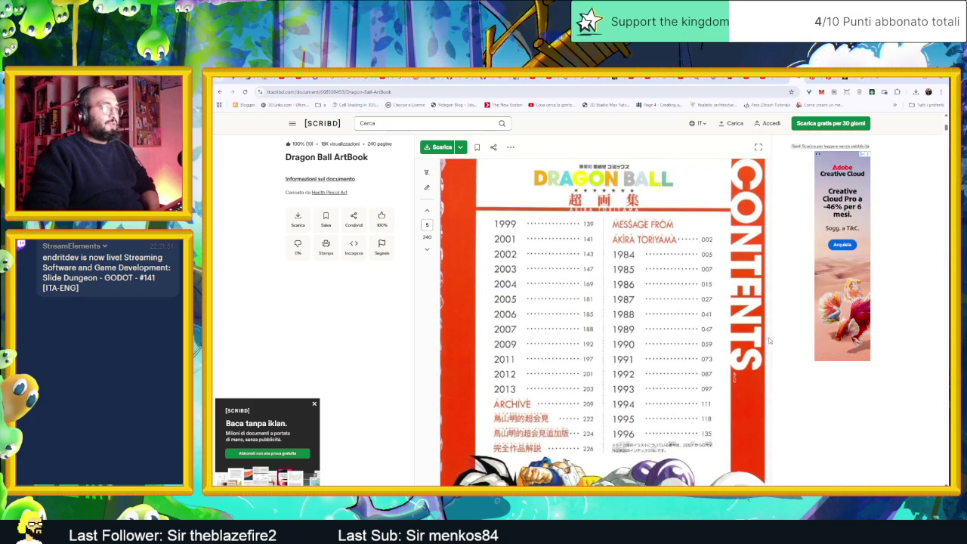
# Continue down past the 1989 and 1990 colour illustrations to around page 81.
pyautogui.scroll(-2, 504, 284)
pyautogui.scroll(-10, 574, 325)
pyautogui.scroll(-10, 637, 367)
pyautogui.scroll(-10, 637, 366)
pyautogui.scroll(-5, 636, 366)
pyautogui.scroll(-5, 636, 366)
pyautogui.scroll(-2, 637, 366)
pyautogui.scroll(-3, 637, 366)
pyautogui.scroll(-3, 636, 367)
pyautogui.scroll(-3, 636, 366)
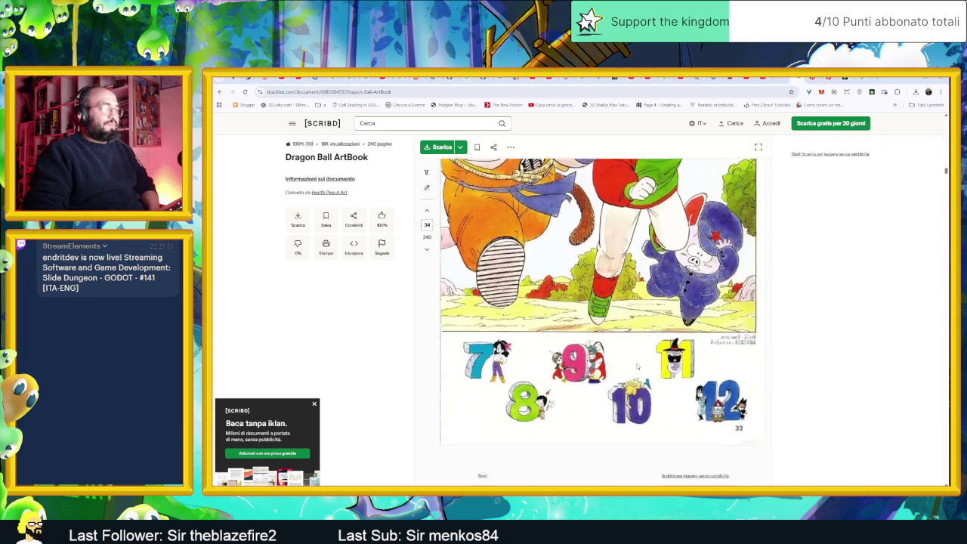
pyautogui.scroll(-3, 636, 366)
pyautogui.scroll(-3, 636, 366)
pyautogui.scroll(-3, 604, 321)
pyautogui.scroll(-2, 604, 321)
pyautogui.scroll(-1, 604, 321)
pyautogui.scroll(-3, 604, 321)
pyautogui.scroll(-5, 625, 372)
pyautogui.scroll(-5, 743, 350)
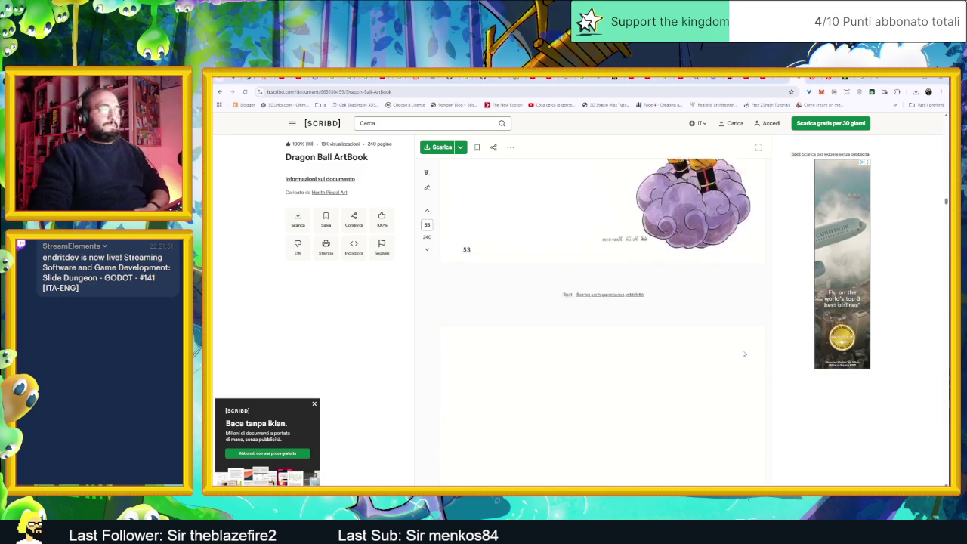
pyautogui.scroll(-5, 742, 350)
pyautogui.scroll(-2, 738, 355)
pyautogui.scroll(-3, 737, 355)
pyautogui.scroll(-3, 738, 356)
pyautogui.scroll(-3, 736, 357)
pyautogui.scroll(-2, 733, 358)
pyautogui.scroll(-3, 732, 356)
pyautogui.scroll(-2, 731, 357)
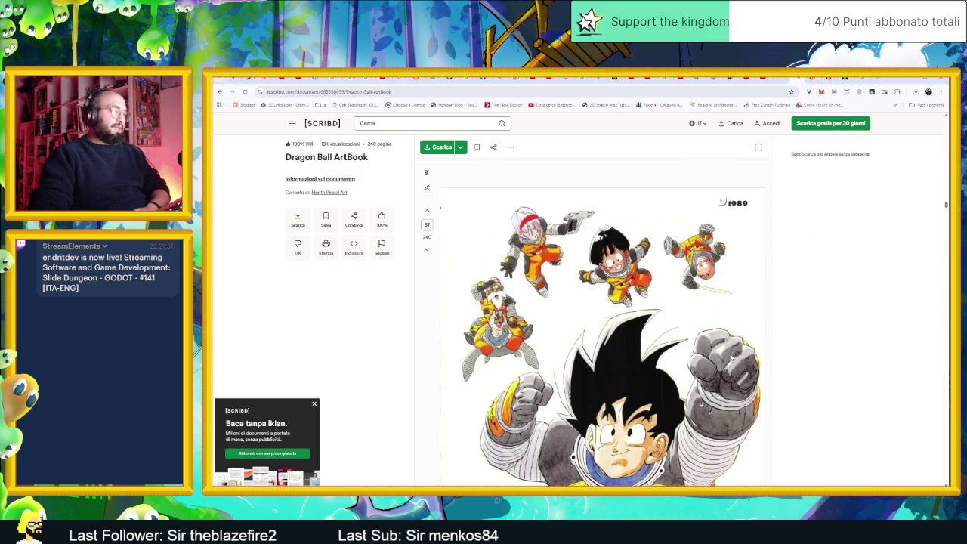
pyautogui.scroll(-2, 730, 358)
pyautogui.scroll(-3, 730, 357)
pyautogui.scroll(-1, 730, 357)
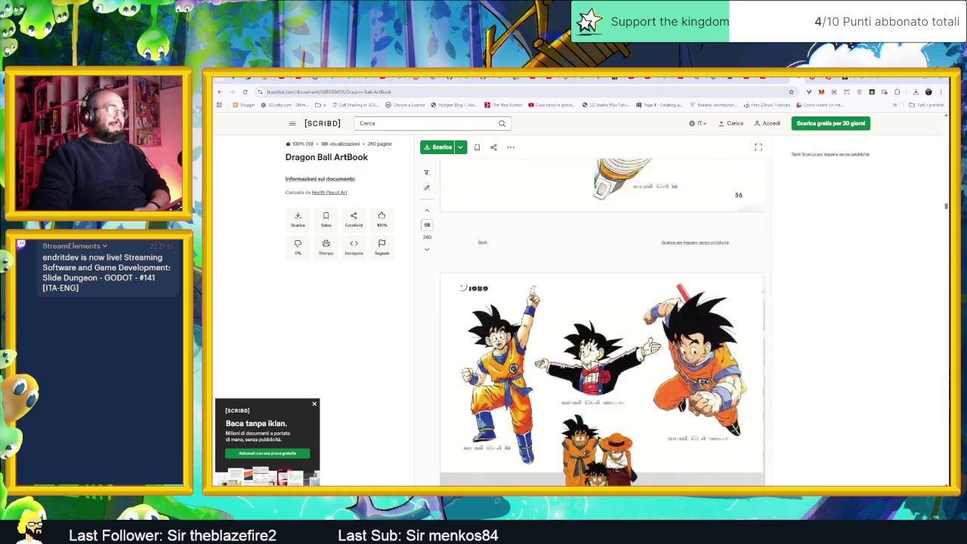
pyautogui.scroll(-2, 730, 357)
pyautogui.scroll(-2, 730, 358)
pyautogui.scroll(-3, 730, 359)
pyautogui.scroll(-2, 730, 358)
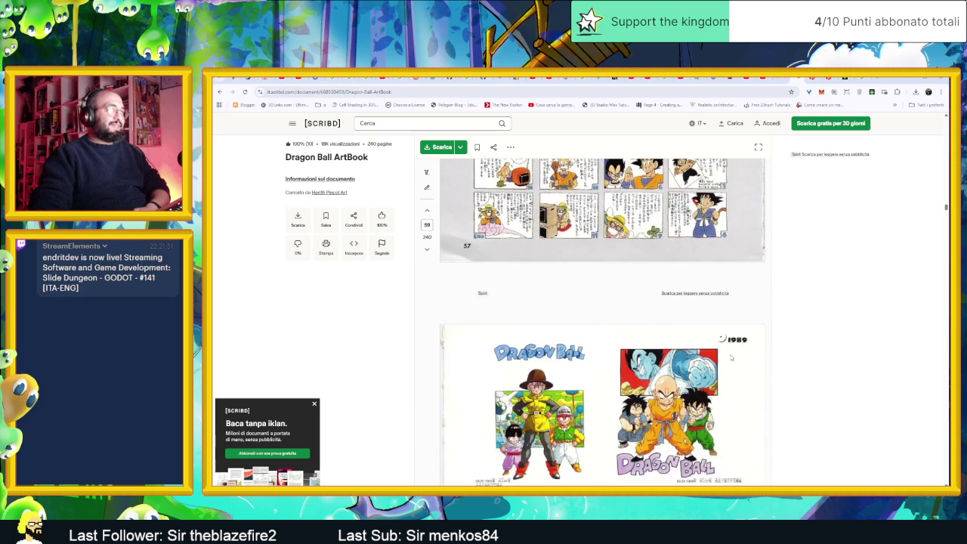
pyautogui.scroll(-3, 730, 359)
pyautogui.scroll(-3, 731, 359)
pyautogui.scroll(-2, 730, 359)
pyautogui.scroll(-3, 731, 359)
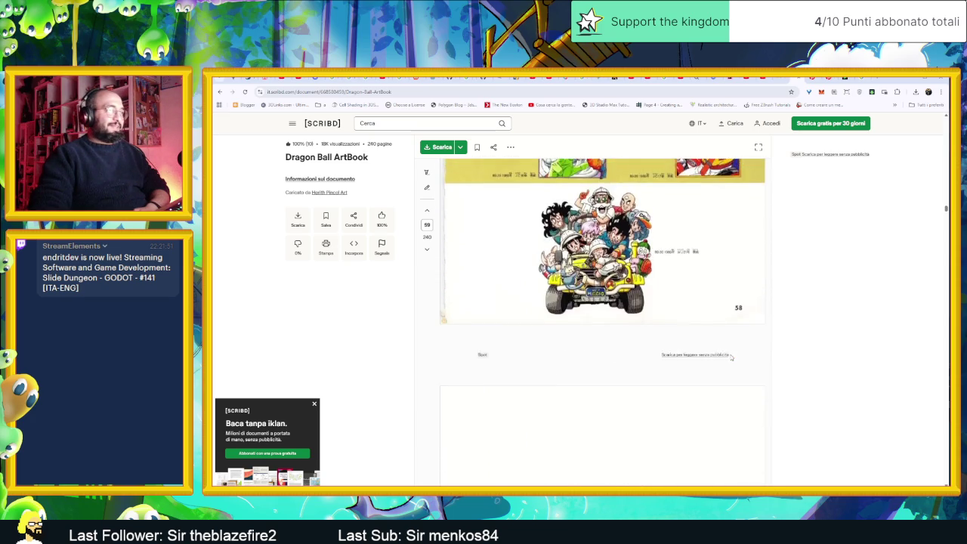
pyautogui.scroll(-3, 731, 359)
pyautogui.scroll(-2, 730, 359)
pyautogui.scroll(-3, 730, 359)
pyautogui.scroll(-3, 730, 358)
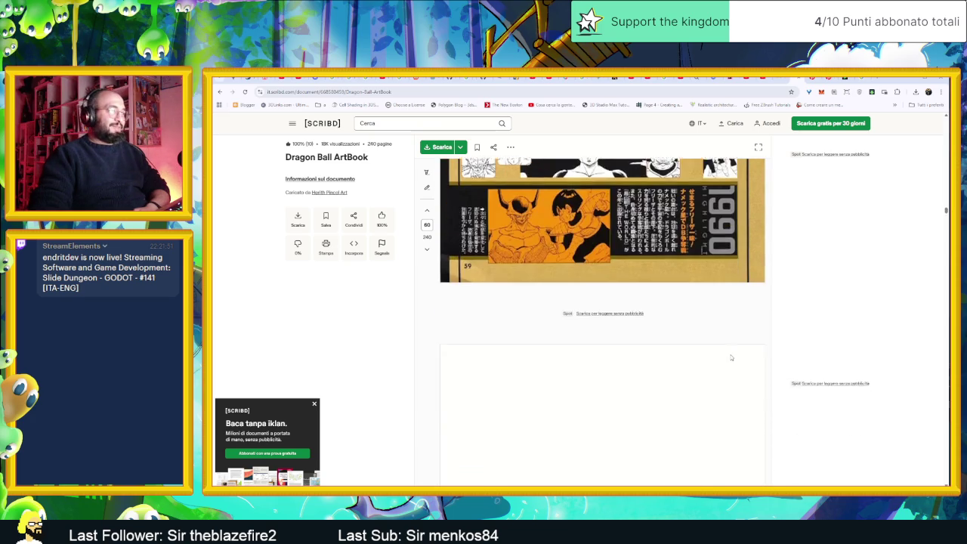
pyautogui.scroll(-3, 730, 359)
pyautogui.scroll(-1, 730, 358)
pyautogui.scroll(-3, 730, 358)
pyautogui.scroll(-3, 730, 357)
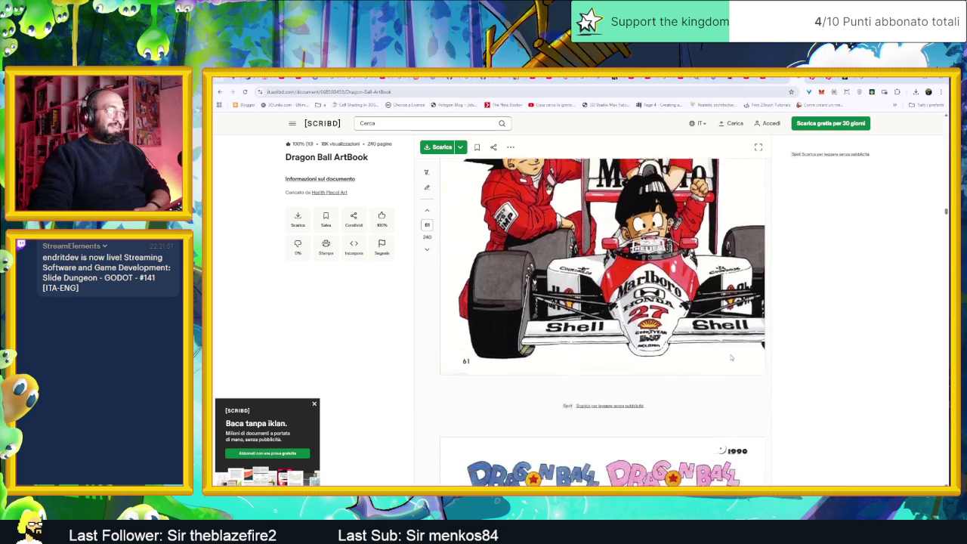
pyautogui.scroll(-3, 730, 357)
pyautogui.scroll(-2, 731, 359)
pyautogui.scroll(-2, 730, 359)
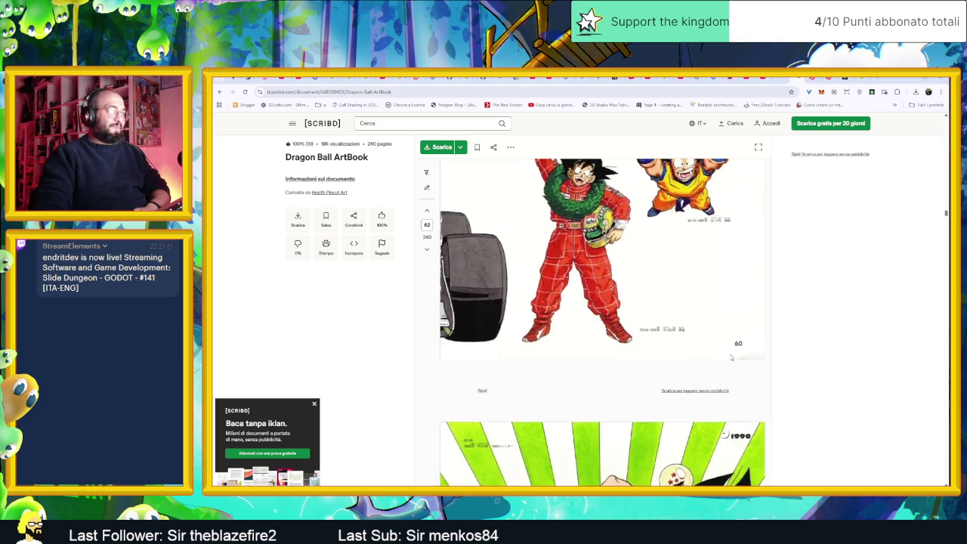
pyautogui.scroll(-3, 730, 357)
pyautogui.scroll(-3, 730, 357)
pyautogui.scroll(-3, 731, 357)
pyautogui.scroll(-2, 730, 357)
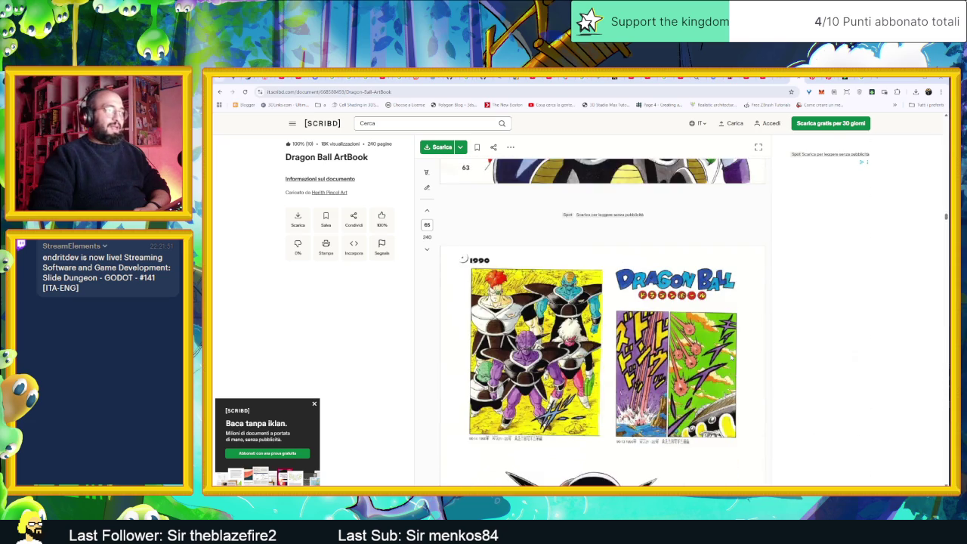
pyautogui.scroll(-5, 730, 358)
pyautogui.scroll(-4, 730, 357)
pyautogui.scroll(-4, 731, 357)
pyautogui.scroll(-3, 731, 357)
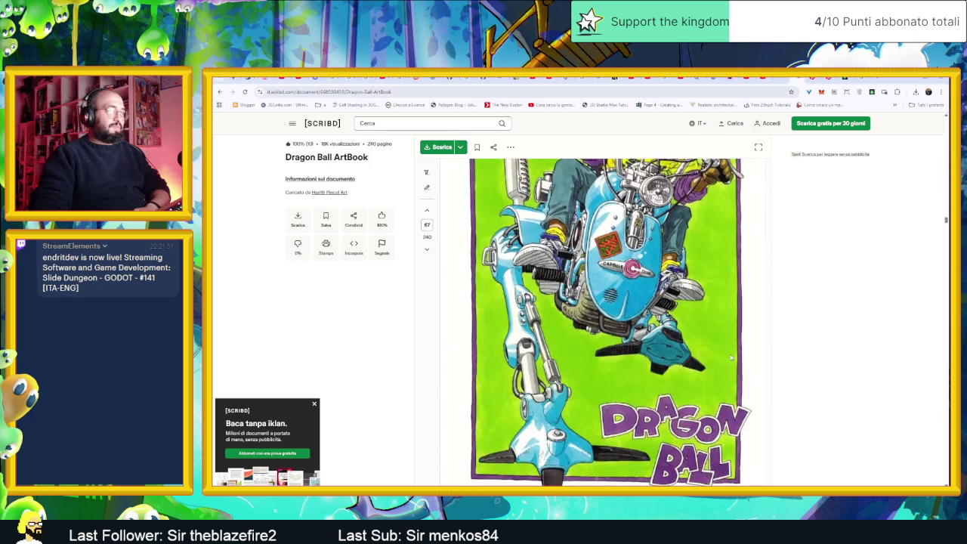
pyautogui.scroll(-5, 731, 357)
pyautogui.scroll(-5, 731, 357)
pyautogui.scroll(-5, 731, 358)
pyautogui.scroll(-5, 731, 357)
pyautogui.scroll(-3, 731, 357)
pyautogui.scroll(-3, 731, 357)
pyautogui.scroll(-3, 731, 357)
pyautogui.scroll(-3, 731, 357)
pyautogui.scroll(-3, 731, 358)
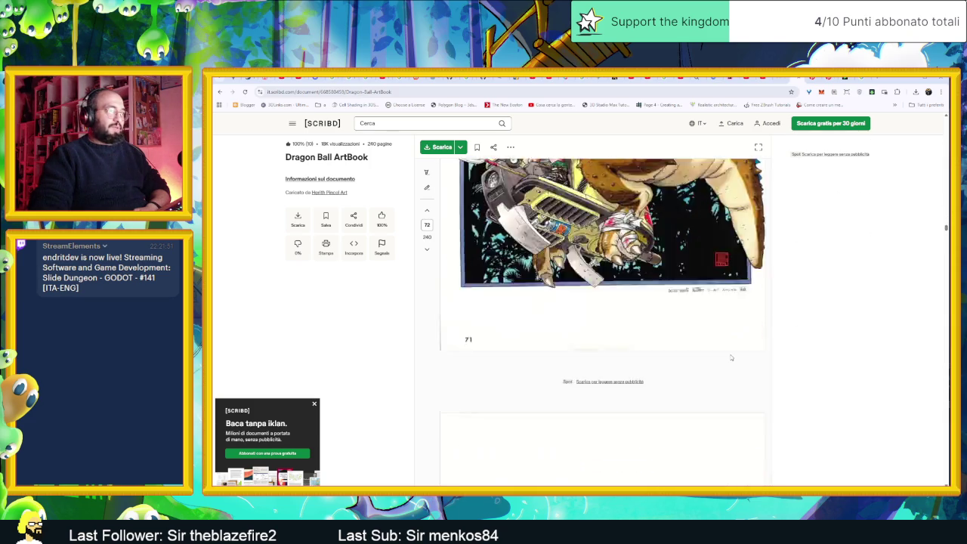
pyautogui.scroll(-3, 731, 358)
pyautogui.scroll(-3, 731, 358)
pyautogui.scroll(-3, 731, 358)
pyautogui.scroll(-3, 731, 358)
pyautogui.scroll(-3, 731, 358)
pyautogui.scroll(-3, 731, 358)
pyautogui.scroll(-3, 731, 358)
pyautogui.scroll(-3, 731, 357)
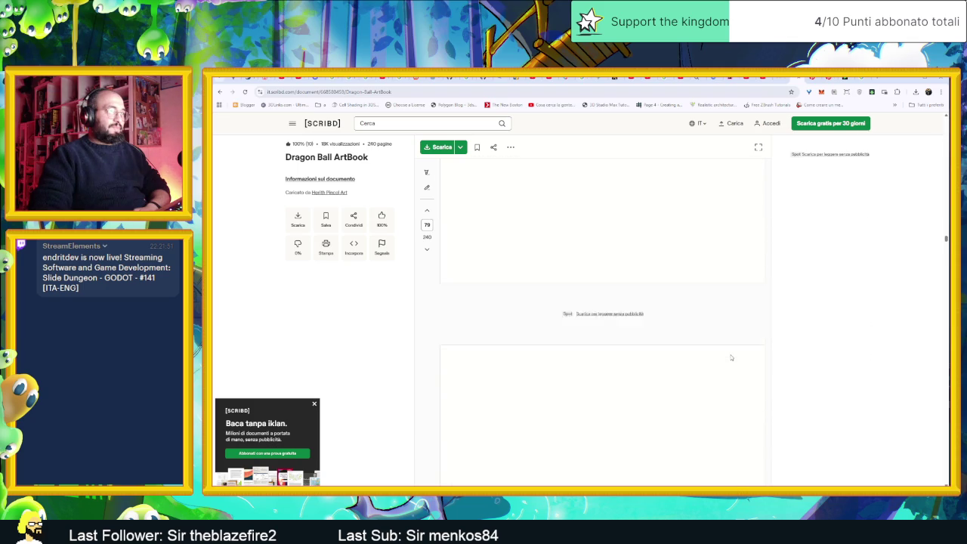
pyautogui.scroll(-3, 732, 358)
pyautogui.scroll(-5, 946, 240)
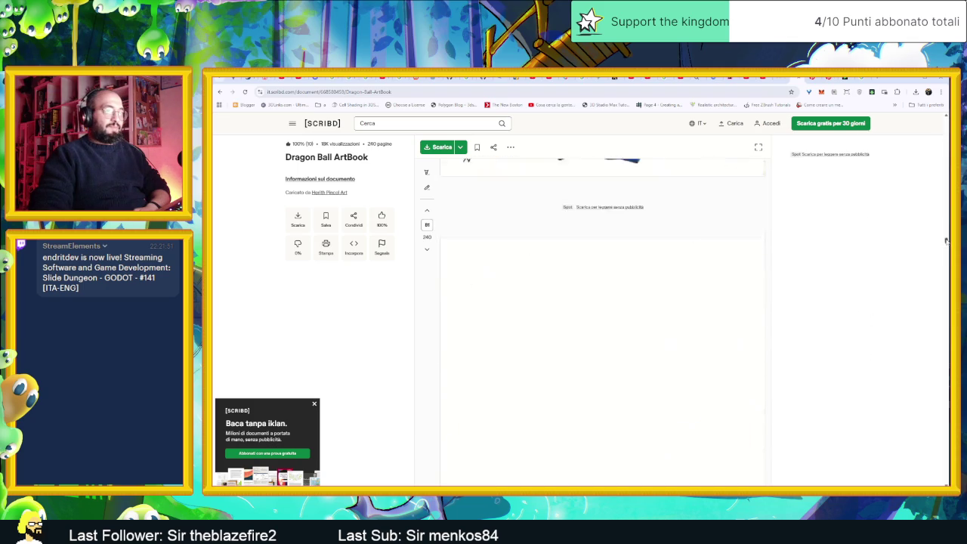
# Page through the Dragon Ball ArtBook past the 1992 Super Saiyan art to page 102.
pyautogui.moveTo(946, 248); pyautogui.dragTo(946, 255)
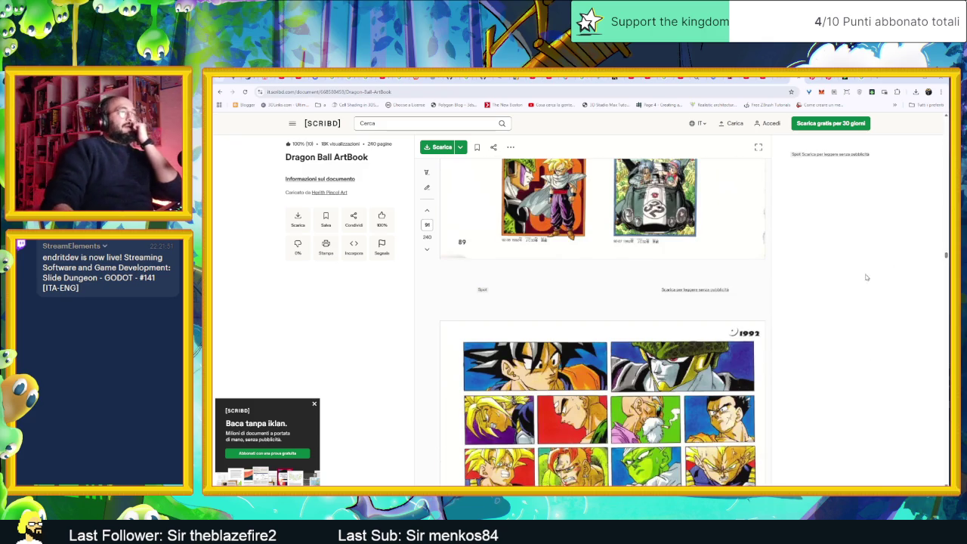
pyautogui.scroll(-3, 577, 316)
pyautogui.scroll(-3, 578, 318)
pyautogui.scroll(-3, 579, 319)
pyautogui.scroll(-3, 580, 321)
pyautogui.scroll(3, 581, 321)
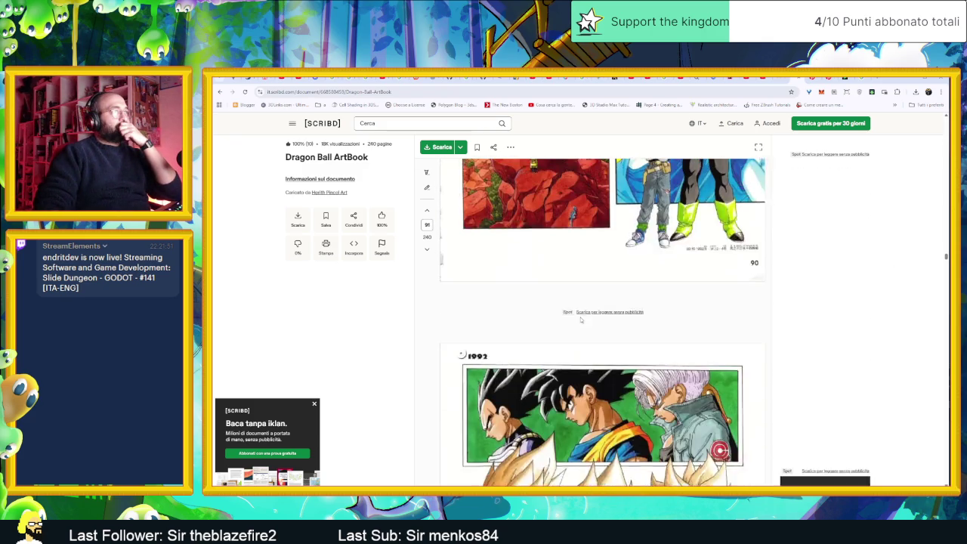
pyautogui.scroll(2, 580, 321)
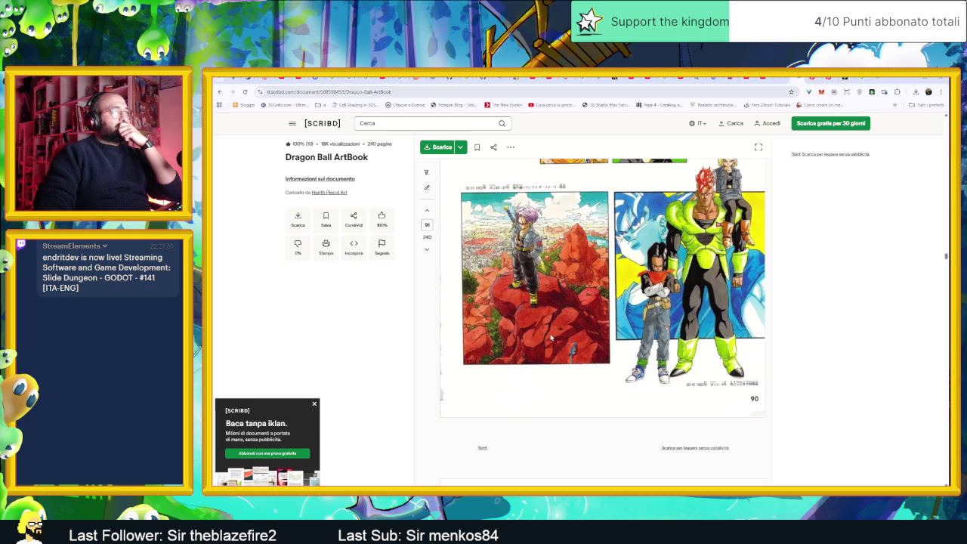
pyautogui.scroll(-5, 551, 338)
pyautogui.scroll(-5, 551, 337)
pyautogui.scroll(-5, 551, 337)
pyautogui.scroll(-5, 552, 337)
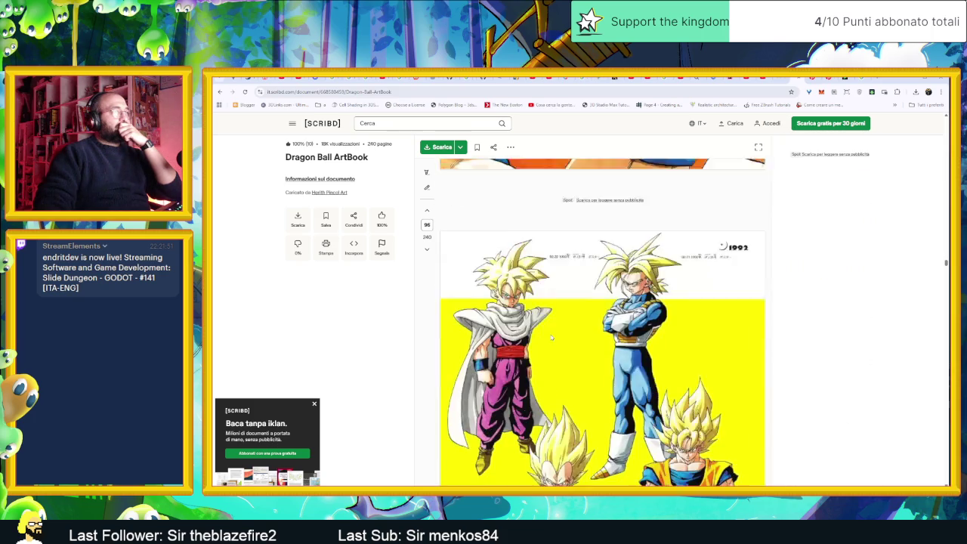
pyautogui.scroll(-5, 551, 337)
pyautogui.scroll(-5, 551, 337)
pyautogui.scroll(-5, 552, 337)
pyautogui.scroll(-5, 551, 337)
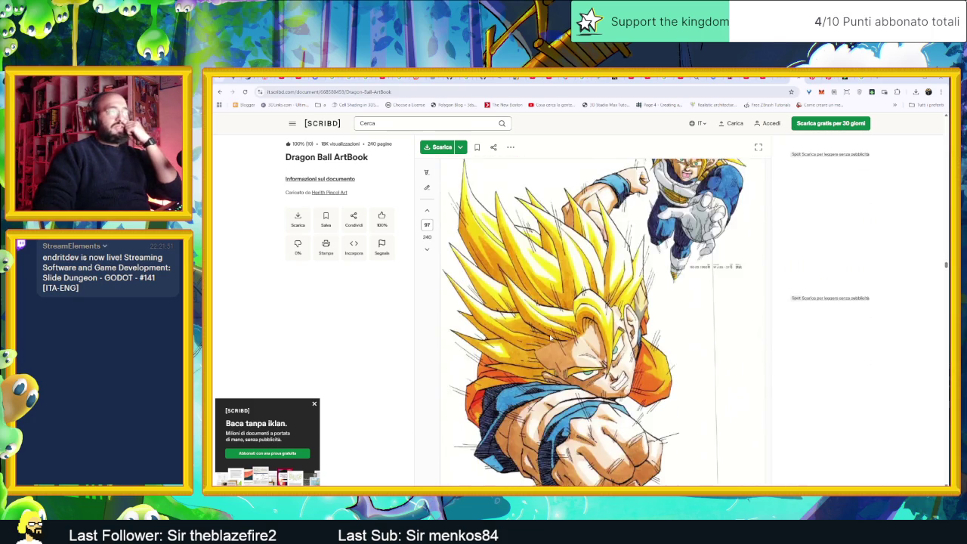
pyautogui.scroll(-3, 550, 339)
pyautogui.scroll(-5, 547, 340)
pyautogui.scroll(-5, 540, 343)
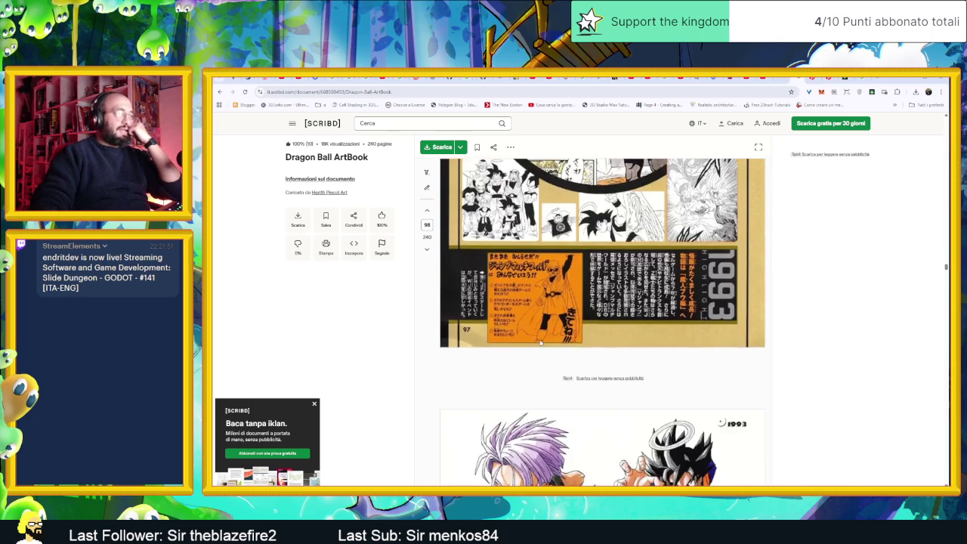
pyautogui.scroll(-5, 540, 343)
pyautogui.scroll(-5, 540, 342)
pyautogui.scroll(-5, 540, 343)
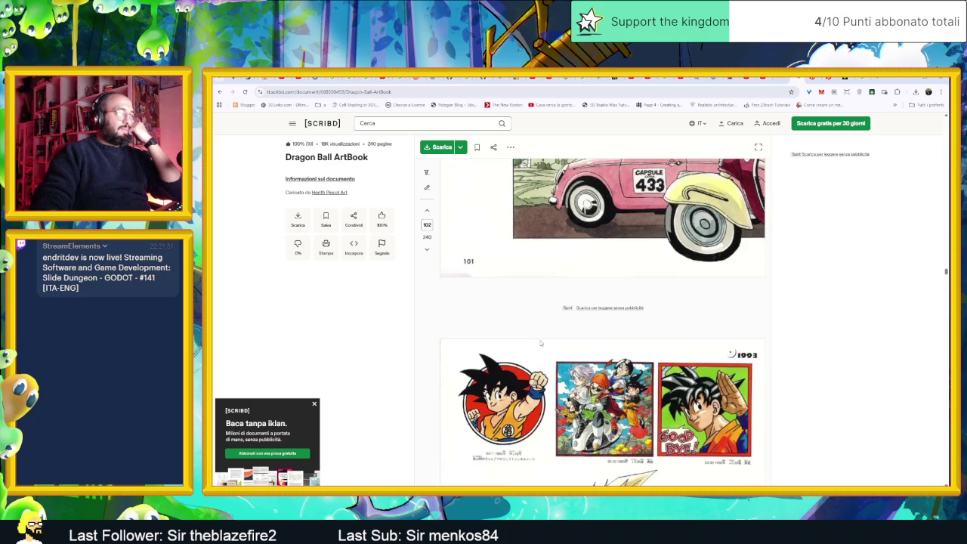
# Return to the dragon ball artbook Google results and find the Dragon Ball: A Visual History listing.
pyautogui.hotkey('alt', 'Left')
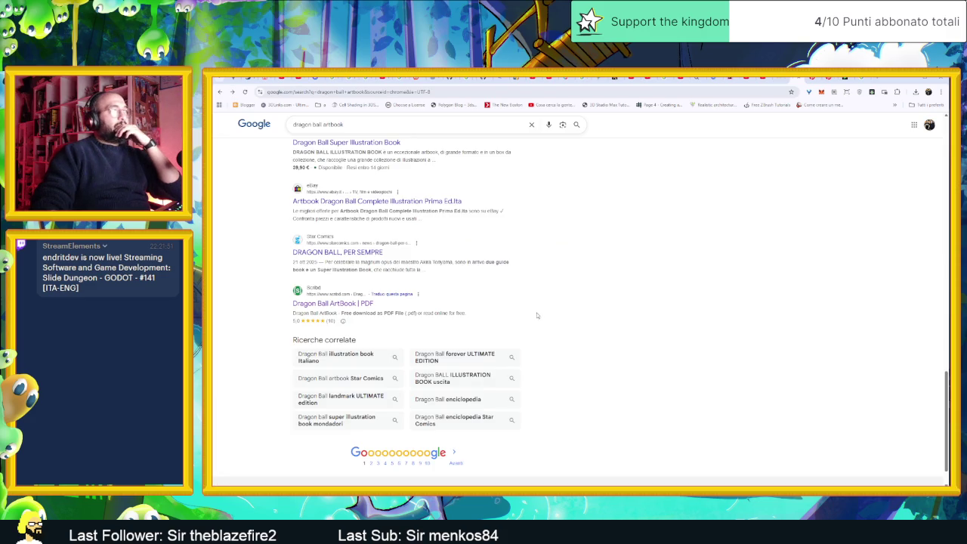
pyautogui.scroll(10, 547, 262)
pyautogui.scroll(5, 529, 256)
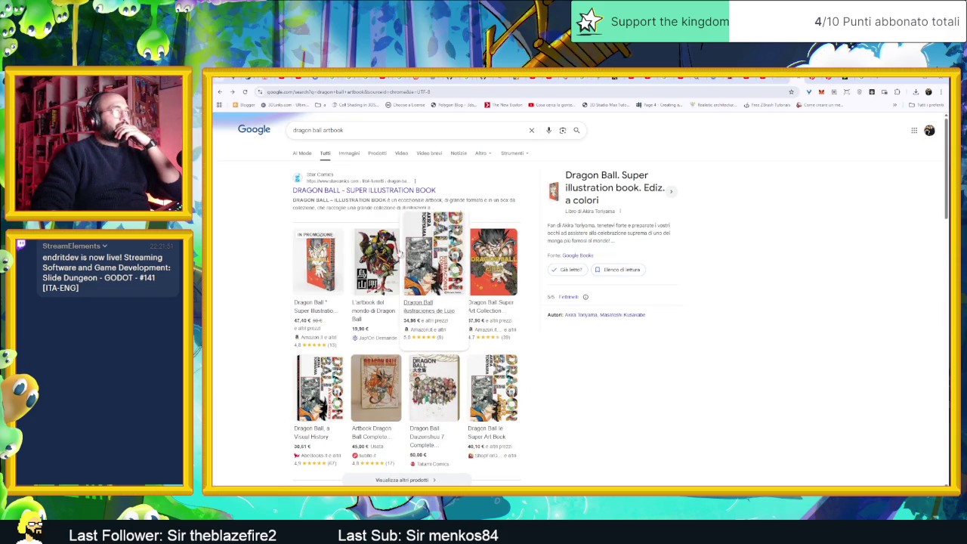
pyautogui.scroll(-3, 365, 197)
pyautogui.scroll(-2, 378, 241)
pyautogui.scroll(-2, 392, 295)
pyautogui.scroll(-2, 413, 350)
pyautogui.scroll(-2, 408, 340)
pyautogui.scroll(-2, 396, 325)
pyautogui.scroll(1, 384, 306)
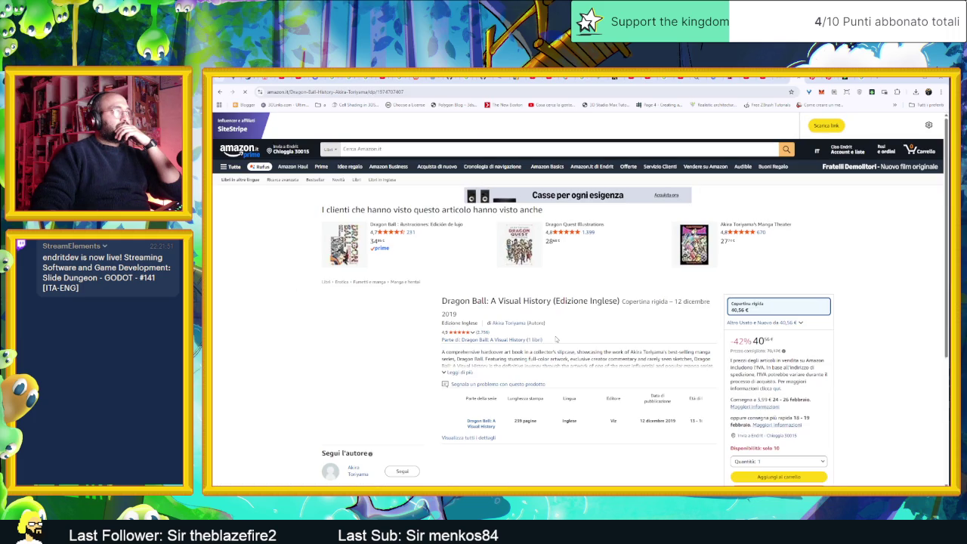
pyautogui.scroll(-3, 574, 355)
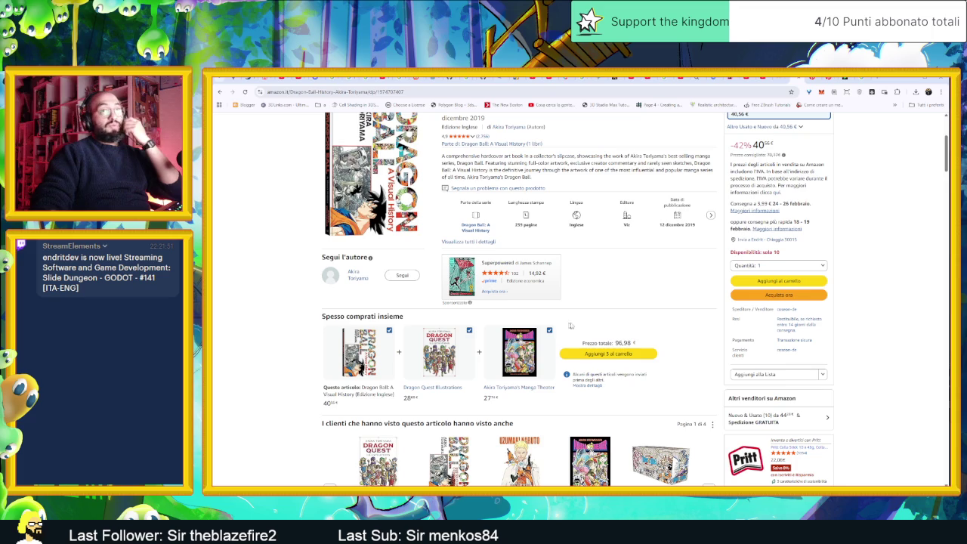
pyautogui.click(393, 92)
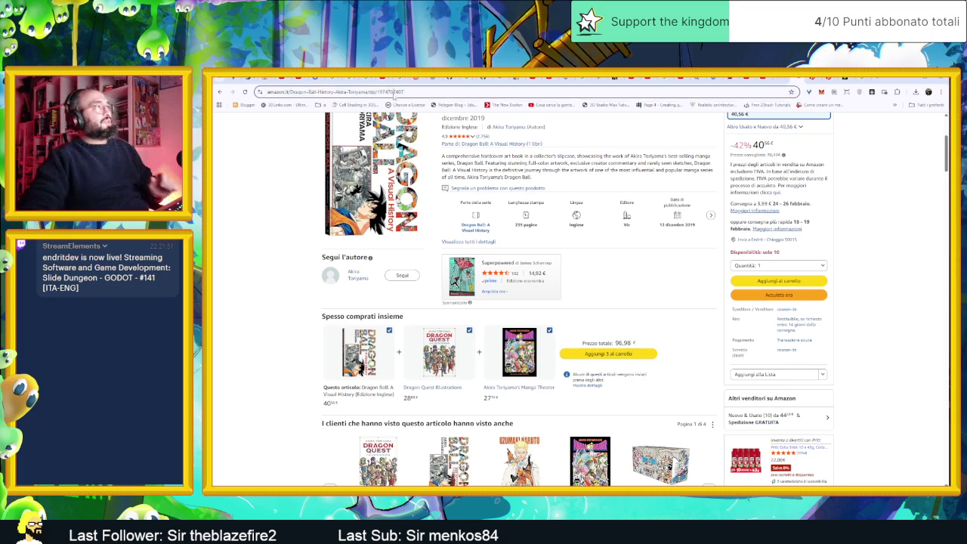
# Image-search 'dragon quest environment', then refine it to 'dragon quest environment concept art'.
pyautogui.write('dragon')
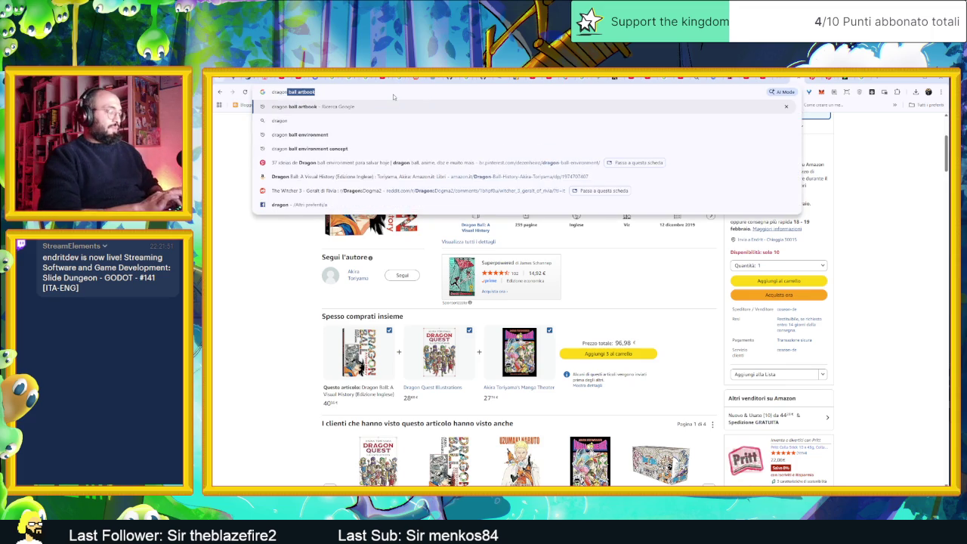
pyautogui.write(' quest env')
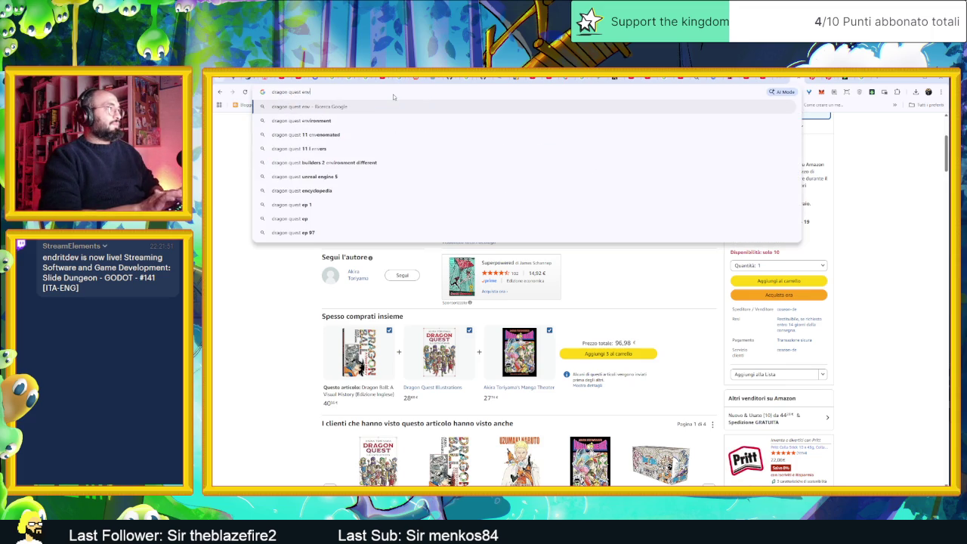
pyautogui.write('ironment')
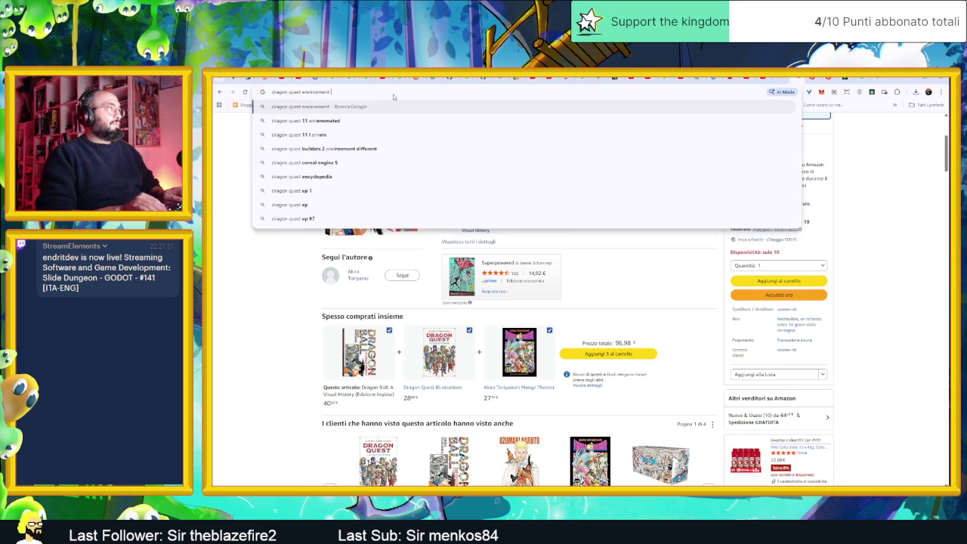
pyautogui.press('Return')
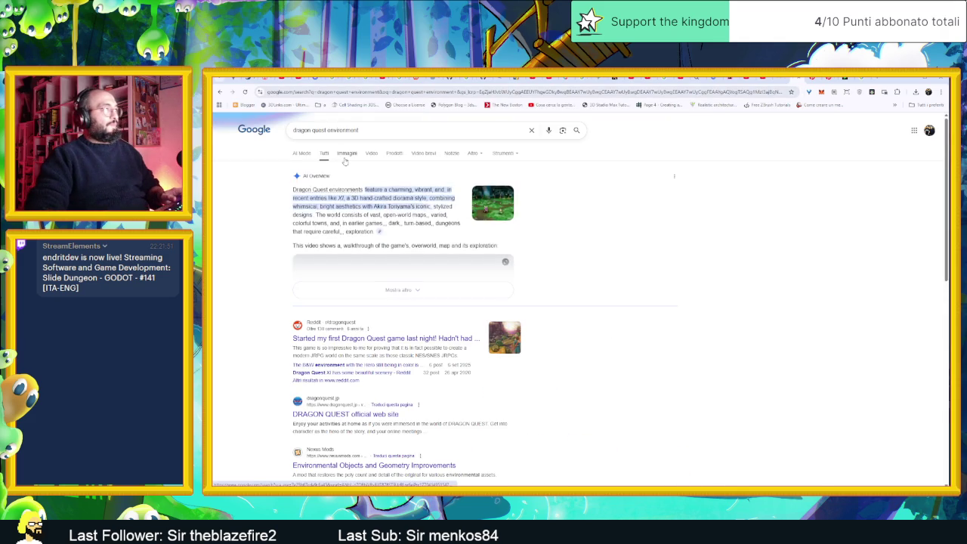
pyautogui.click(344, 160)
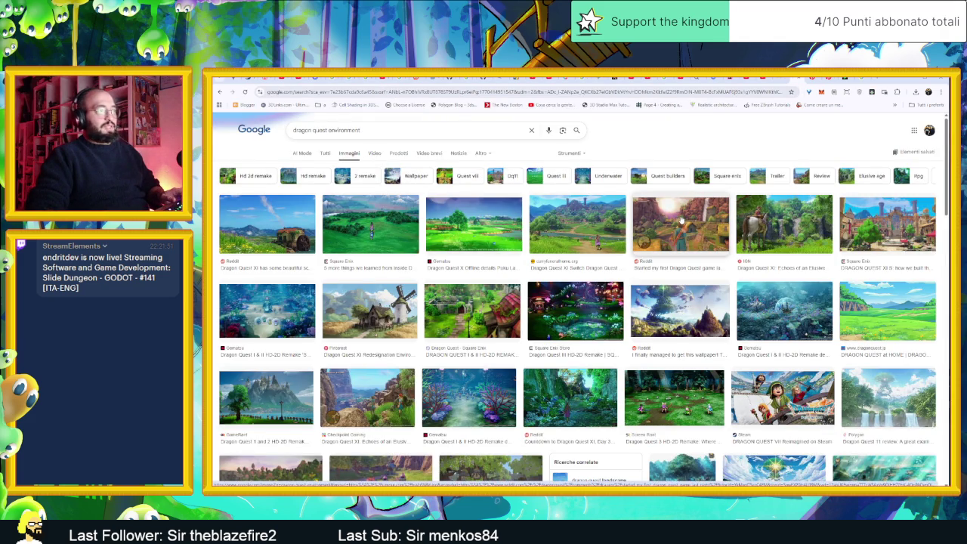
pyautogui.click(681, 219)
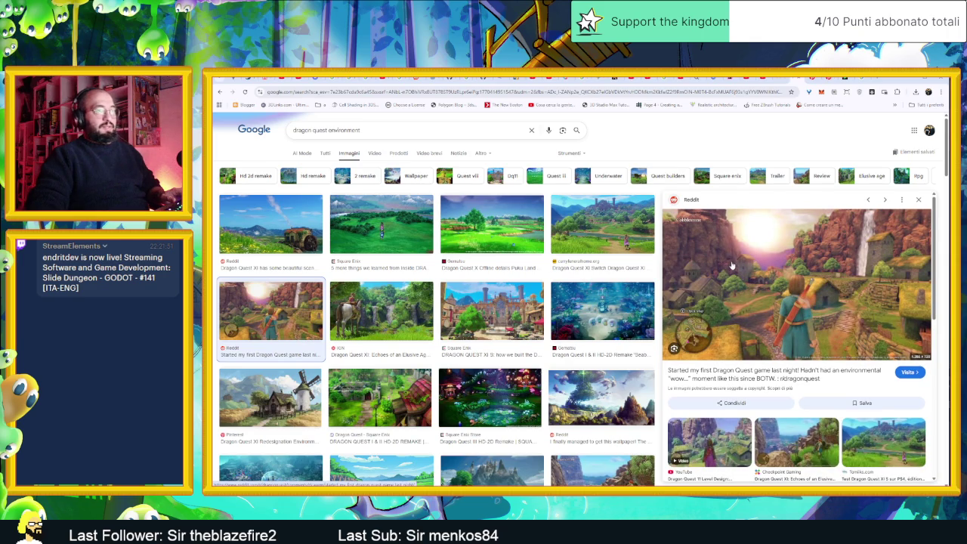
pyautogui.scroll(-3, 543, 320)
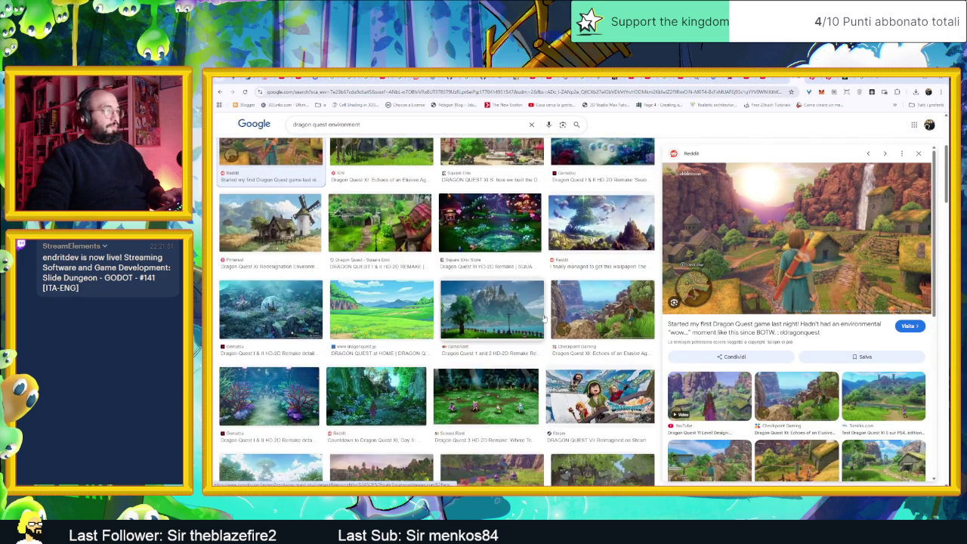
pyautogui.scroll(3, 543, 320)
pyautogui.click(361, 123)
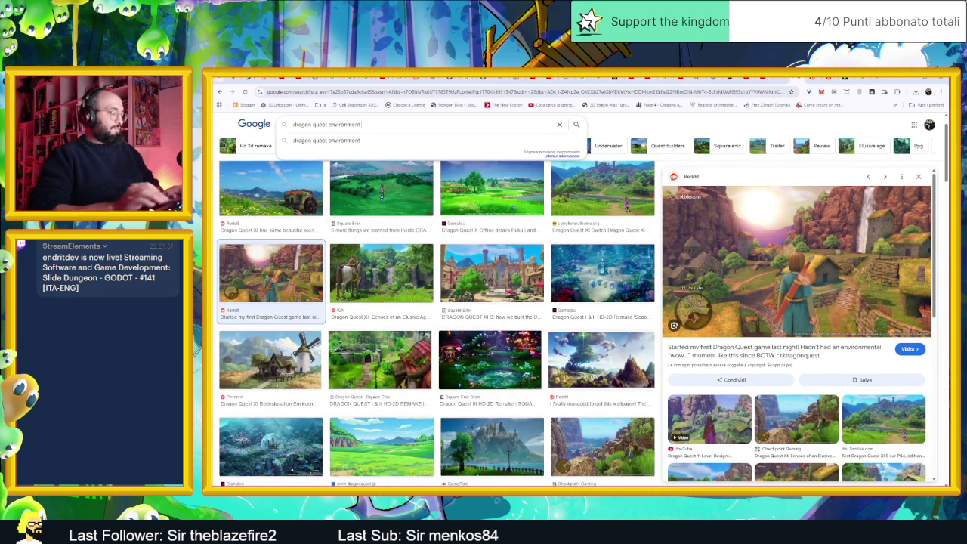
pyautogui.write(' concept ar')
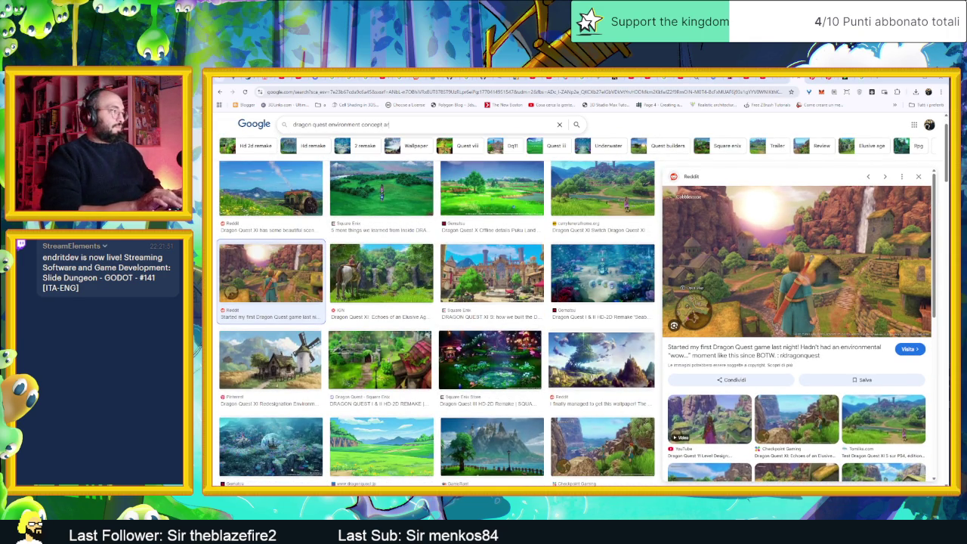
pyautogui.write('t')
pyautogui.press('Return')
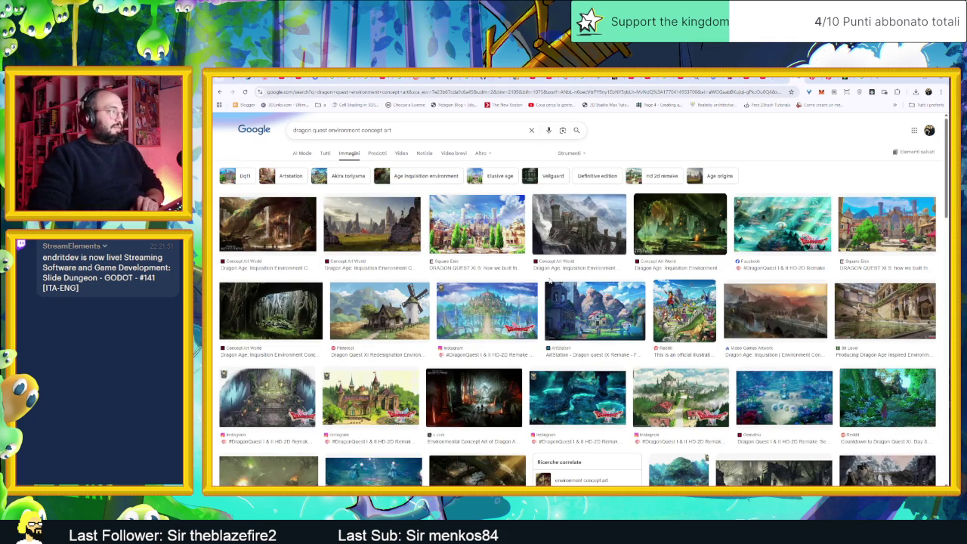
# Browse the concept art results, then bring up the Pinterest Dragon ball environment board.
pyautogui.scroll(-2, 550, 280)
pyautogui.scroll(-2, 550, 283)
pyautogui.scroll(-3, 550, 288)
pyautogui.scroll(-1, 549, 287)
pyautogui.scroll(-2, 550, 287)
pyautogui.scroll(-1, 551, 287)
pyautogui.scroll(-1, 551, 287)
pyautogui.scroll(-1, 663, 302)
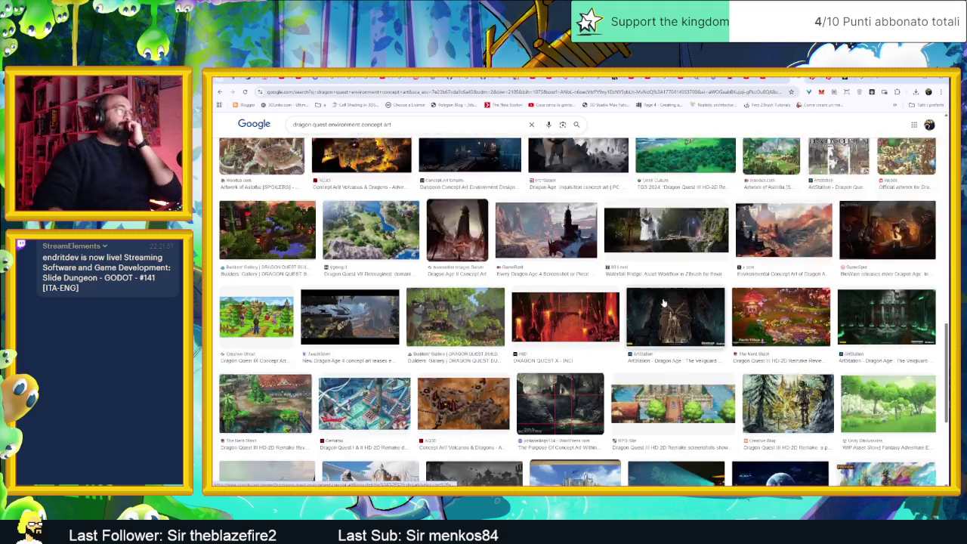
pyautogui.scroll(-2, 663, 302)
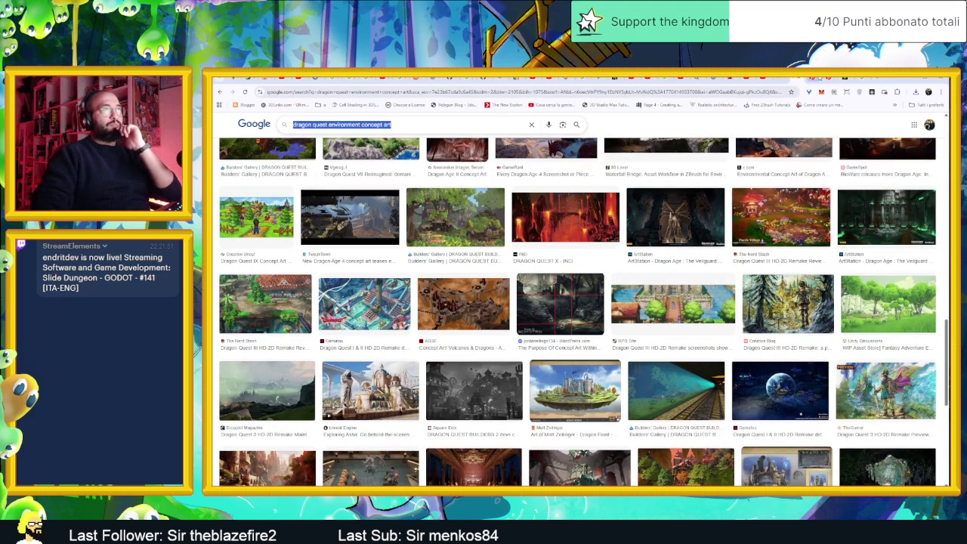
pyautogui.click(810, 78)
pyautogui.click(499, 124)
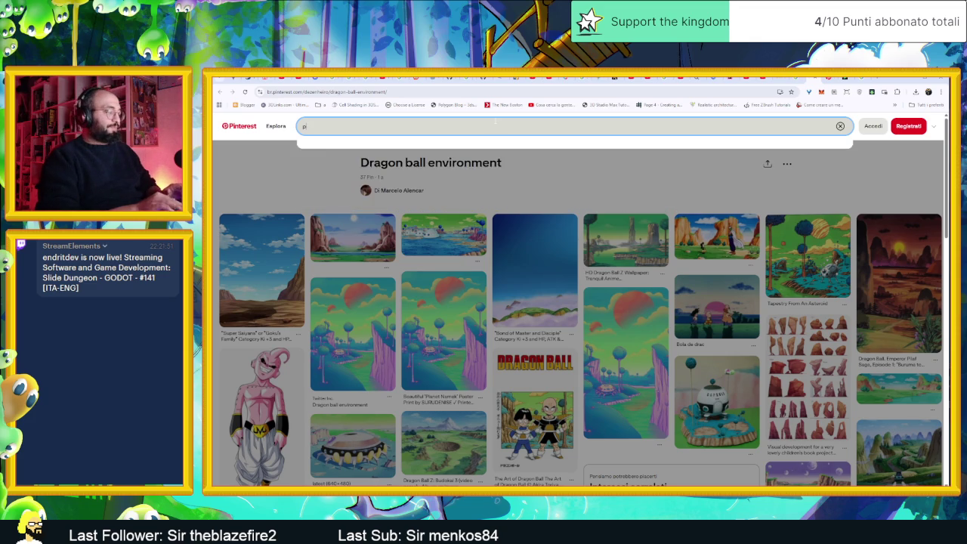
# Search Pinterest for 'pixel art cube rock' and open the four-cube pin.
pyautogui.write('pixel art cube rock')
pyautogui.press('Return')
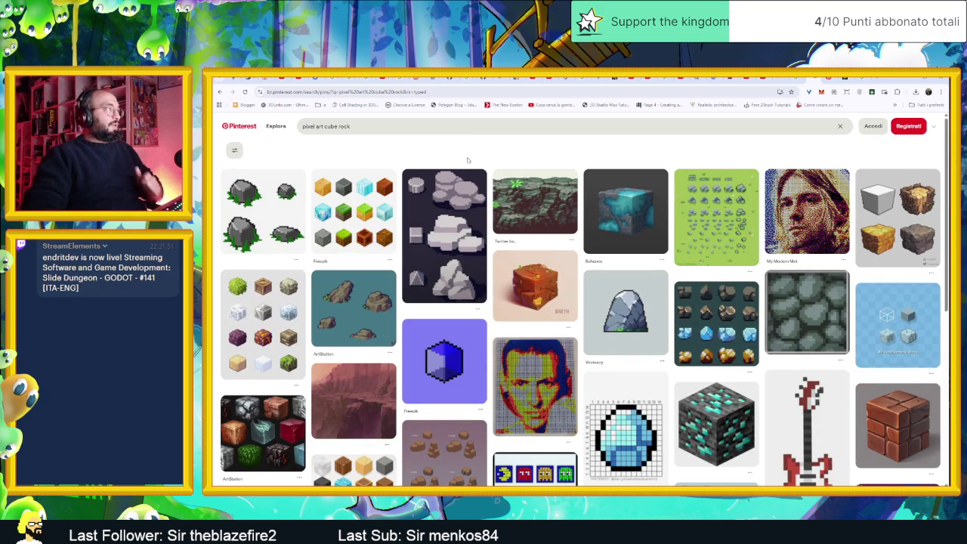
pyautogui.moveTo(534, 198)
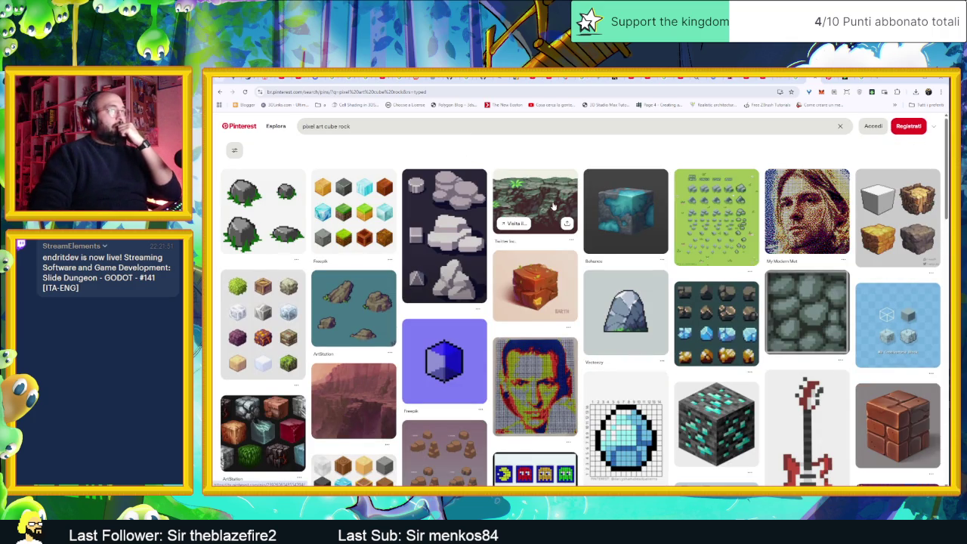
pyautogui.click(915, 242)
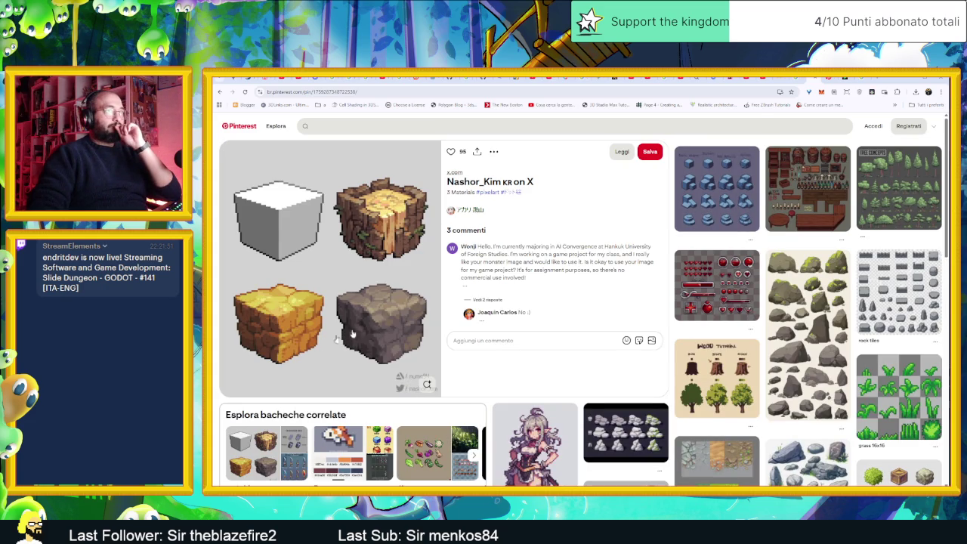
# Sign in with Google, save the cube pin to Gioco, and copy the stone cube image.
pyautogui.click(873, 126)
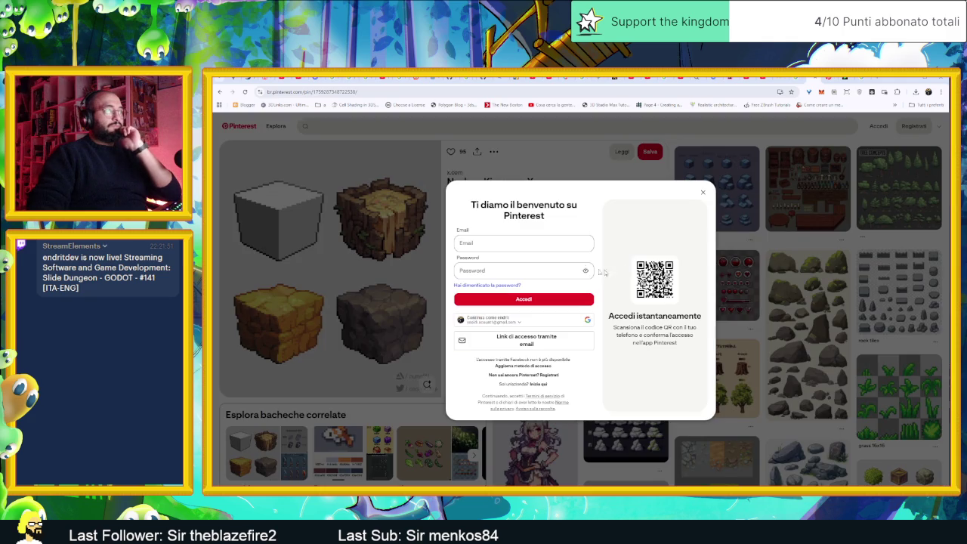
pyautogui.click(522, 320)
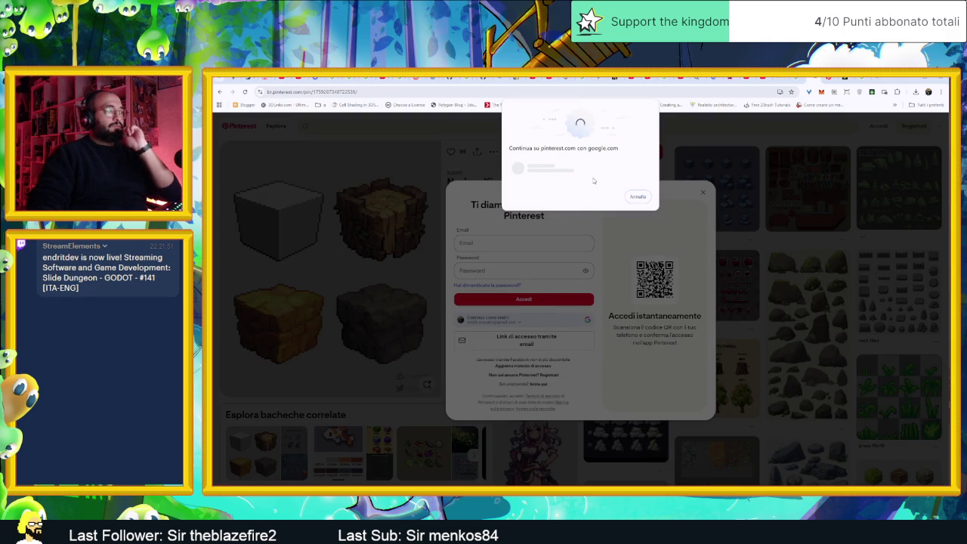
pyautogui.click(629, 224)
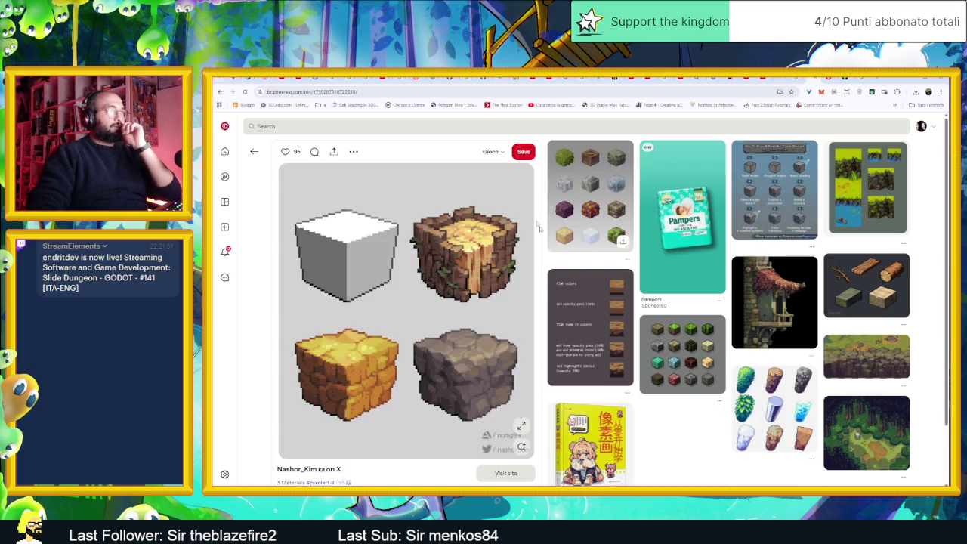
pyautogui.click(523, 151)
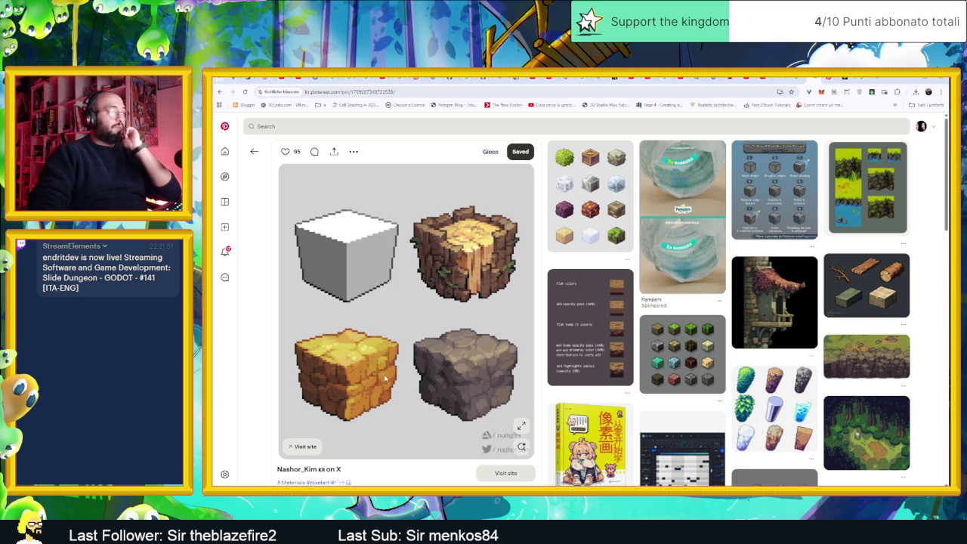
pyautogui.rightClick(415, 344)
pyautogui.click(475, 378)
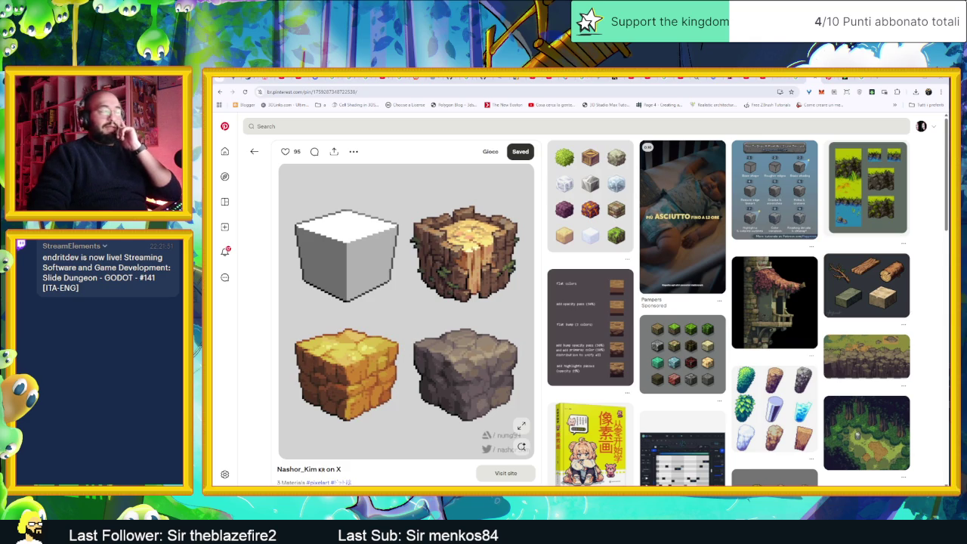
pyautogui.moveTo(682, 353)
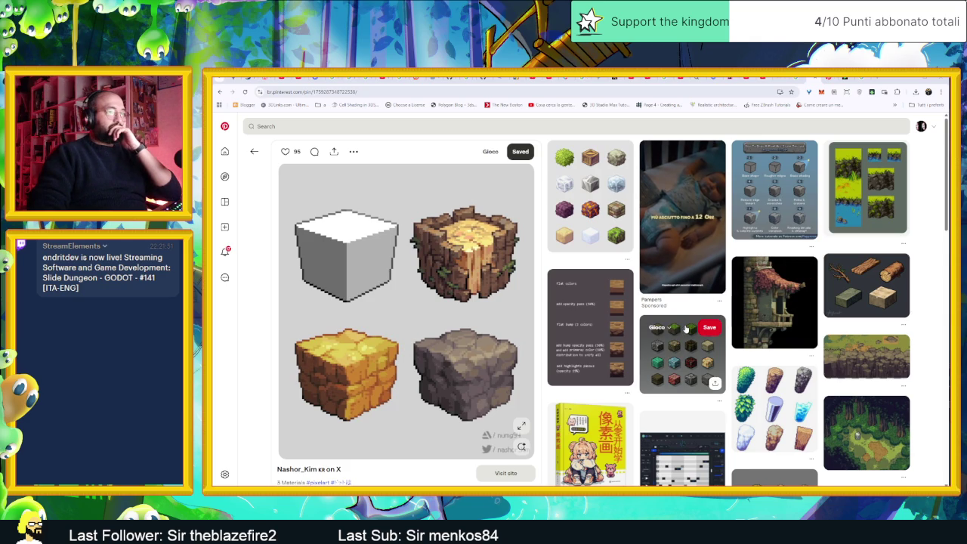
pyautogui.scroll(-2, 686, 328)
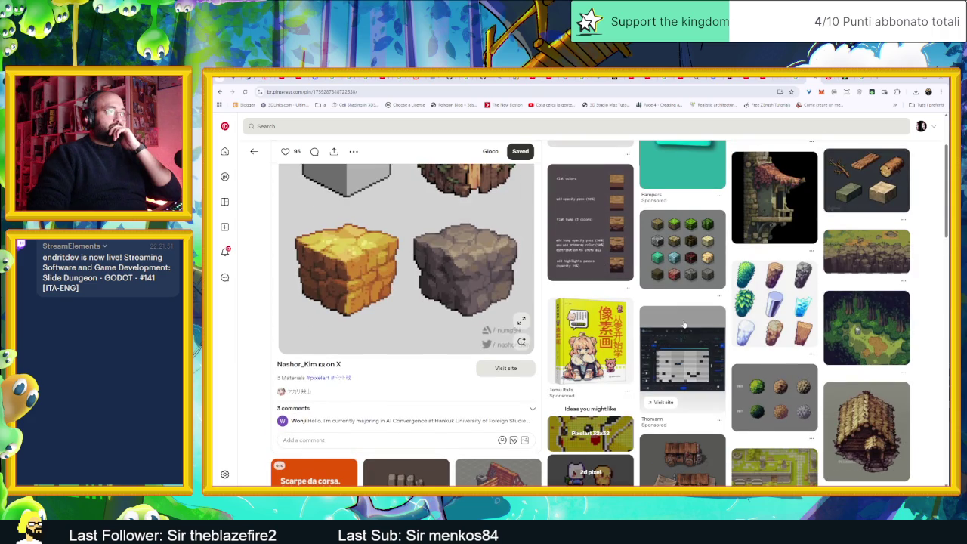
# Scroll through the related pins and open the MATERIALS chart of shaded pixel-art spheres.
pyautogui.scroll(-2, 686, 329)
pyautogui.scroll(-1, 684, 323)
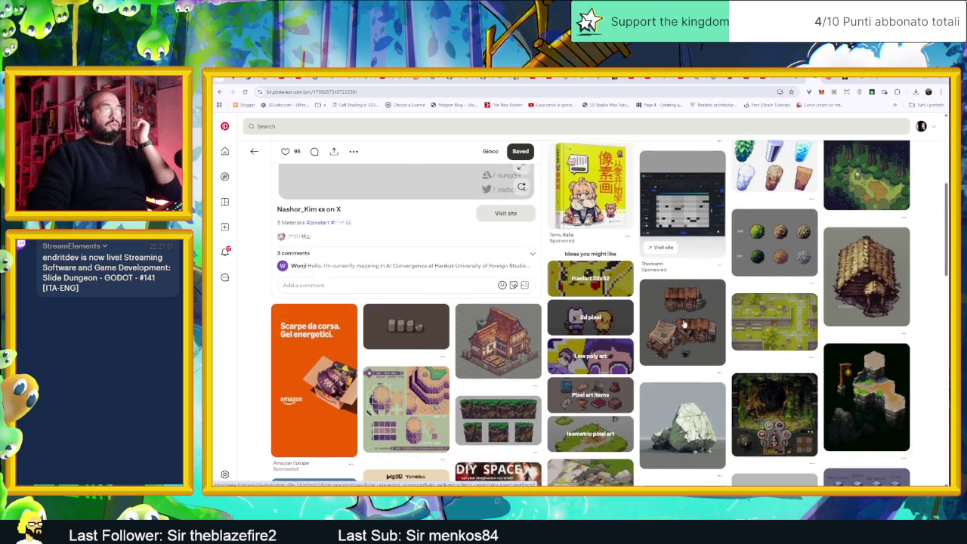
pyautogui.scroll(-1, 683, 324)
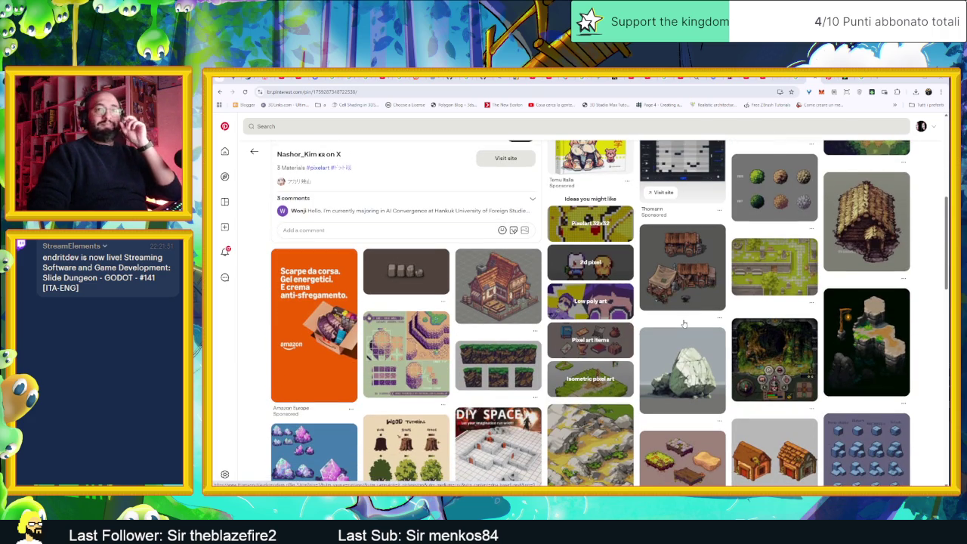
pyautogui.scroll(-1, 683, 323)
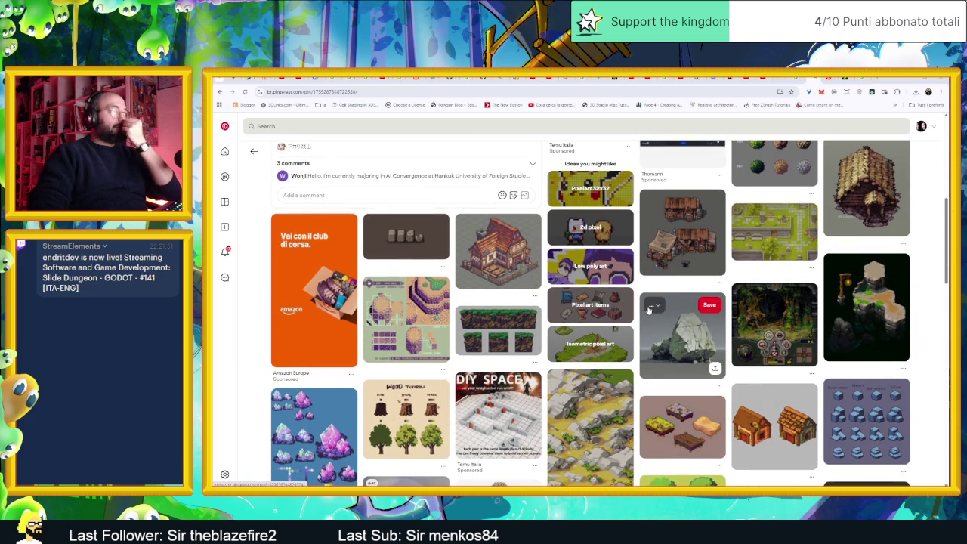
pyautogui.scroll(-2, 724, 302)
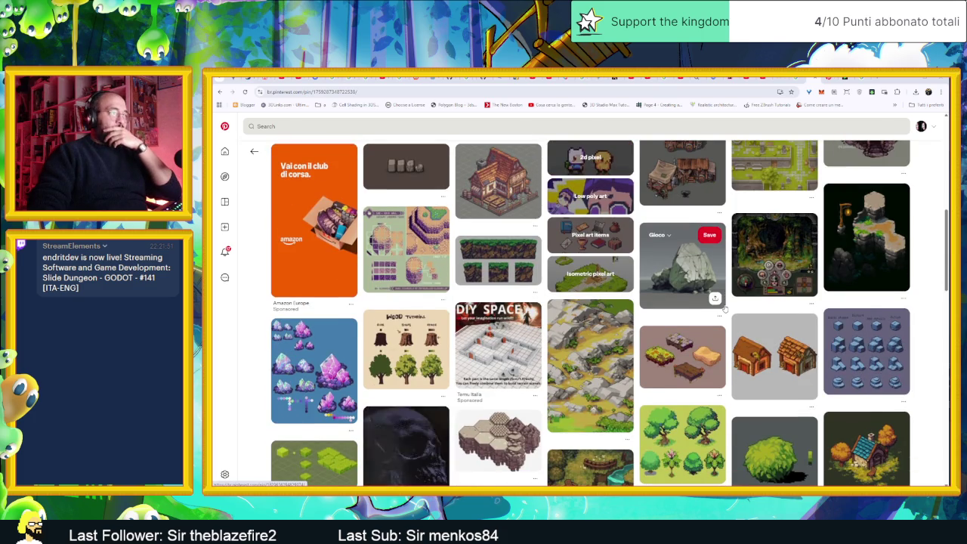
pyautogui.scroll(-3, 724, 303)
pyautogui.scroll(-2, 725, 306)
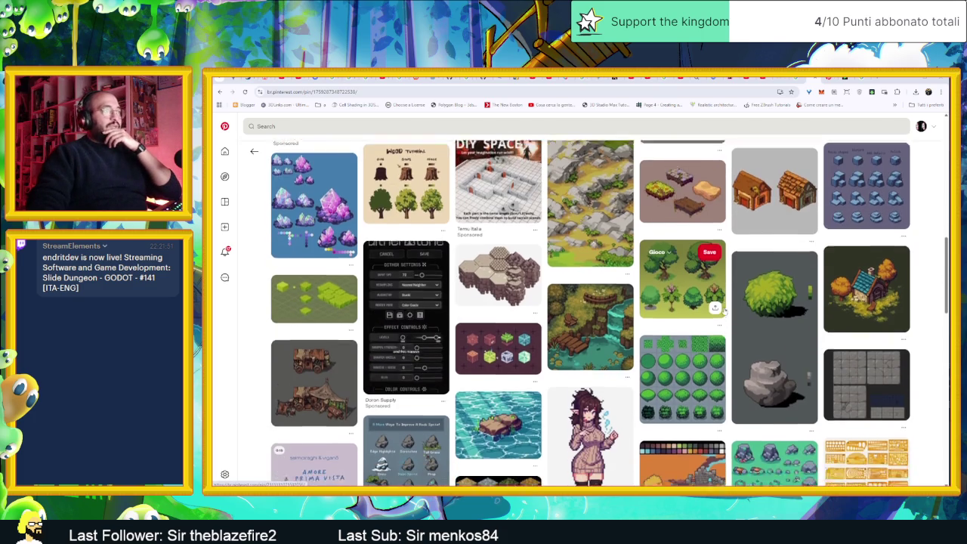
pyautogui.scroll(-2, 732, 313)
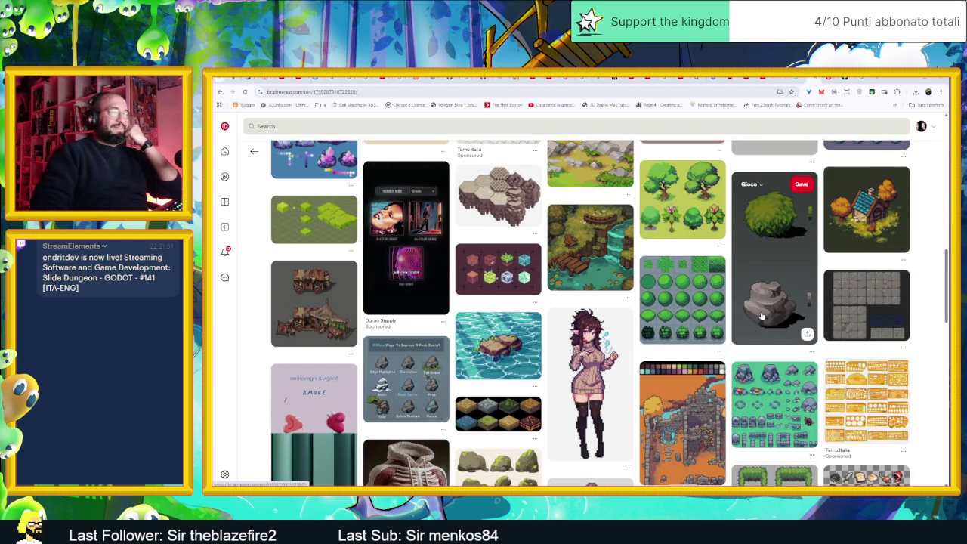
pyautogui.scroll(-2, 748, 317)
pyautogui.scroll(-3, 759, 319)
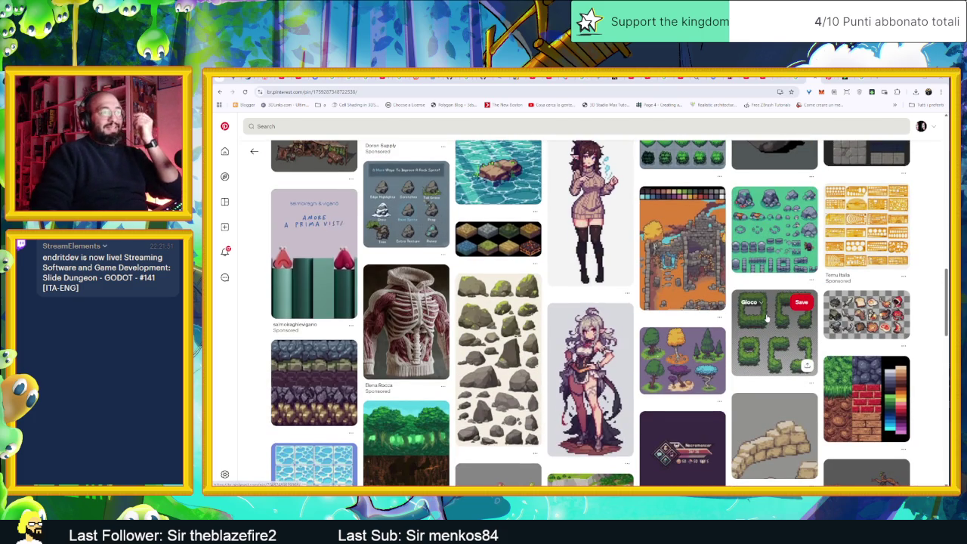
pyautogui.scroll(-2, 759, 325)
pyautogui.scroll(-1, 754, 334)
pyautogui.scroll(-2, 754, 334)
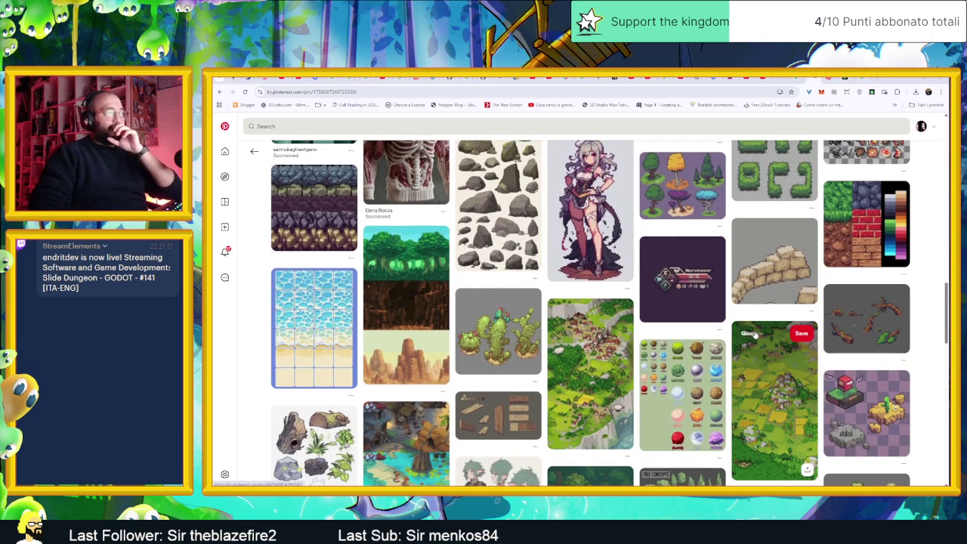
pyautogui.scroll(-1, 756, 334)
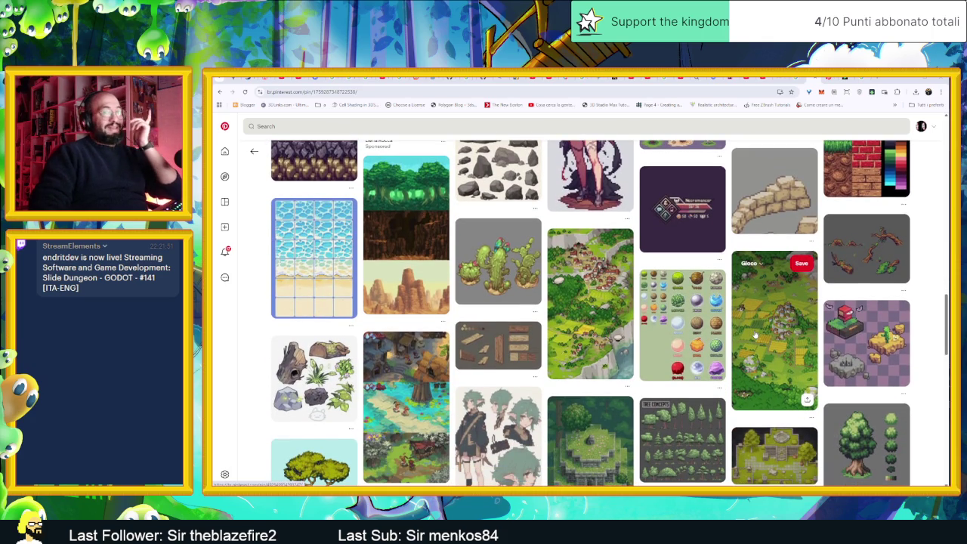
pyautogui.scroll(-2, 755, 335)
pyautogui.scroll(-2, 755, 335)
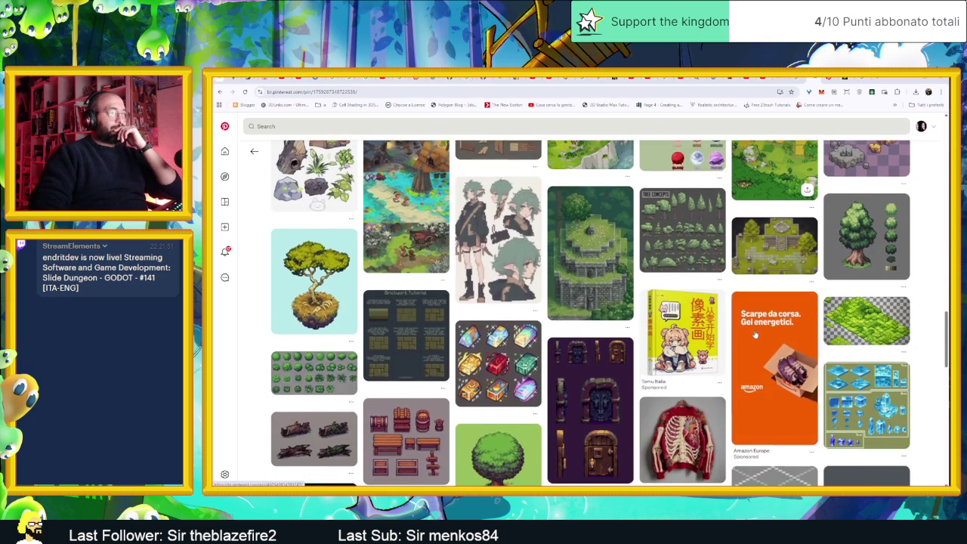
pyautogui.scroll(-1, 755, 335)
pyautogui.scroll(-1, 754, 335)
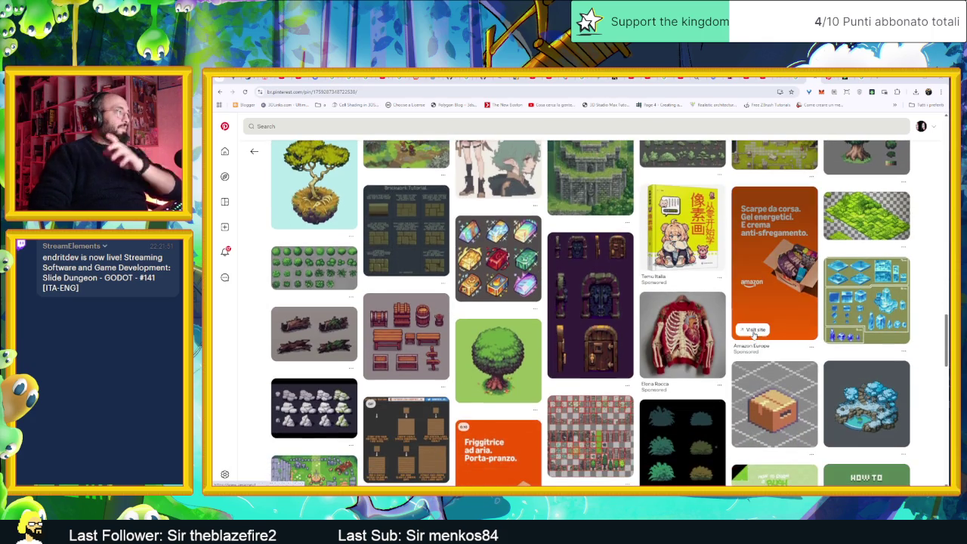
pyautogui.scroll(-2, 748, 335)
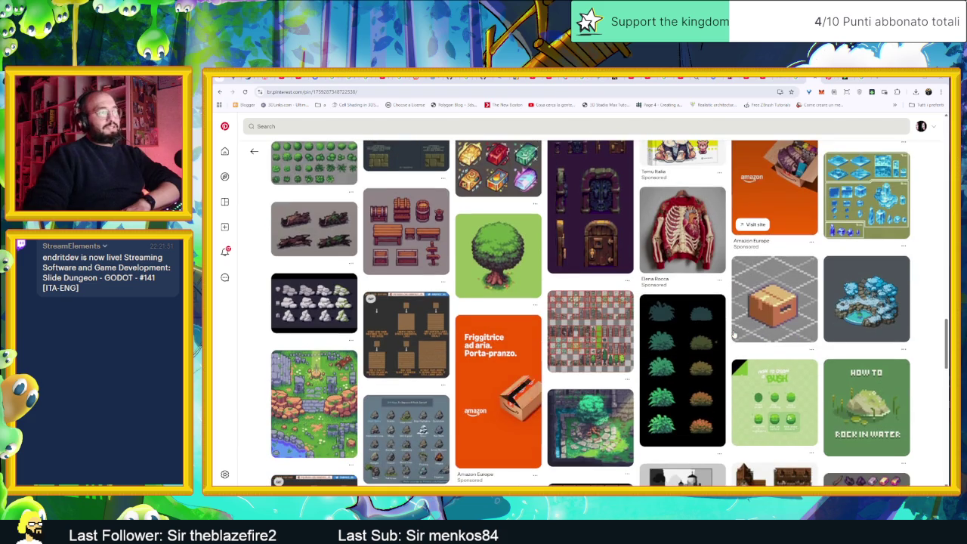
pyautogui.moveTo(682, 442)
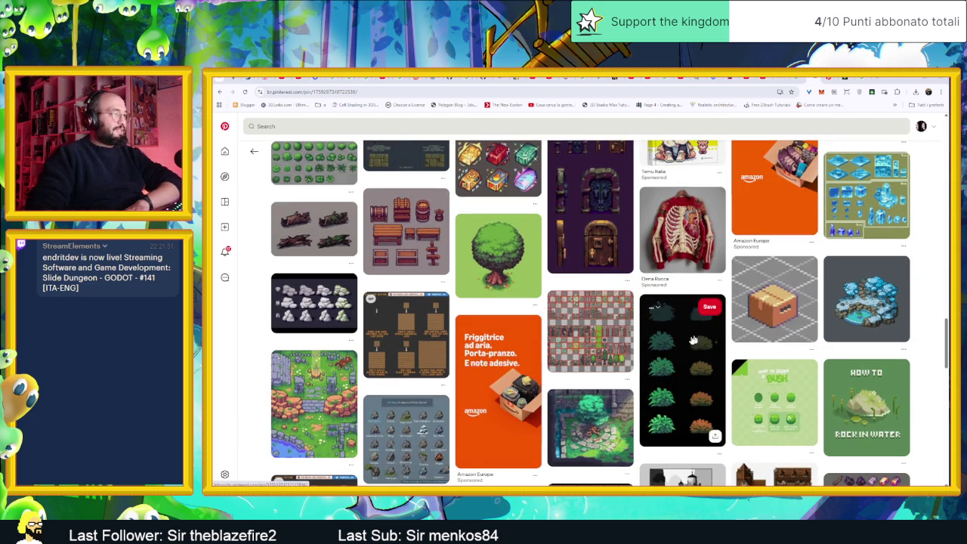
pyautogui.scroll(-2, 692, 341)
pyautogui.scroll(-1, 665, 327)
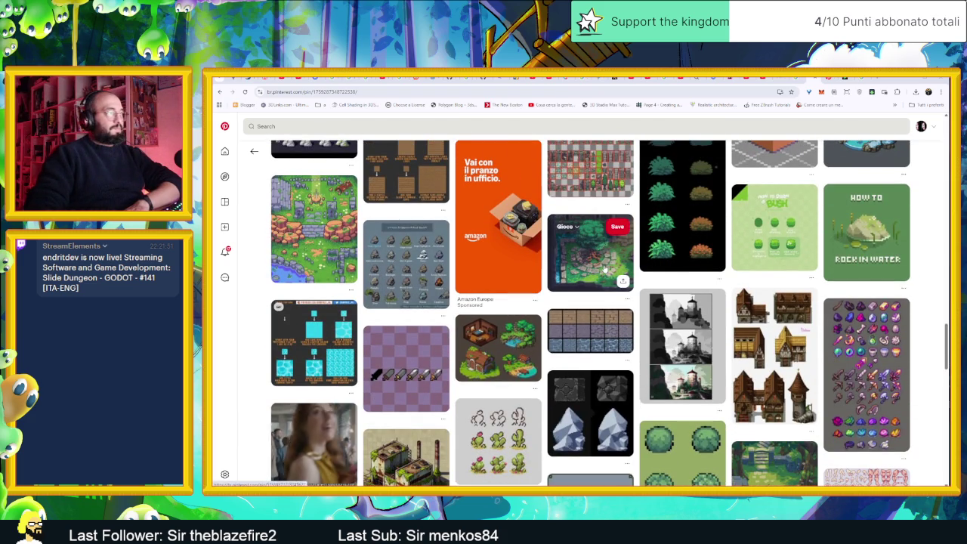
pyautogui.scroll(-1, 605, 310)
pyautogui.scroll(-2, 604, 310)
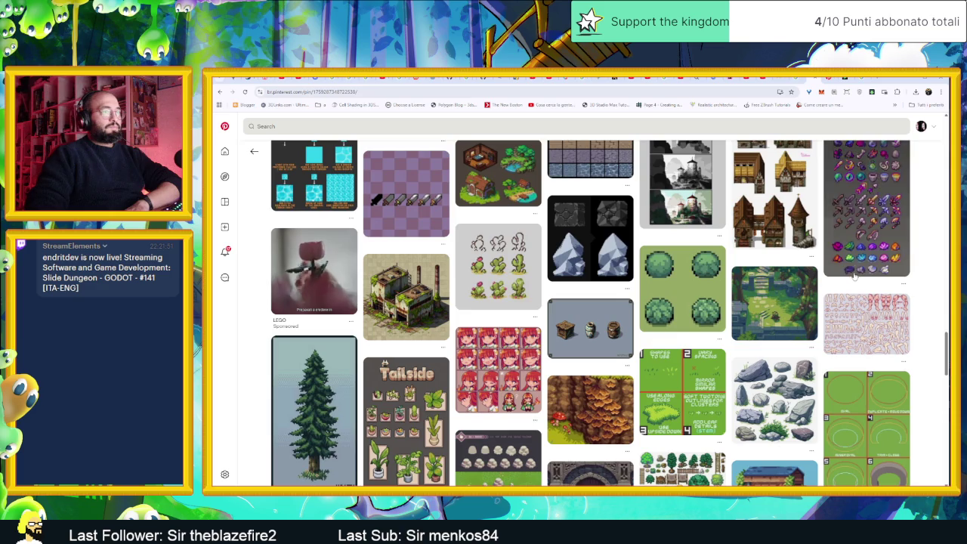
pyautogui.scroll(-4, 877, 303)
pyautogui.scroll(-1, 878, 302)
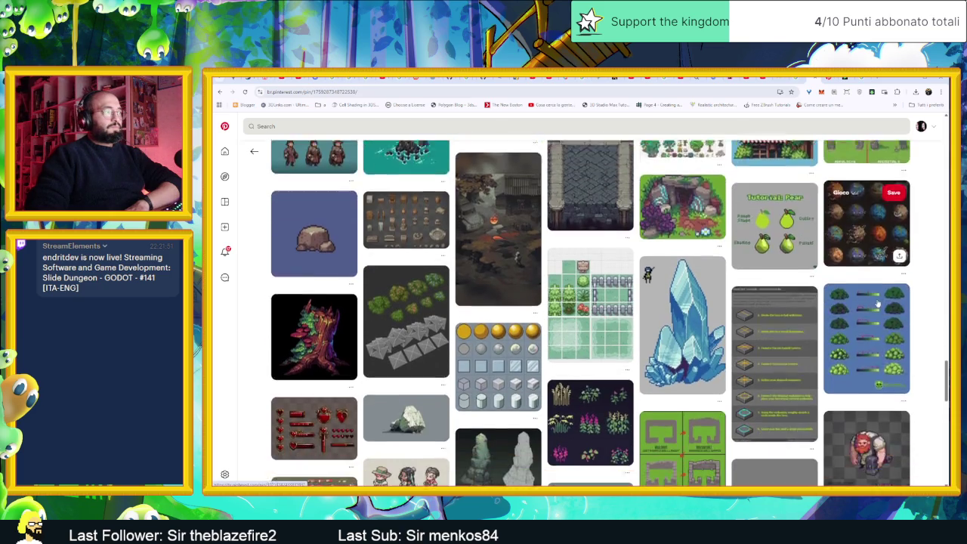
pyautogui.scroll(-1, 877, 302)
pyautogui.scroll(-1, 878, 303)
pyautogui.scroll(-1, 878, 302)
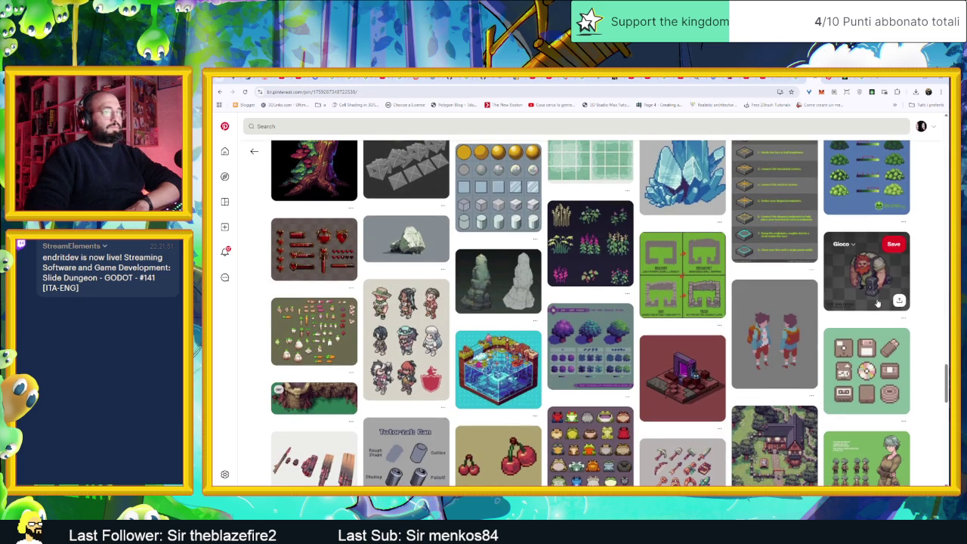
pyautogui.scroll(-5, 878, 302)
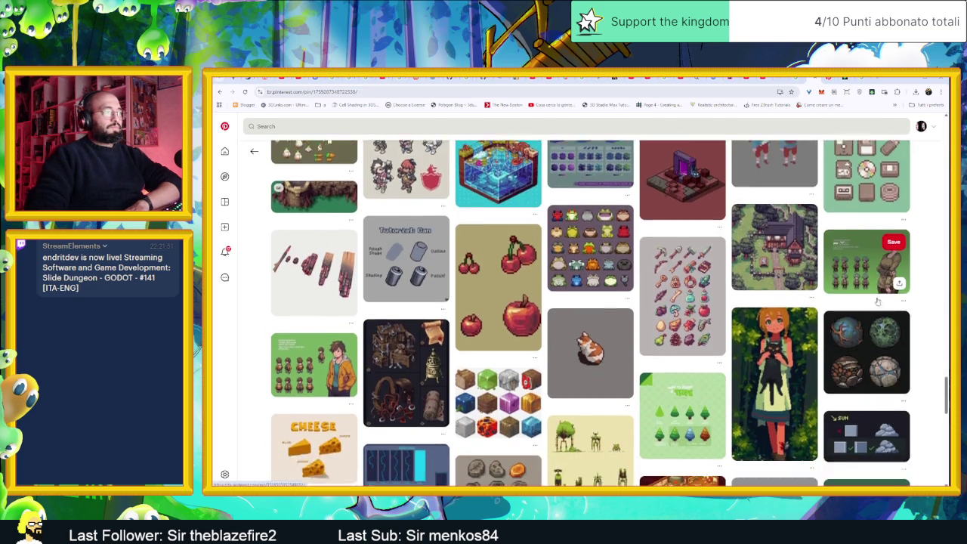
pyautogui.scroll(-3, 878, 302)
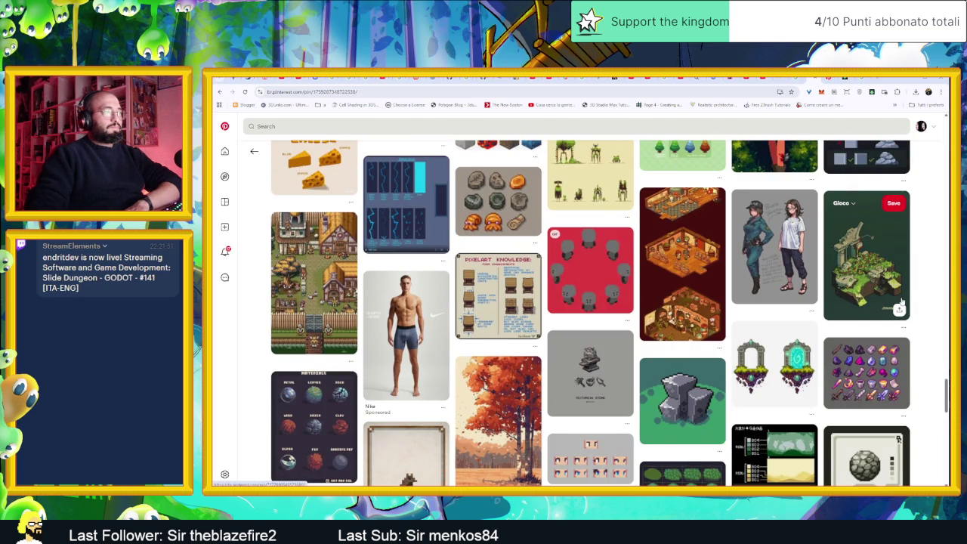
pyautogui.scroll(-1, 901, 302)
pyautogui.scroll(-1, 900, 302)
pyautogui.scroll(-1, 900, 302)
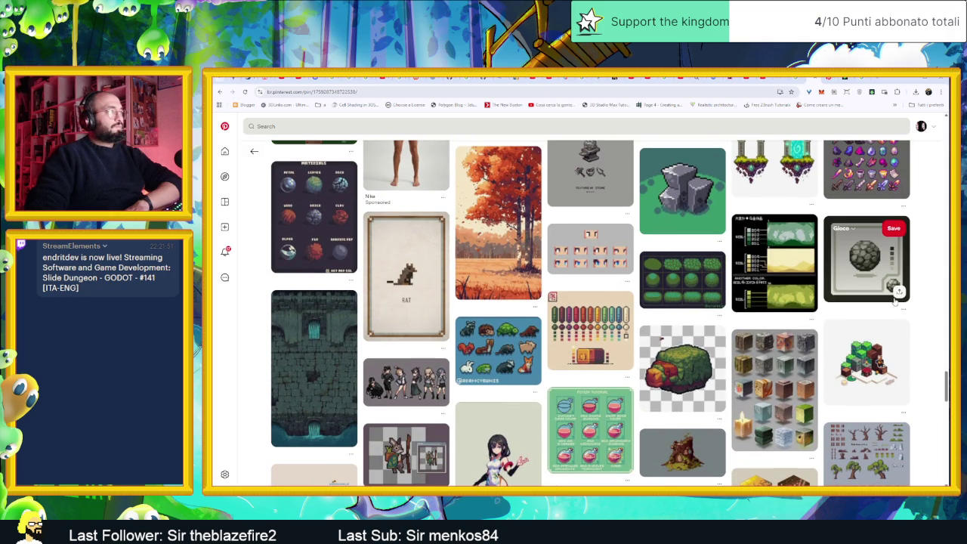
pyautogui.click(333, 219)
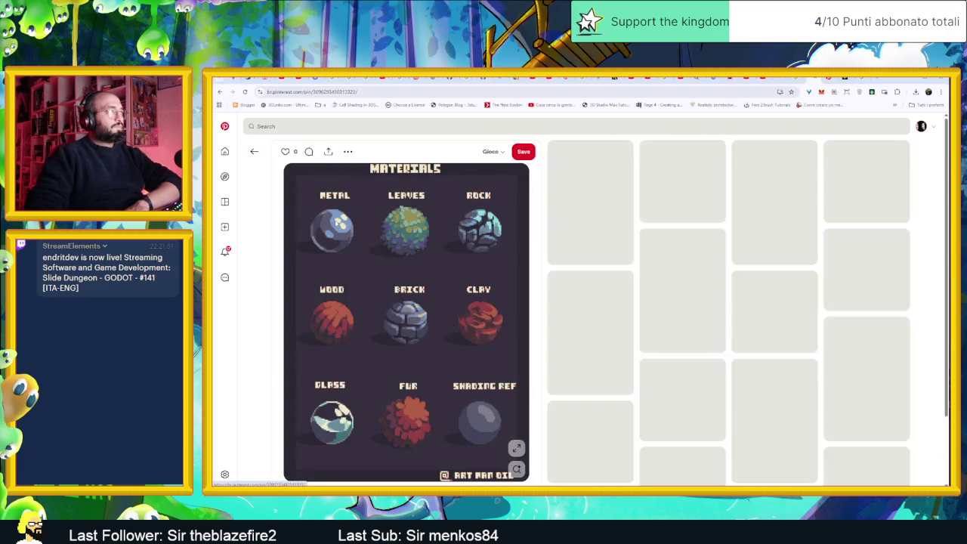
# Copy the MATERIALS image and save its pin to the Gioco board.
pyautogui.rightClick(459, 227)
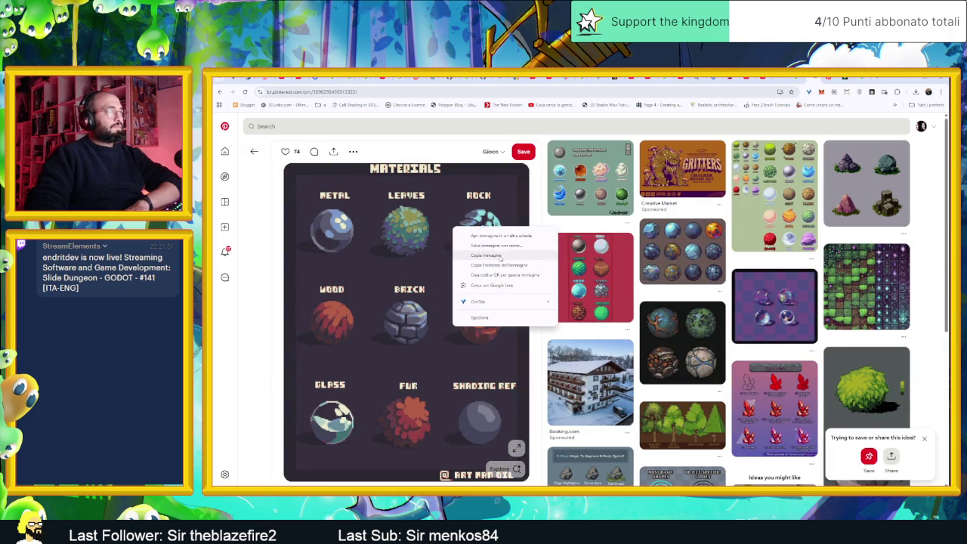
pyautogui.click(487, 248)
pyautogui.click(523, 152)
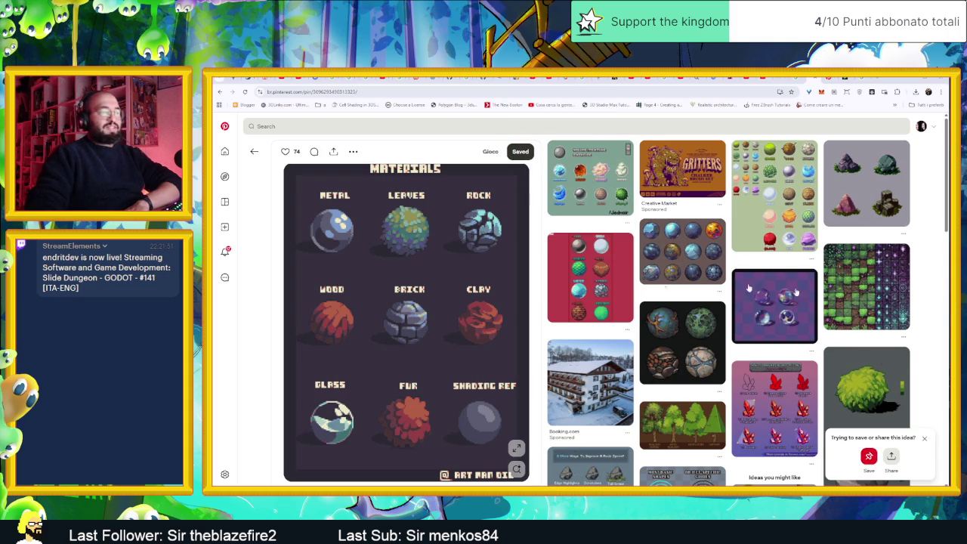
# Browse further related pins, then return to the Aseprite Sprite-0005 tile grid.
pyautogui.scroll(-2, 535, 330)
pyautogui.scroll(-3, 536, 333)
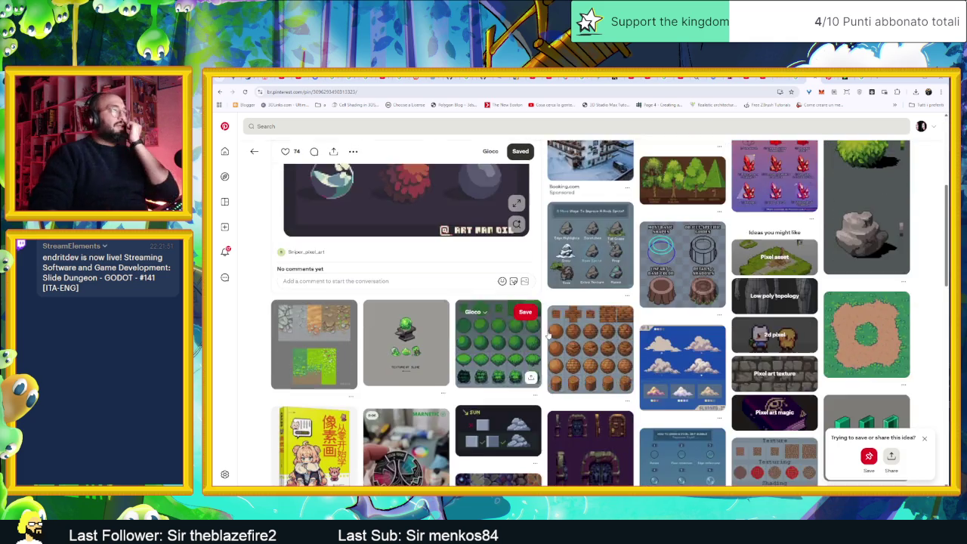
pyautogui.scroll(-1, 542, 339)
pyautogui.scroll(-2, 542, 339)
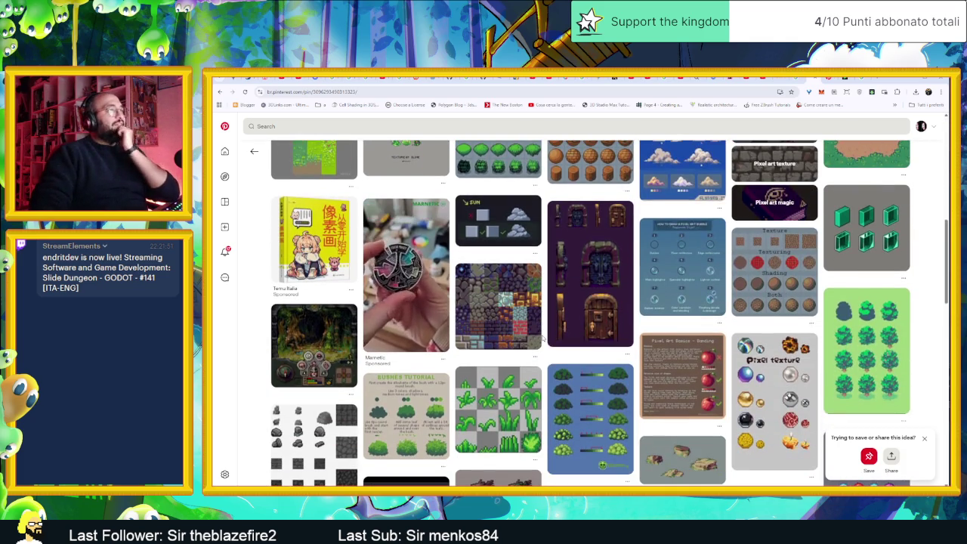
pyautogui.scroll(-2, 542, 340)
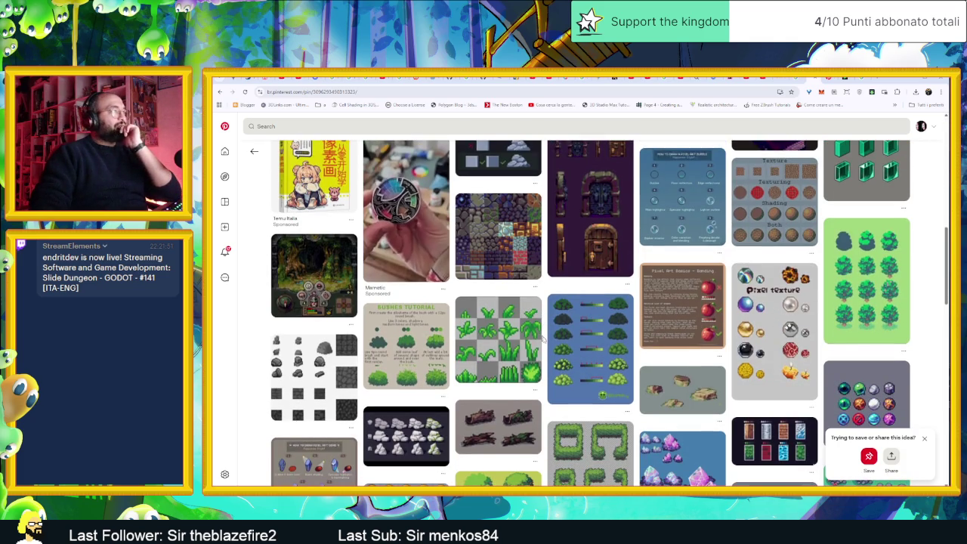
pyautogui.scroll(-3, 648, 397)
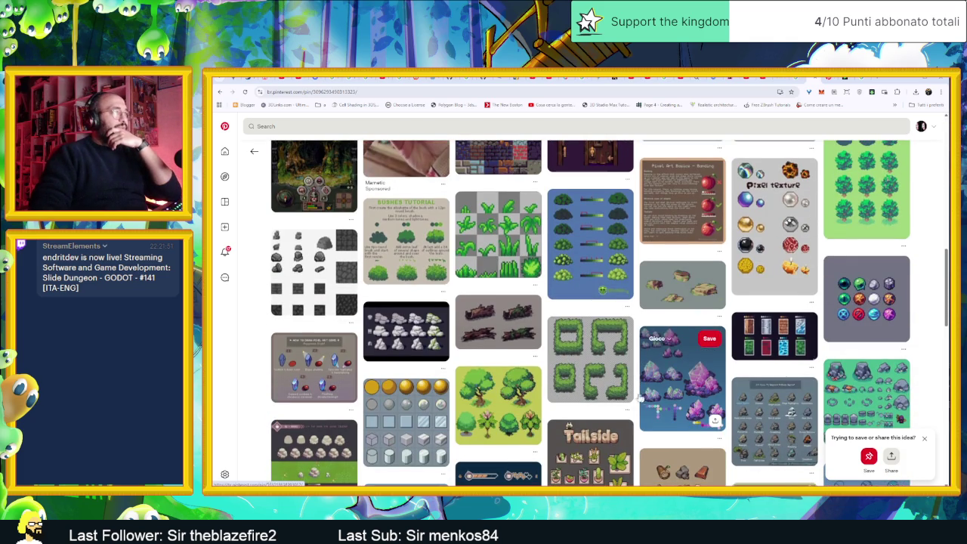
pyautogui.scroll(-2, 639, 398)
pyautogui.scroll(-1, 604, 393)
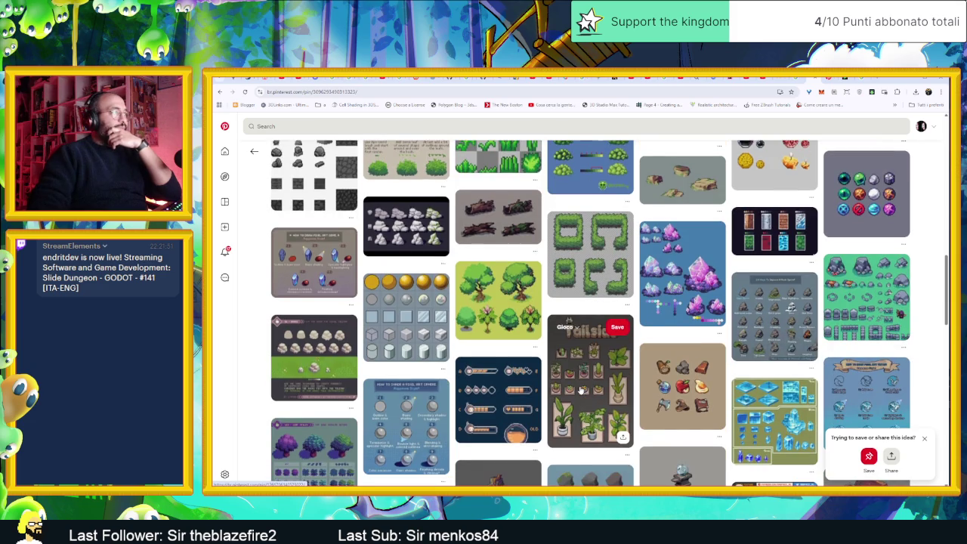
pyautogui.scroll(-2, 577, 389)
pyautogui.scroll(-2, 567, 389)
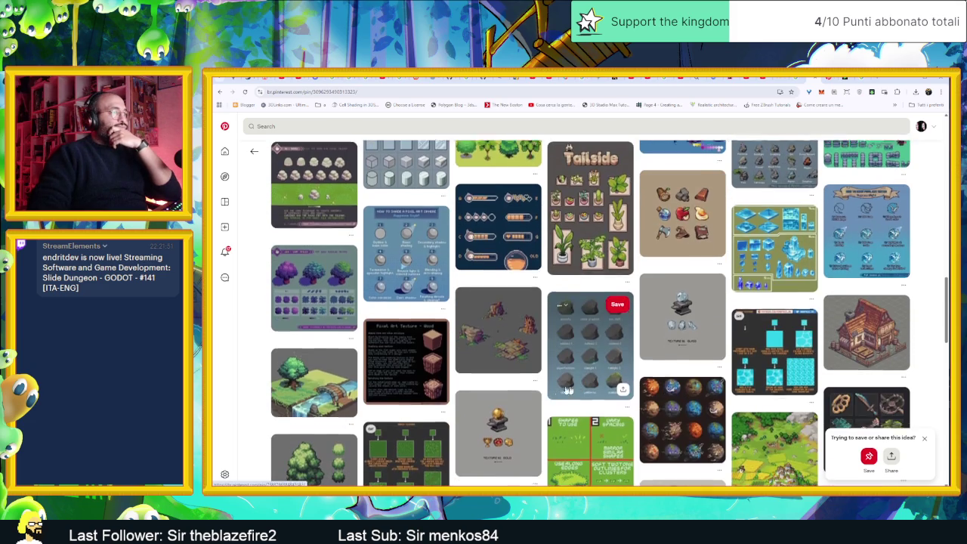
pyautogui.scroll(-1, 531, 386)
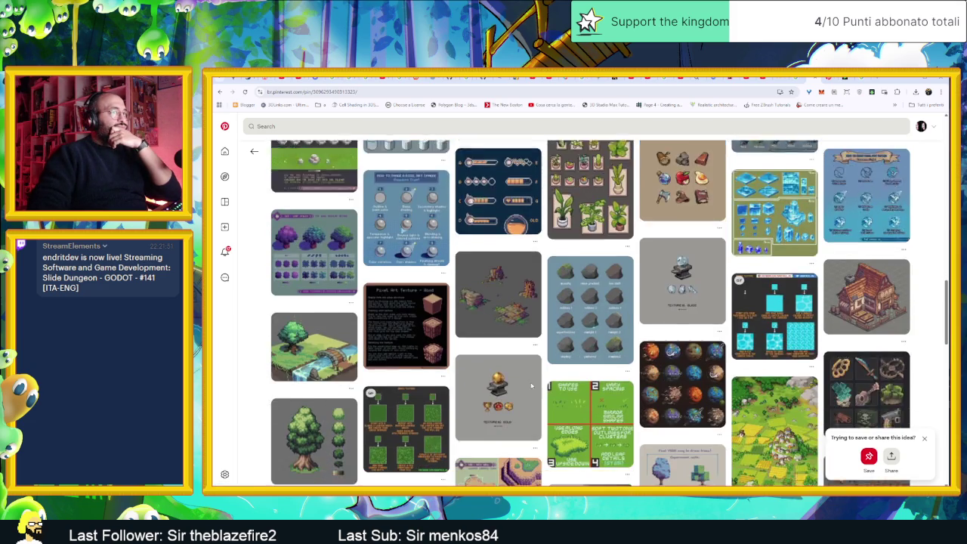
pyautogui.scroll(-1, 531, 386)
pyautogui.scroll(-1, 531, 386)
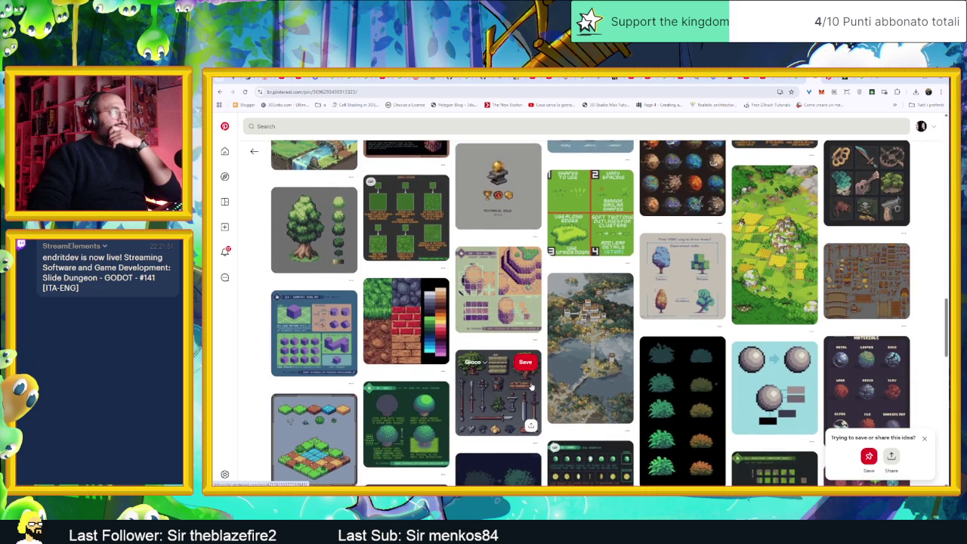
pyautogui.scroll(-1, 531, 386)
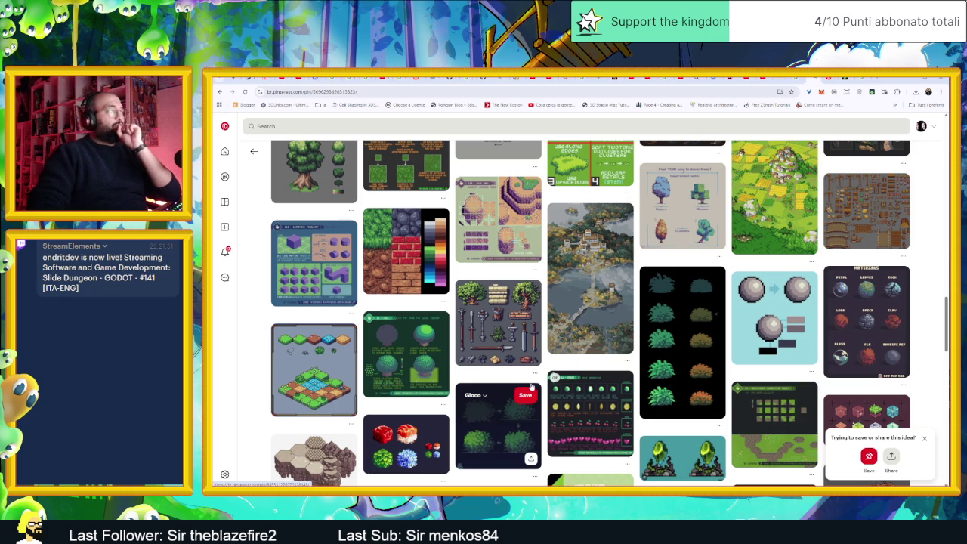
pyautogui.scroll(-1, 531, 386)
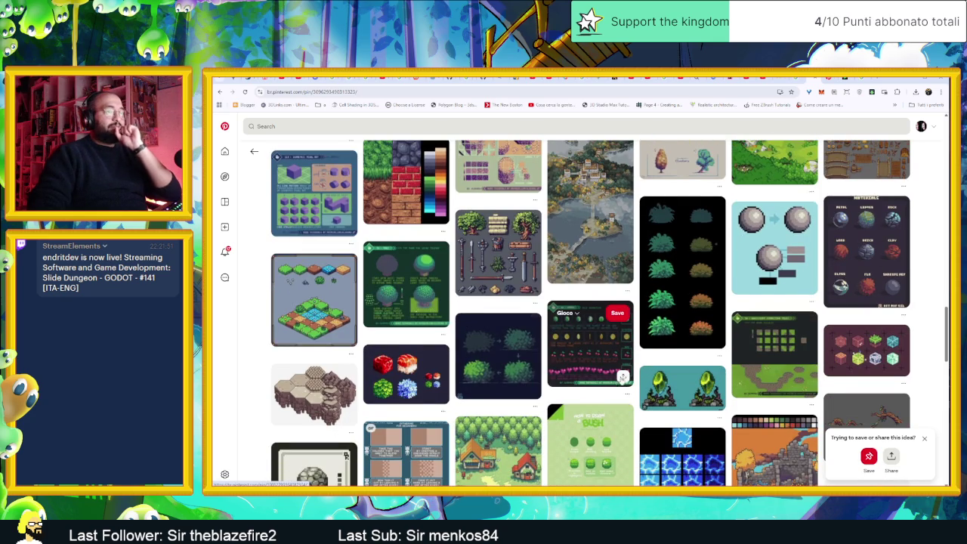
pyautogui.scroll(-1, 622, 377)
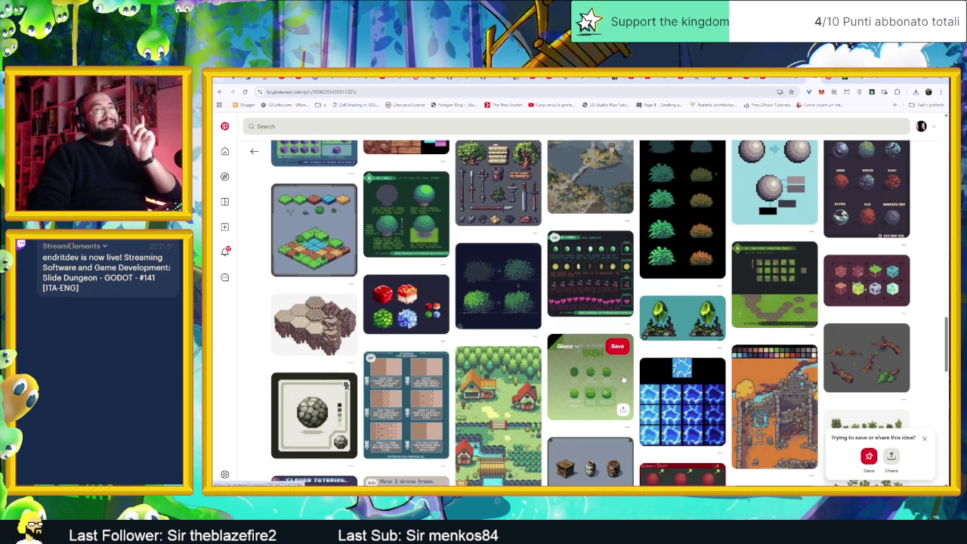
pyautogui.hotkey('alt', 'Tab')
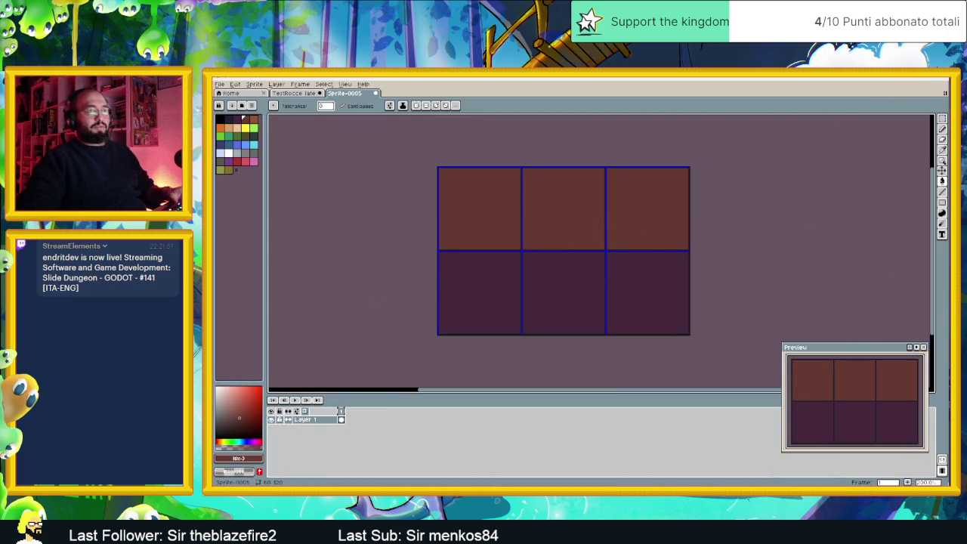
# Show the stone cube reference beside the Sprite-0005 tile grid, zoomed in and recentred.
pyautogui.hotkey('alt', 'Tab')
pyautogui.scroll(3, 901, 232)
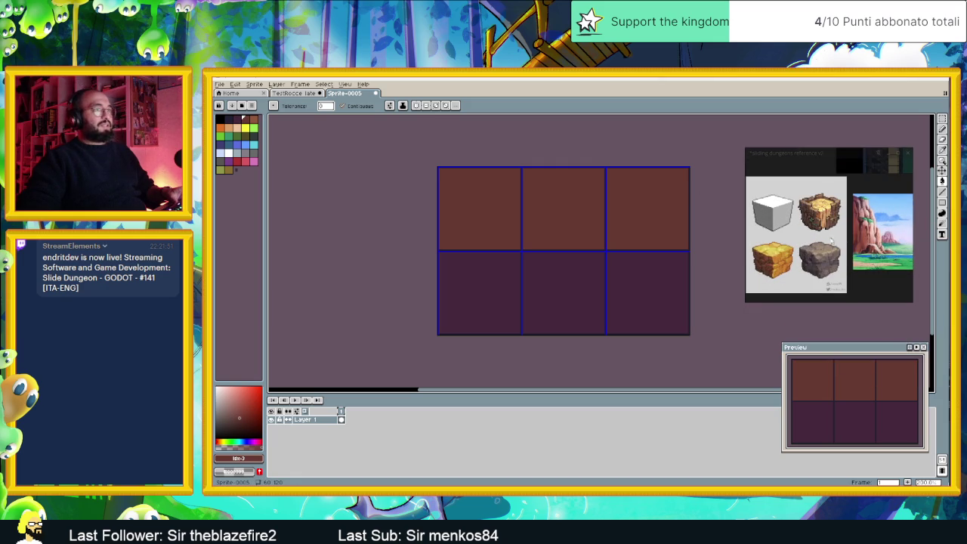
pyautogui.scroll(1, 803, 242)
pyautogui.scroll(1, 806, 243)
pyautogui.scroll(1, 837, 270)
pyautogui.scroll(1, 831, 258)
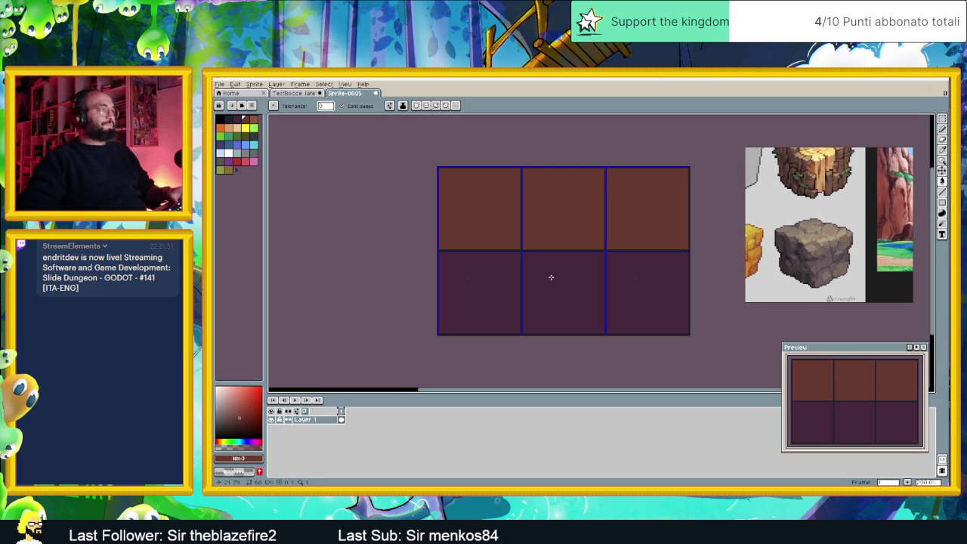
pyautogui.scroll(1, 551, 278)
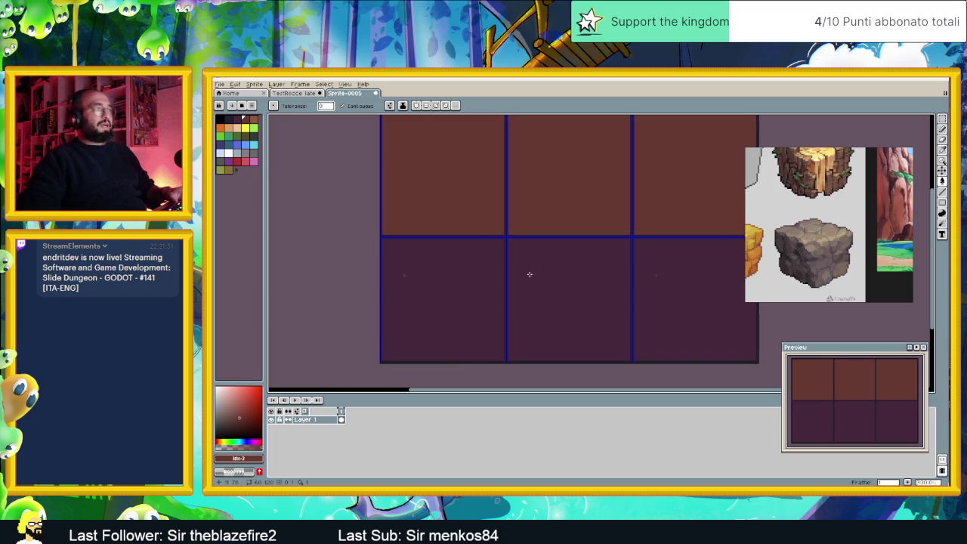
pyautogui.moveTo(532, 233); pyautogui.dragTo(532, 244)
pyautogui.scroll(-1, 532, 244)
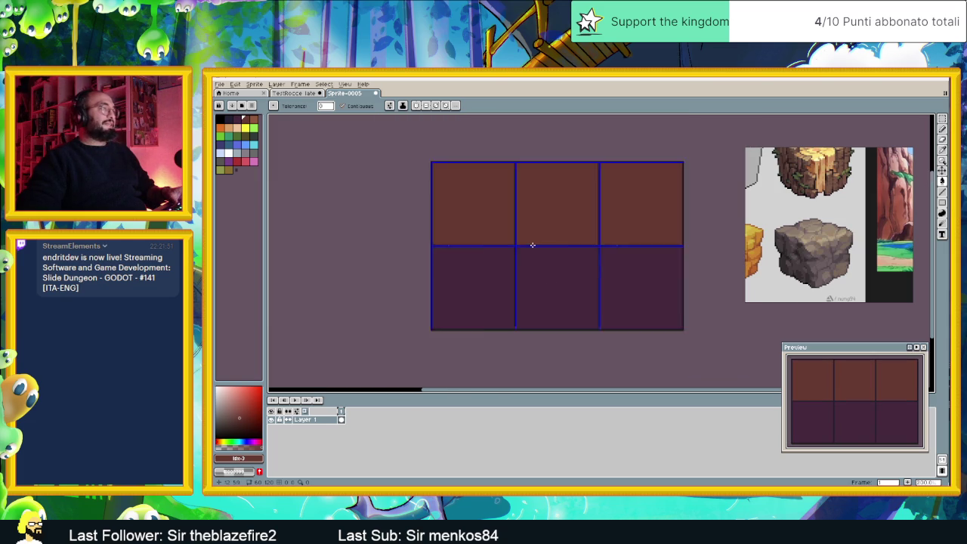
pyautogui.scroll(1, 532, 245)
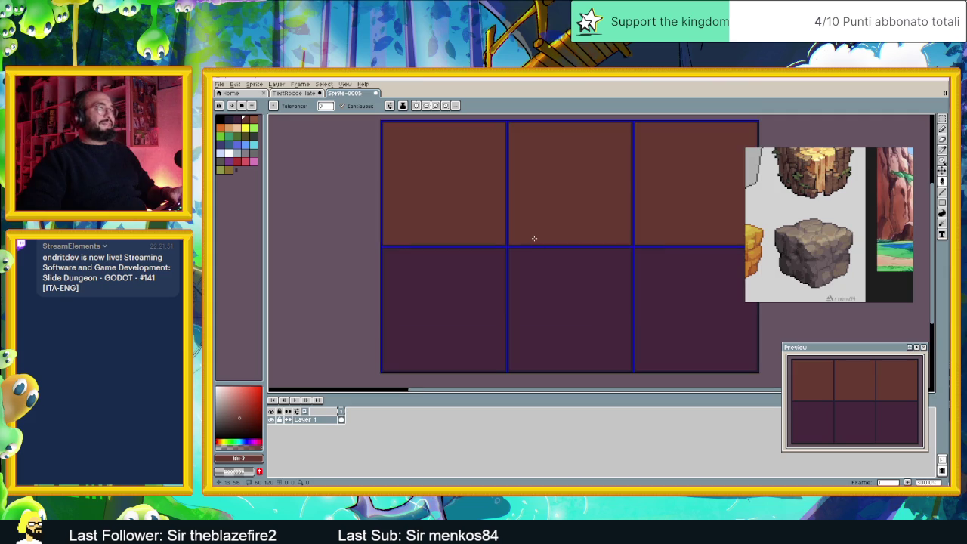
pyautogui.moveTo(539, 157); pyautogui.dragTo(539, 202)
pyautogui.scroll(-1, 540, 187)
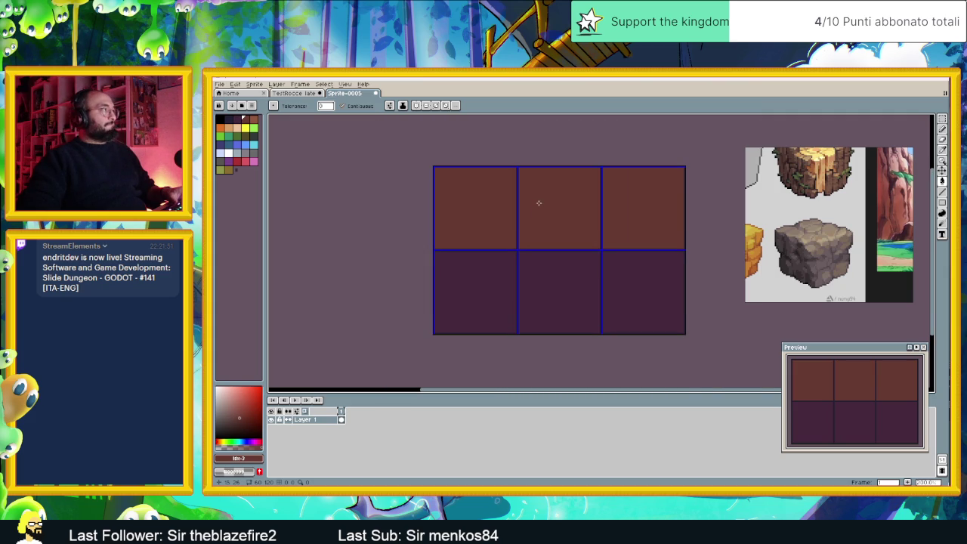
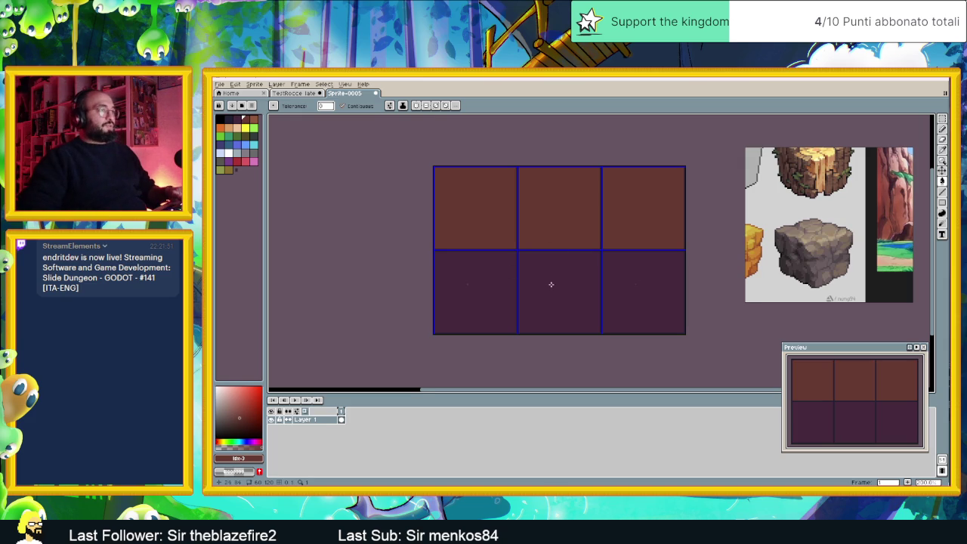
# Copy the rock-cube reference picture from PureRef.
pyautogui.scroll(1, 550, 284)
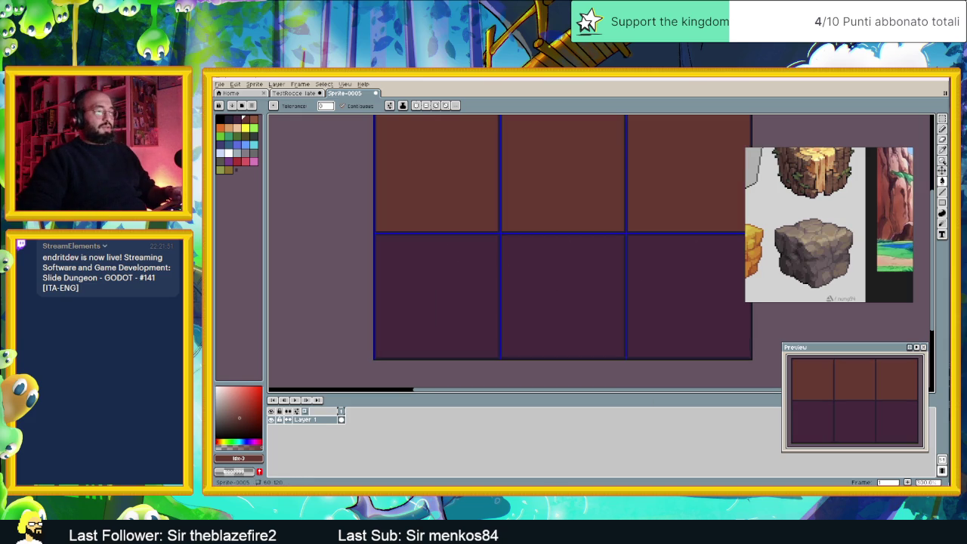
pyautogui.rightClick(804, 264)
pyautogui.rightClick(802, 243)
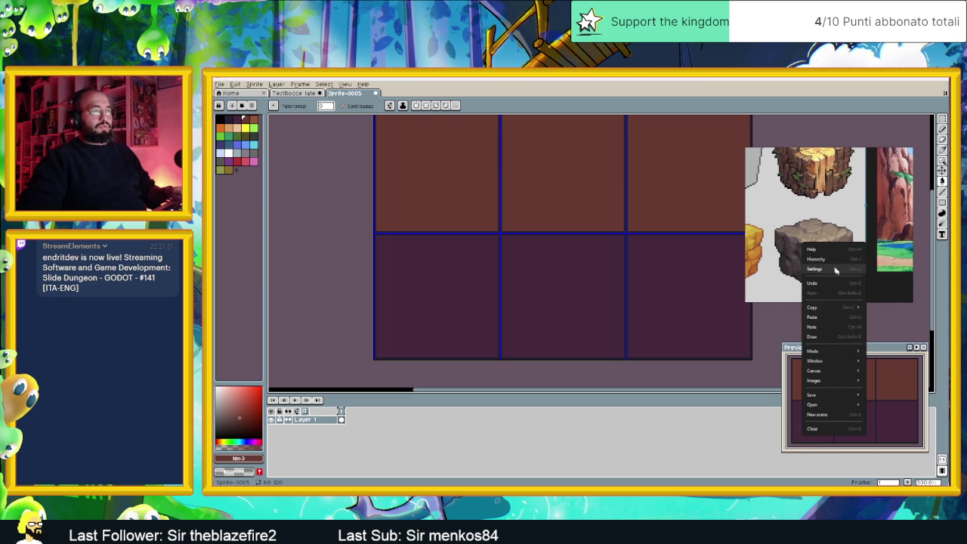
pyautogui.click(811, 306)
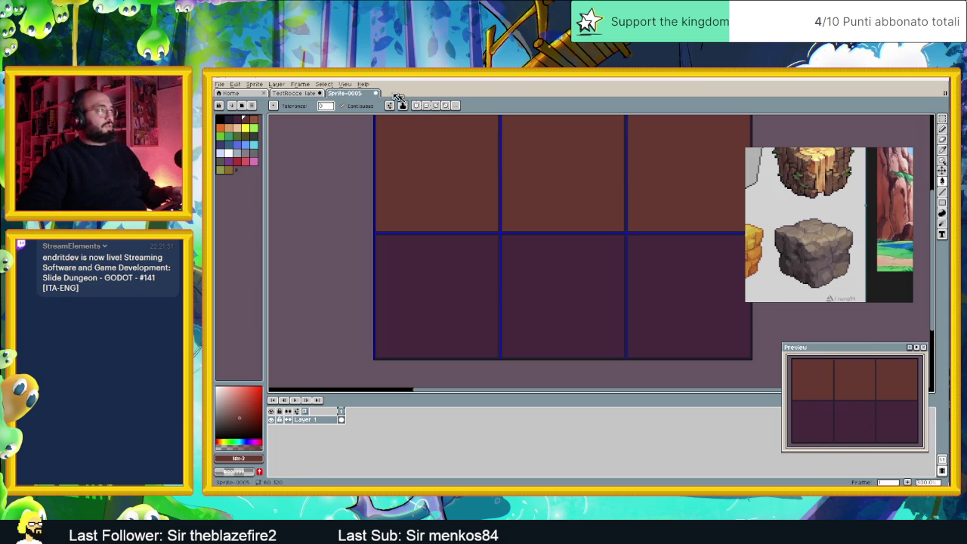
# Create a new blank transparent sprite, Sprite-0006, with the default settings.
pyautogui.click(220, 83)
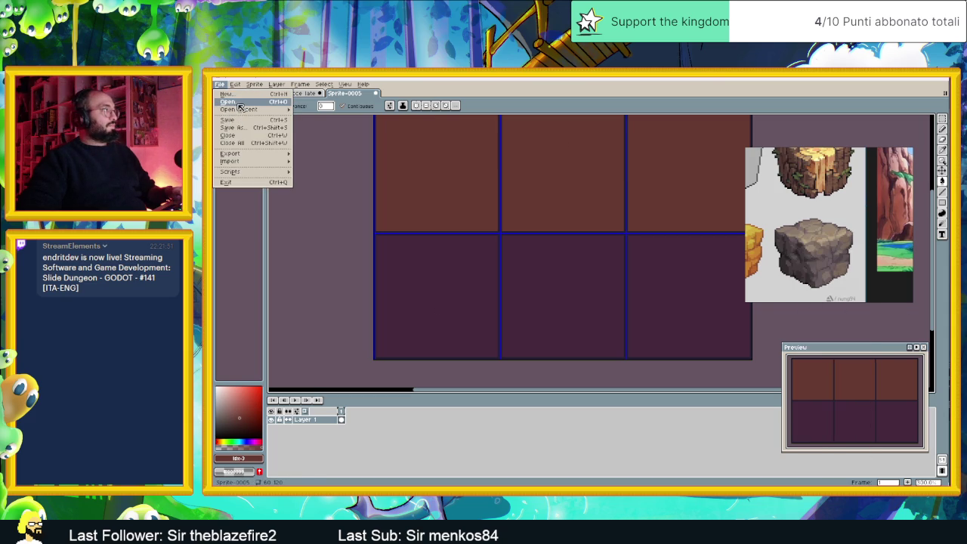
pyautogui.click(240, 95)
pyautogui.click(559, 347)
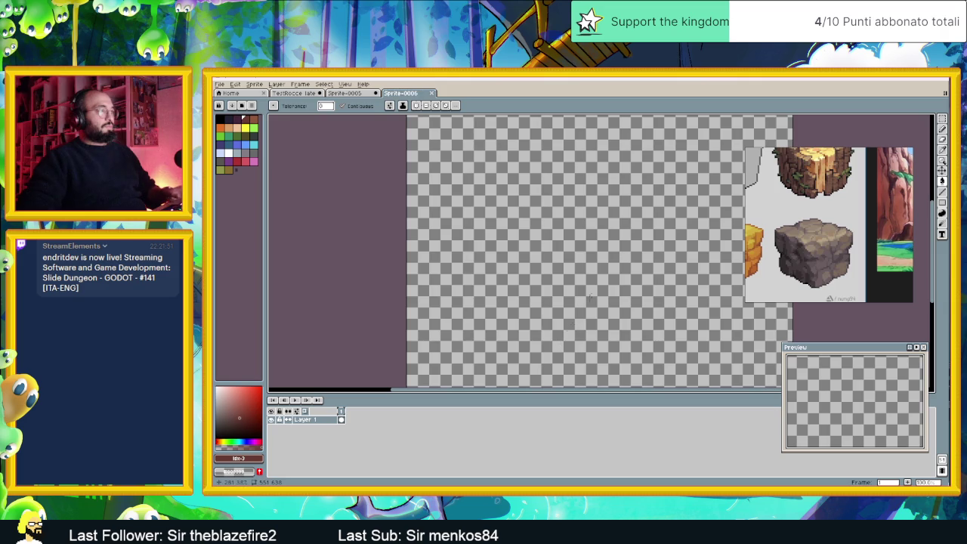
# Paste the golden and grey stone cubes into Sprite-0006 and commit them.
pyautogui.hotkey('ctrl', 'v')
pyautogui.scroll(-3, 597, 280)
pyautogui.scroll(3, 641, 312)
pyautogui.scroll(2, 630, 276)
pyautogui.scroll(-2, 636, 304)
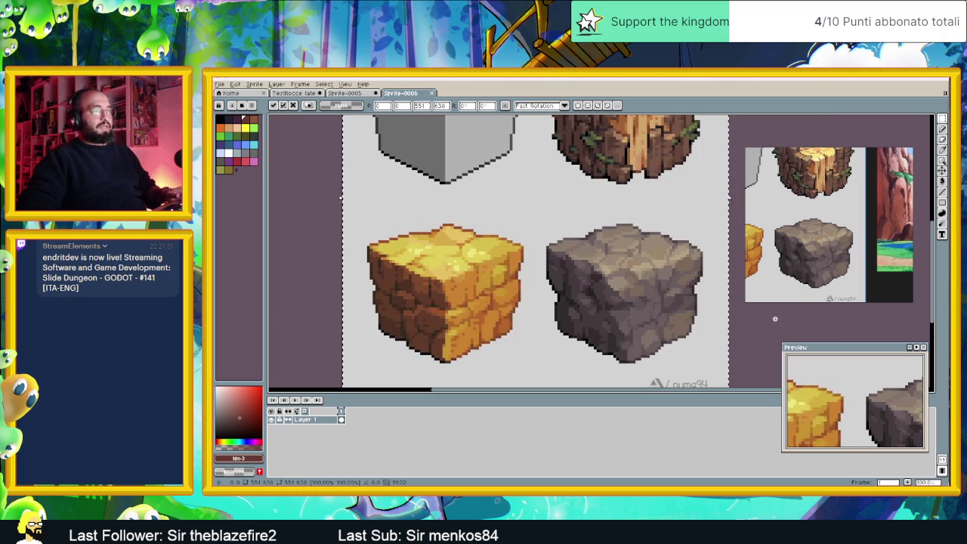
pyautogui.press('Return')
# Pan and zoom the PureRef reference onto the grey cube, then bring up File Explorer.
pyautogui.scroll(-3, 774, 319)
pyautogui.scroll(3, 711, 328)
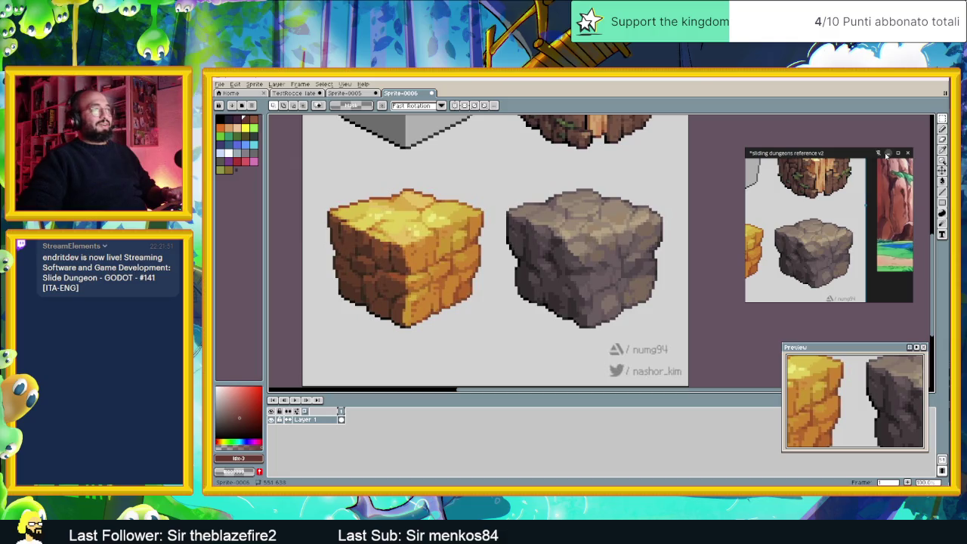
pyautogui.moveTo(809, 230); pyautogui.dragTo(846, 226)
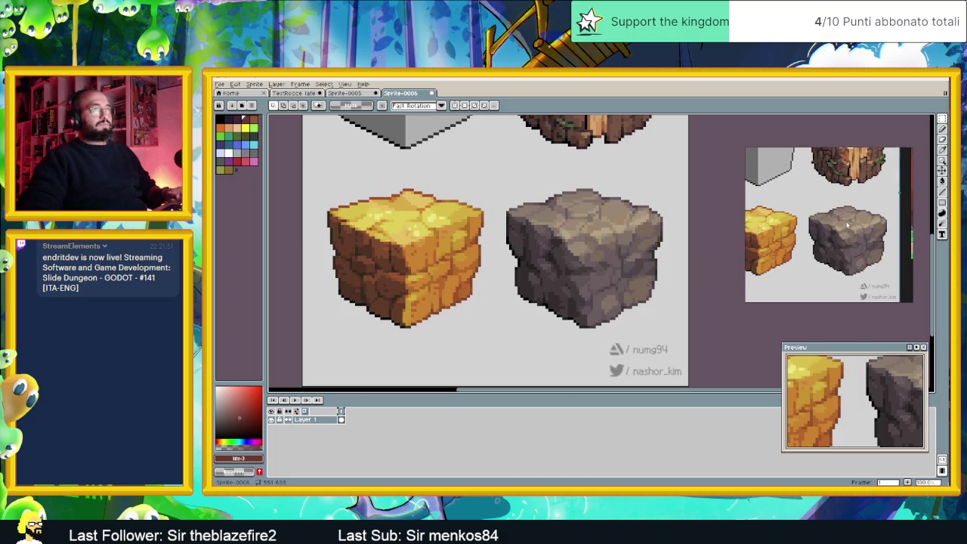
pyautogui.scroll(1, 835, 242)
pyautogui.scroll(1, 855, 243)
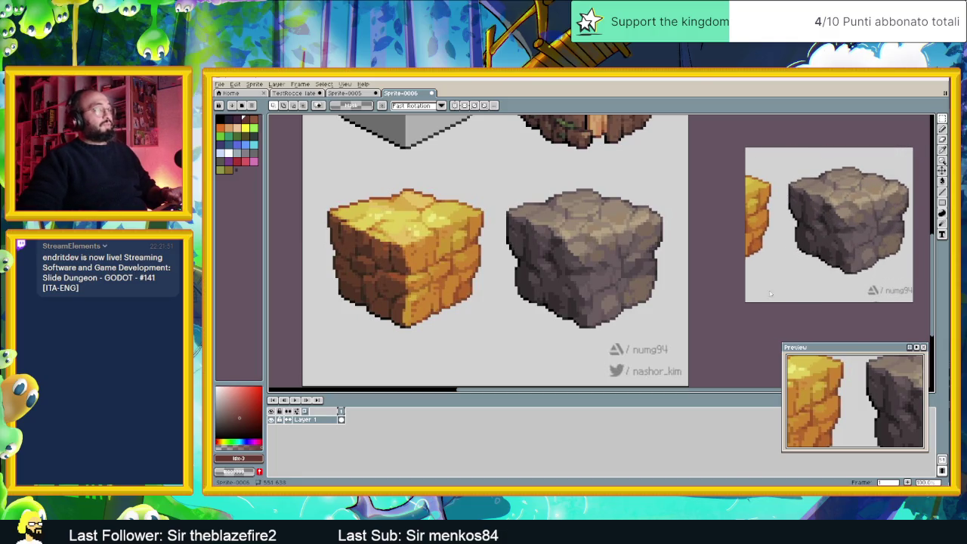
pyautogui.press('super+e')
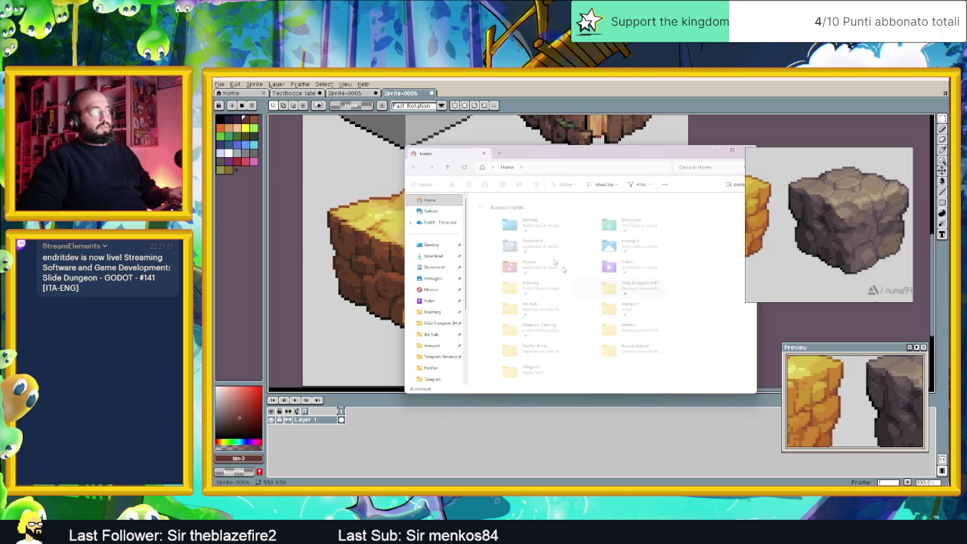
# Browse from Slide Dungeon SH!T through tile jd into the HomeTown folder.
pyautogui.scroll(-2, 428, 303)
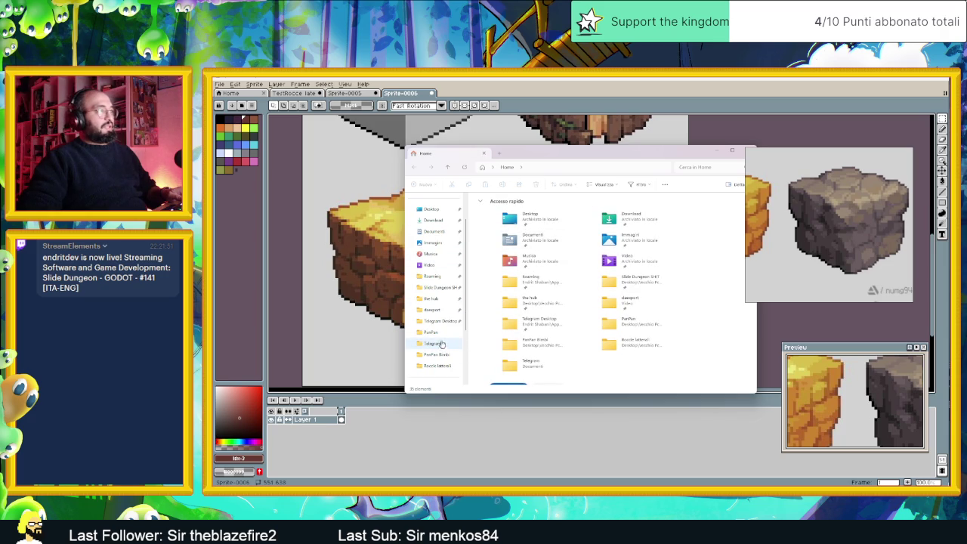
pyautogui.click(438, 287)
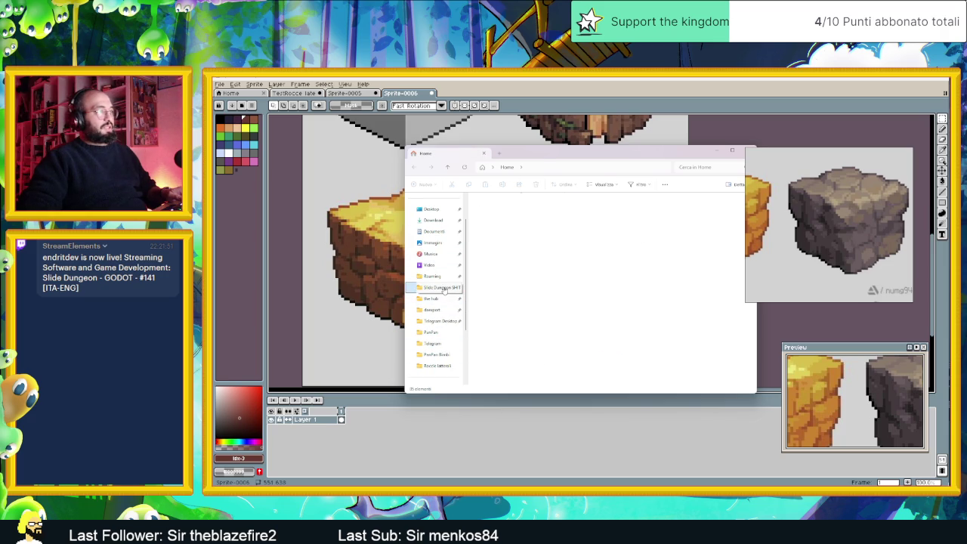
pyautogui.doubleClick(497, 247)
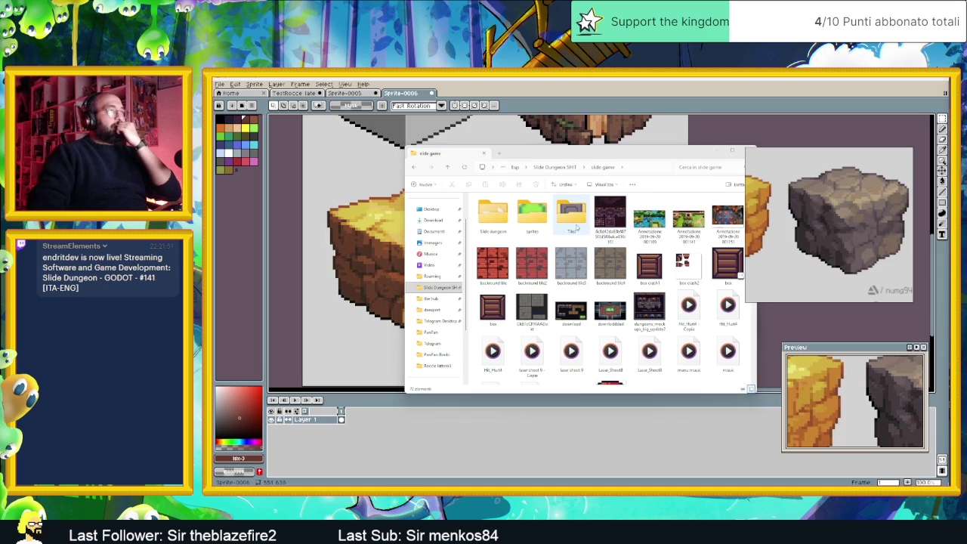
pyautogui.click(570, 217)
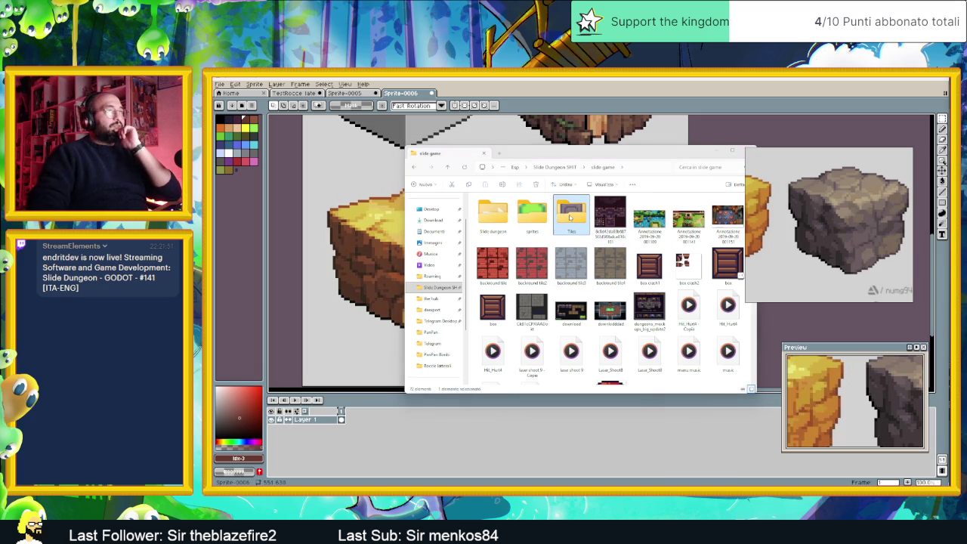
pyautogui.press('Return')
pyautogui.hotkey('alt', 'Left')
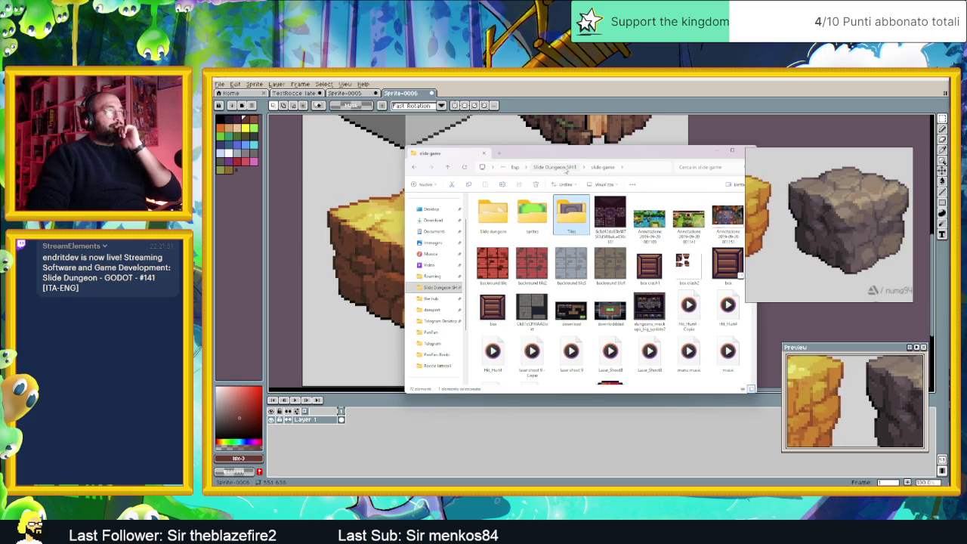
pyautogui.click(570, 169)
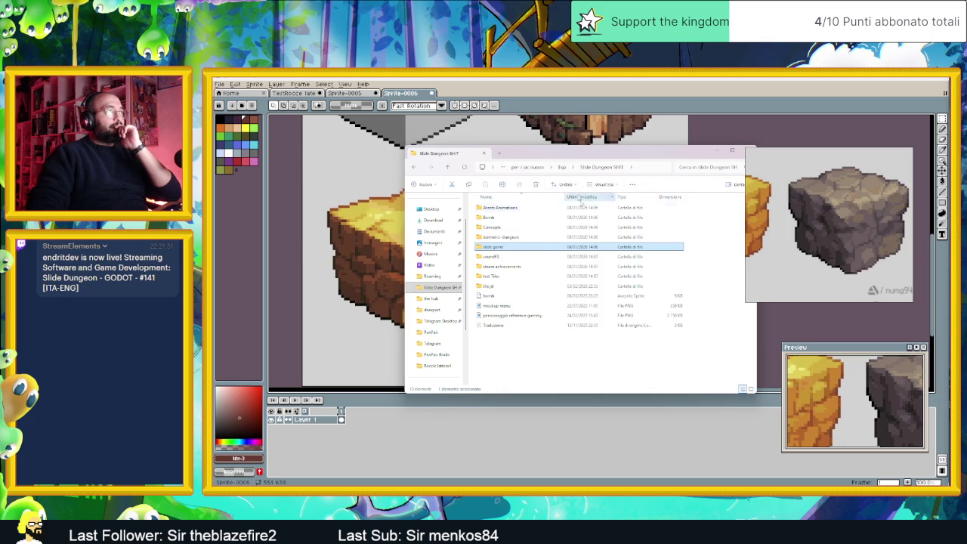
pyautogui.doubleClick(495, 286)
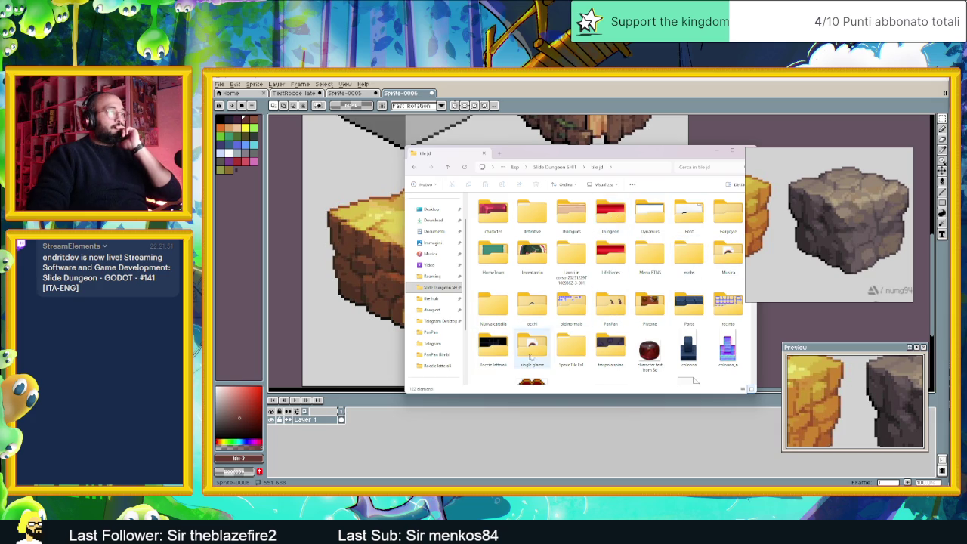
pyautogui.moveTo(648, 348)
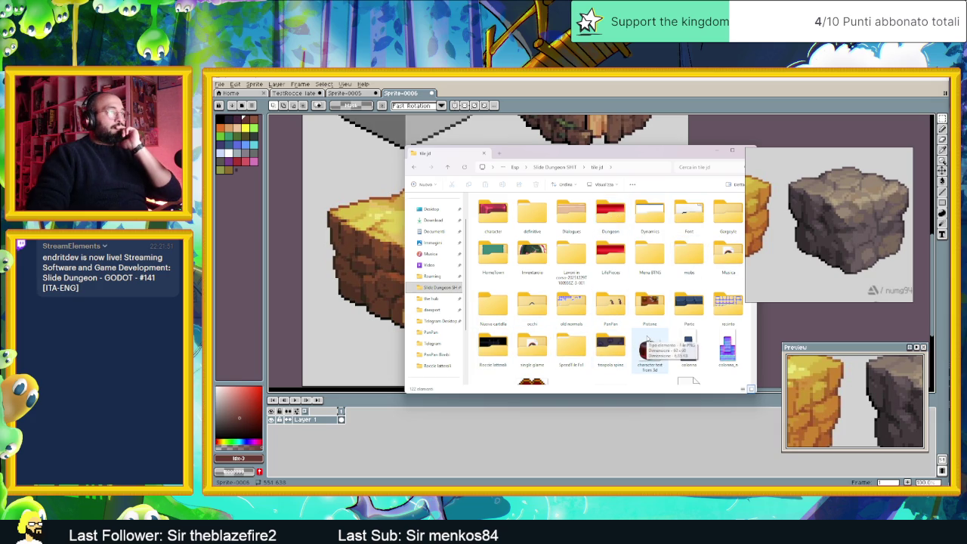
pyautogui.doubleClick(493, 255)
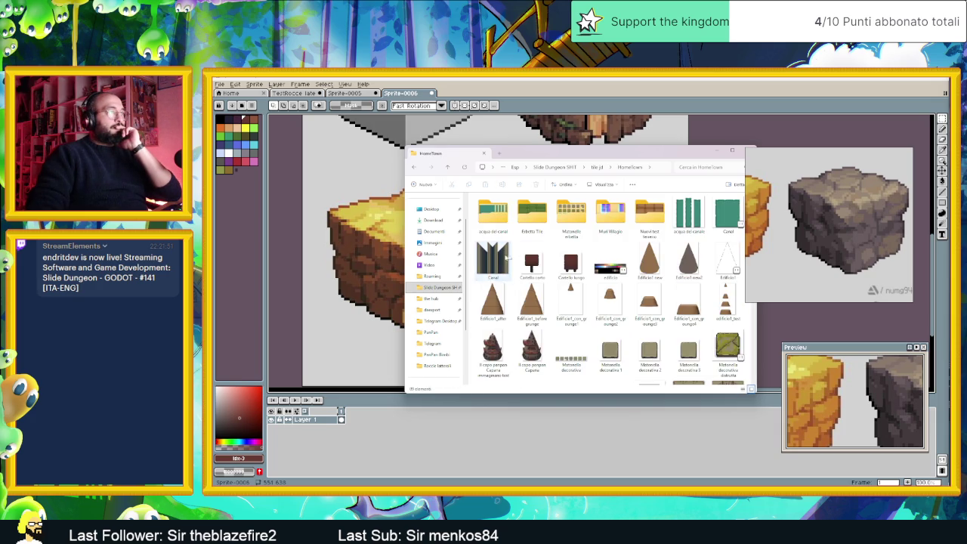
# Open the Nuovi test2_4 tower sprite in Aseprite.
pyautogui.scroll(-2, 664, 272)
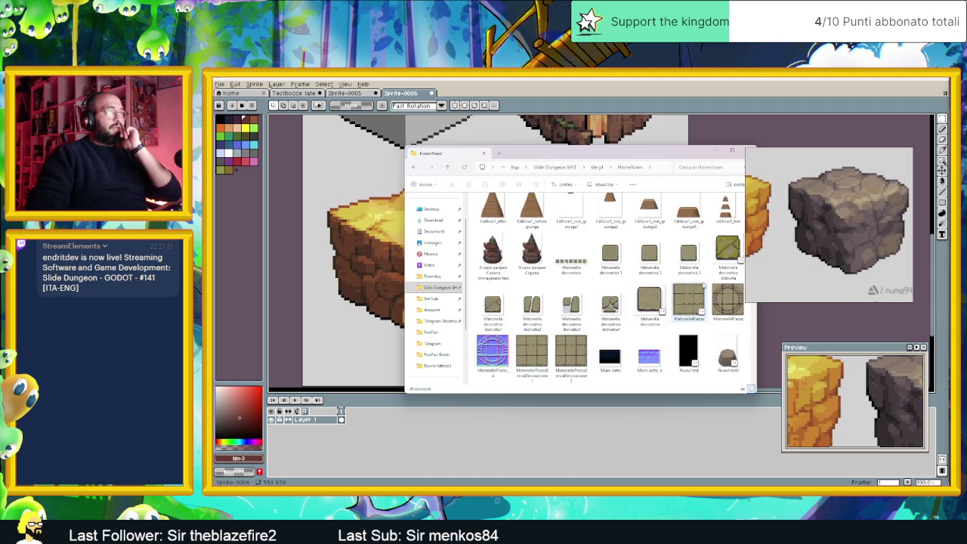
pyautogui.scroll(-3, 691, 293)
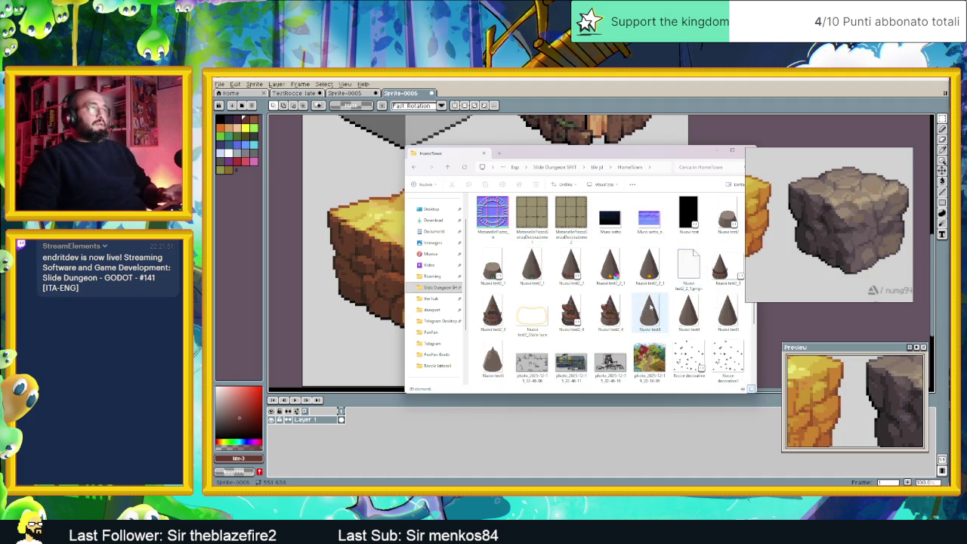
pyautogui.scroll(-3, 648, 310)
pyautogui.click(571, 216)
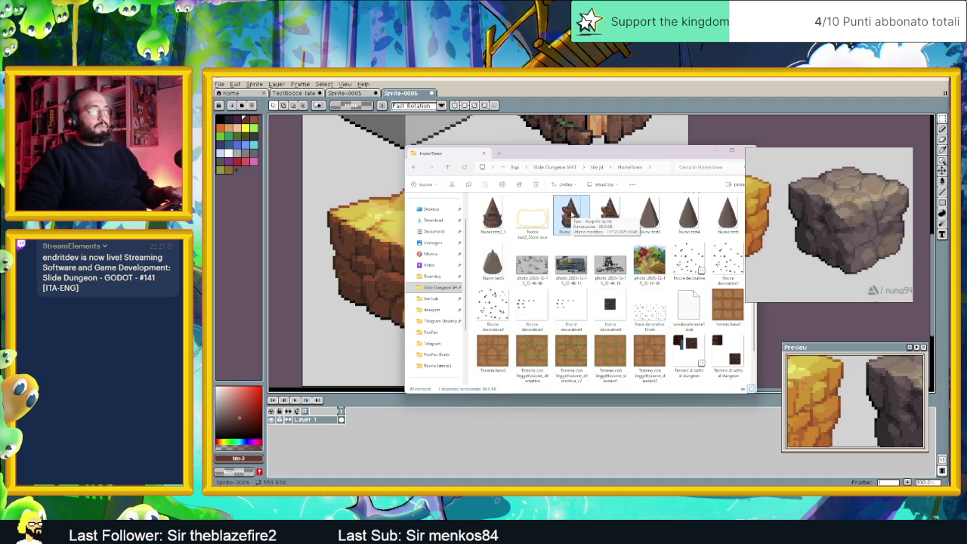
pyautogui.scroll(2, 572, 217)
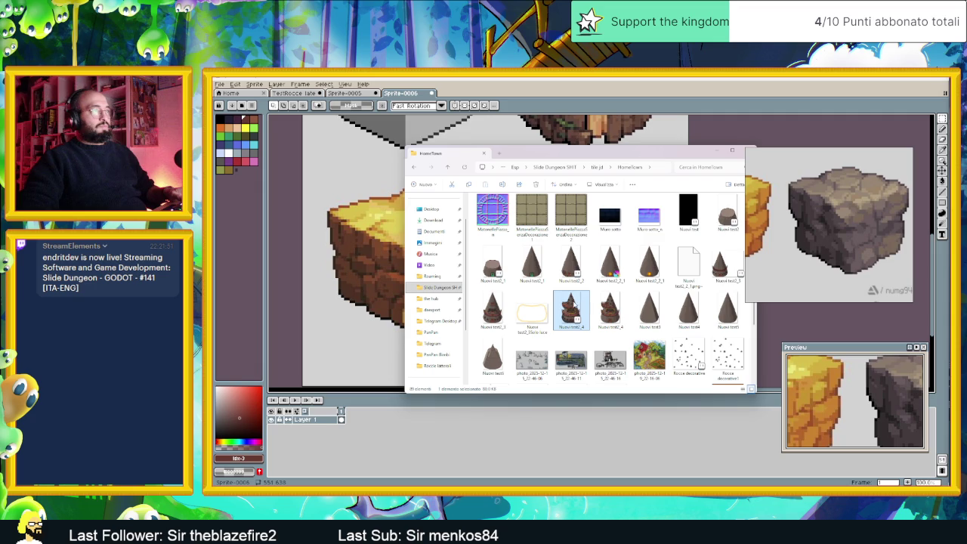
pyautogui.doubleClick(572, 303)
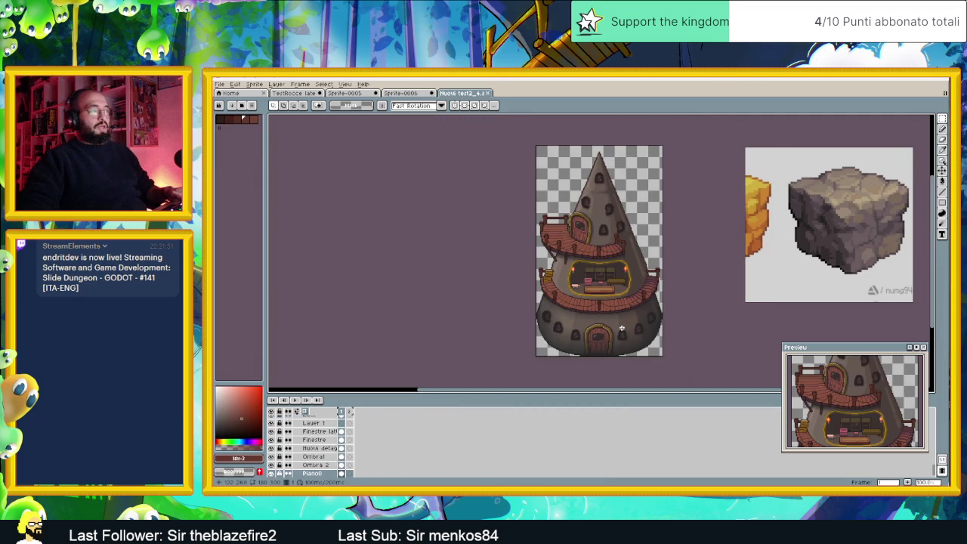
# Sample a brown from the tower wall and return to the Sprite-0005 colour grid.
pyautogui.scroll(2, 585, 303)
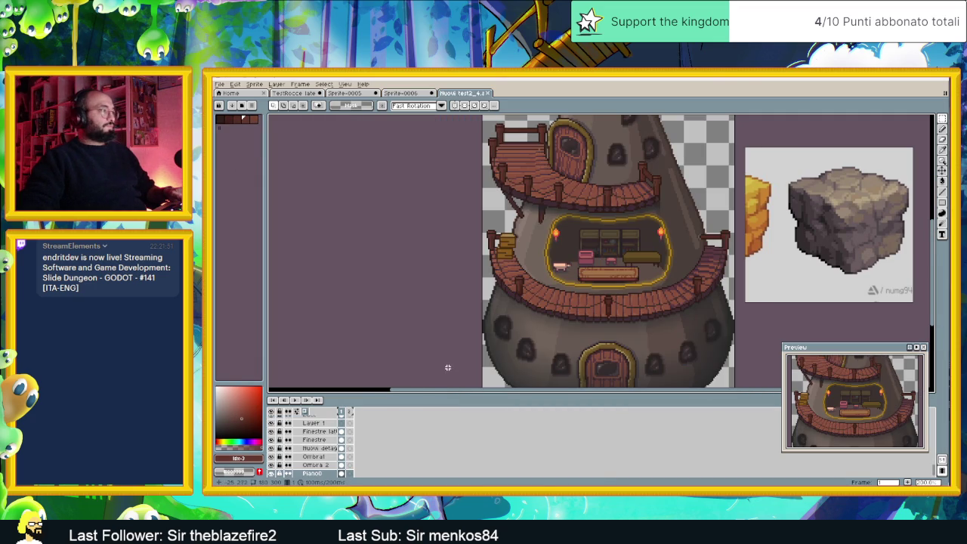
pyautogui.scroll(-4, 309, 445)
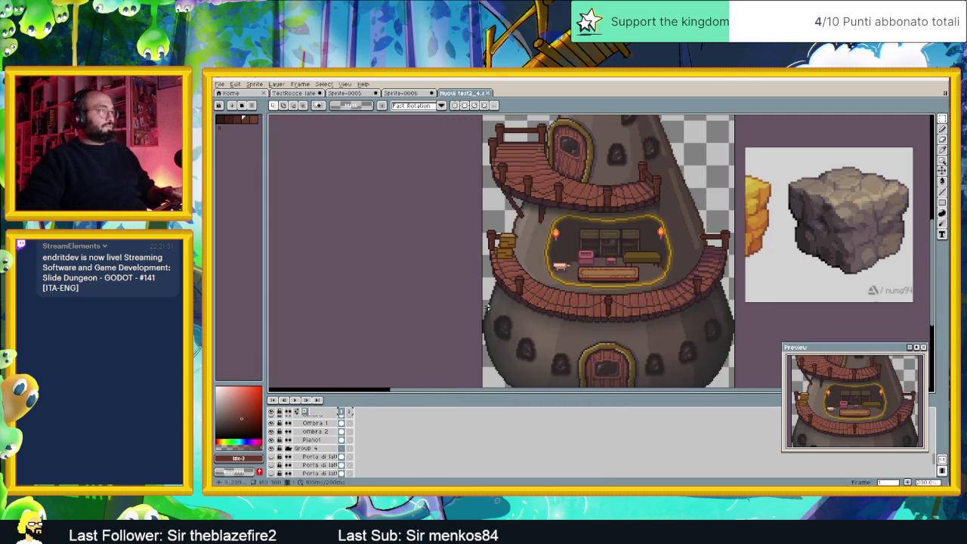
pyautogui.scroll(-2, 487, 306)
pyautogui.scroll(4, 561, 199)
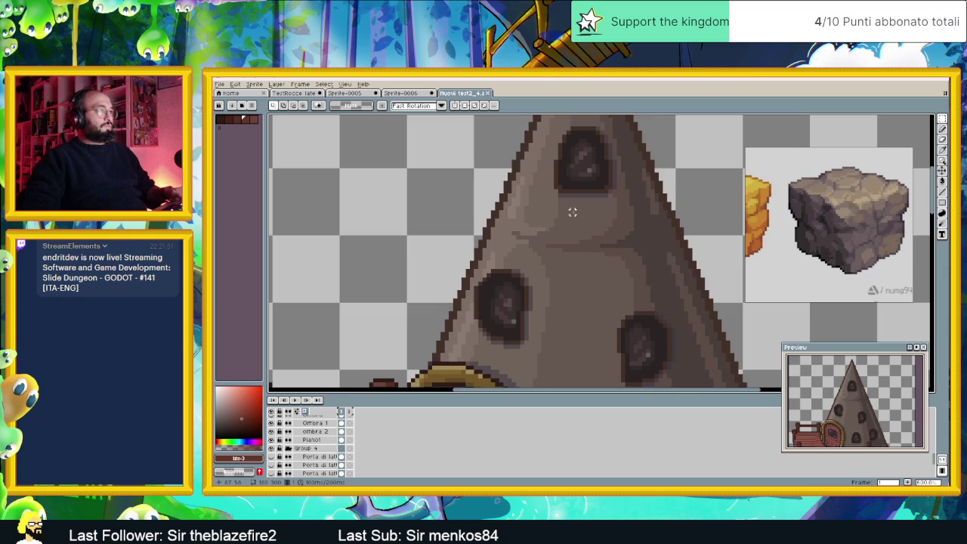
pyautogui.scroll(1, 572, 213)
pyautogui.keyDown('alt'); pyautogui.click(583, 211); pyautogui.keyUp('alt')
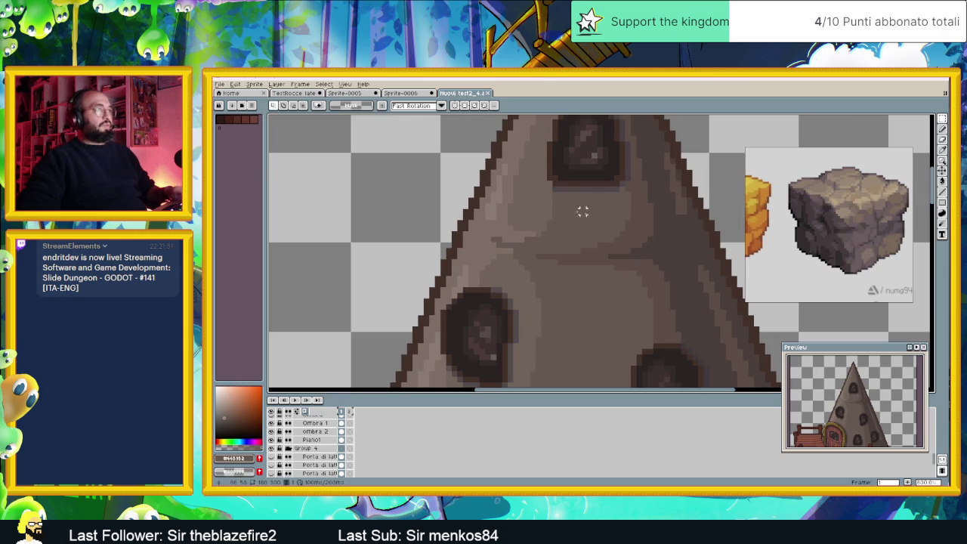
pyautogui.click(414, 94)
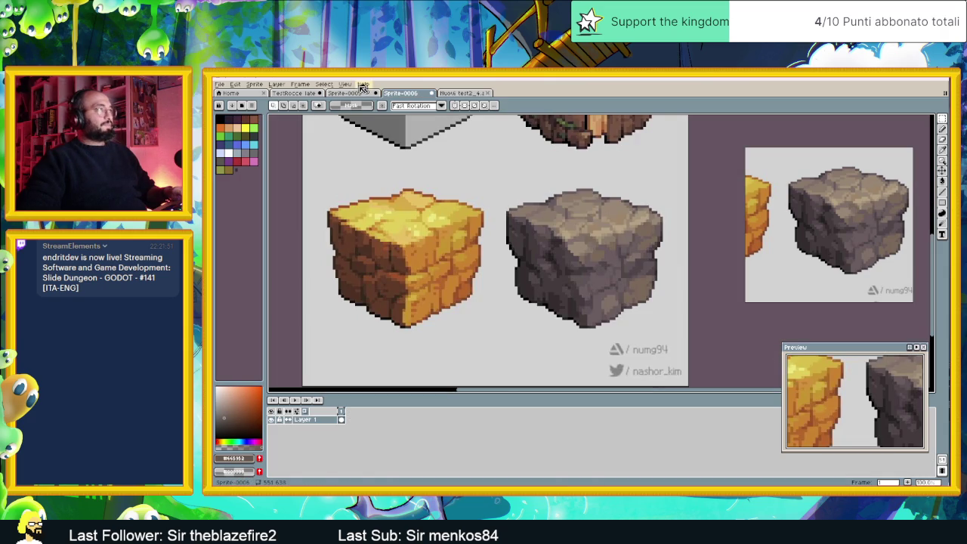
pyautogui.moveTo(294, 92); pyautogui.dragTo(406, 92)
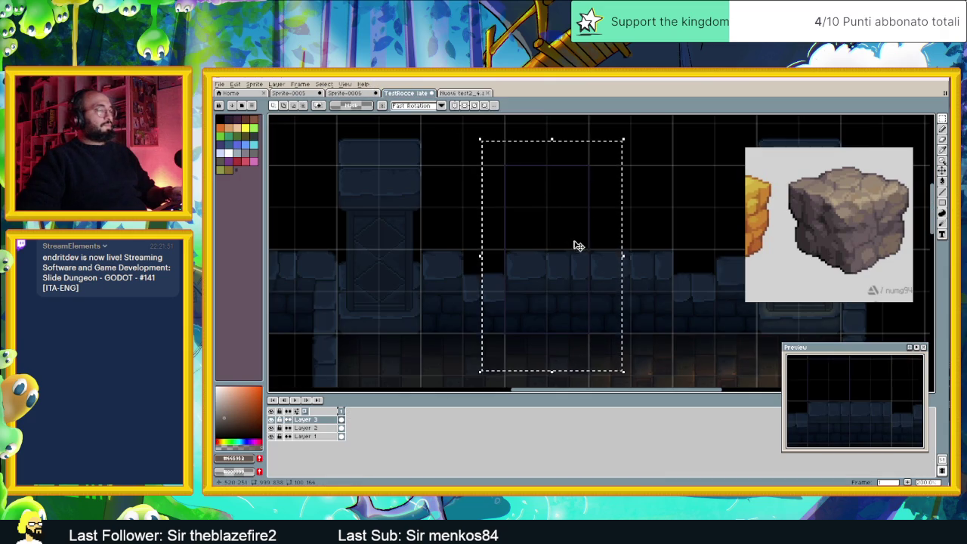
pyautogui.moveTo(348, 92); pyautogui.dragTo(400, 99)
pyautogui.scroll(-1, 543, 232)
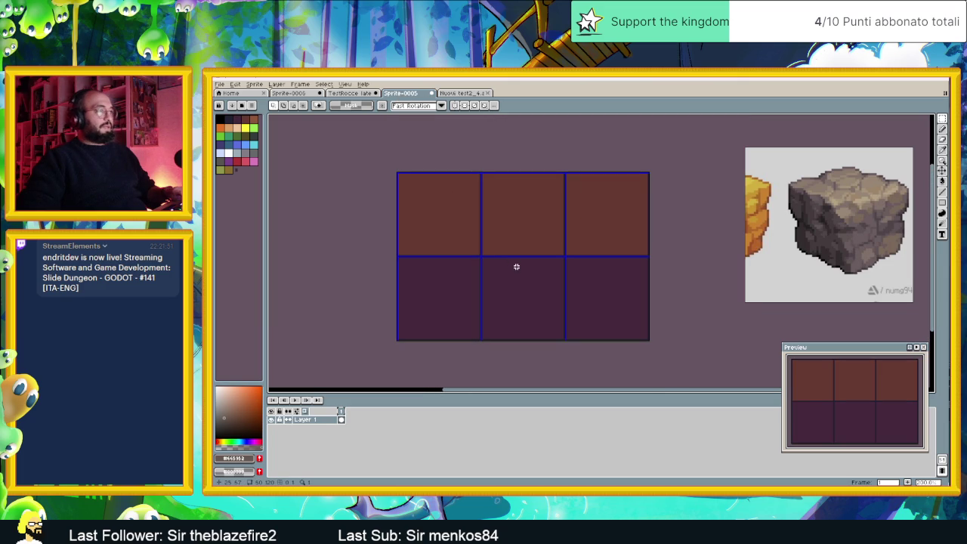
# Select the Paint Bucket and eyedrop the cone sprite's grey-brown stone colour.
pyautogui.scroll(1, 517, 266)
pyautogui.click(942, 187)
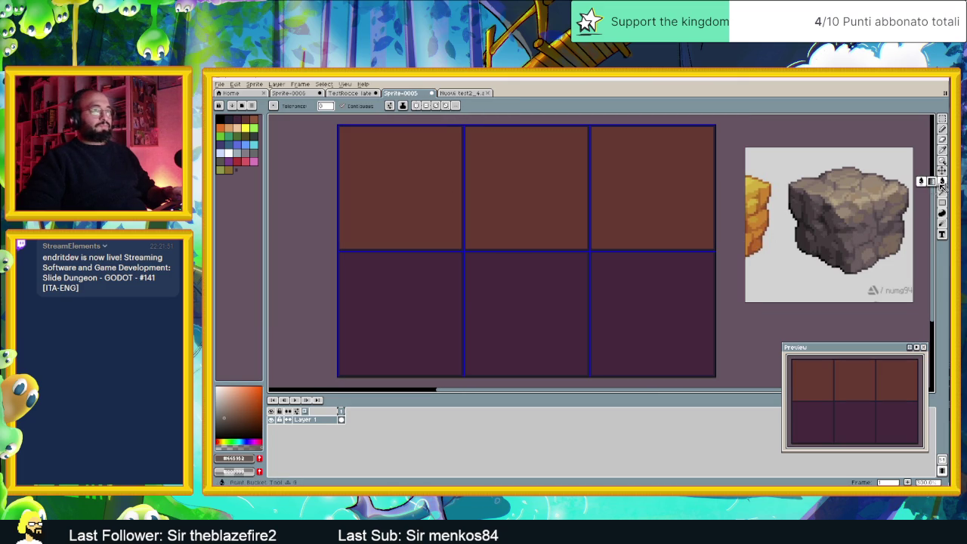
pyautogui.click(545, 316)
pyautogui.click(444, 91)
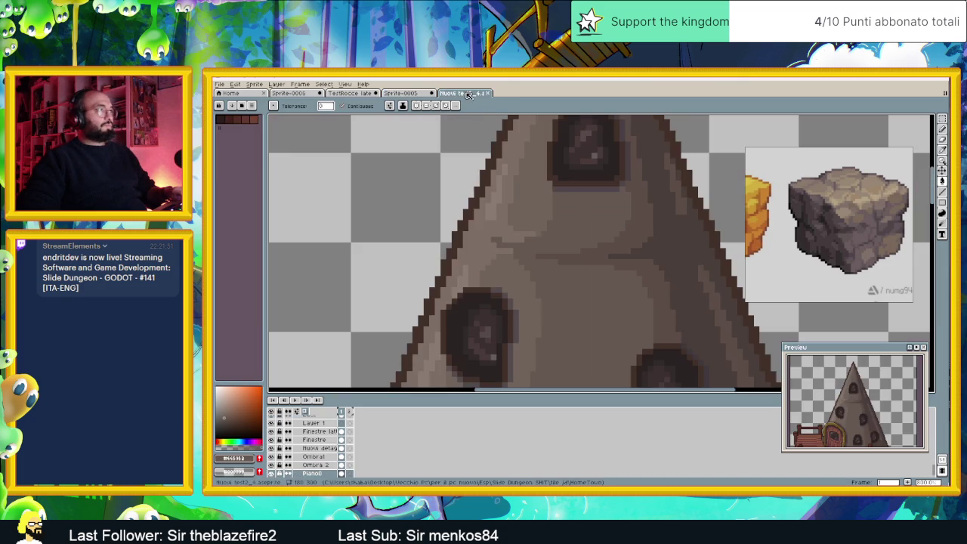
pyautogui.press('alt')
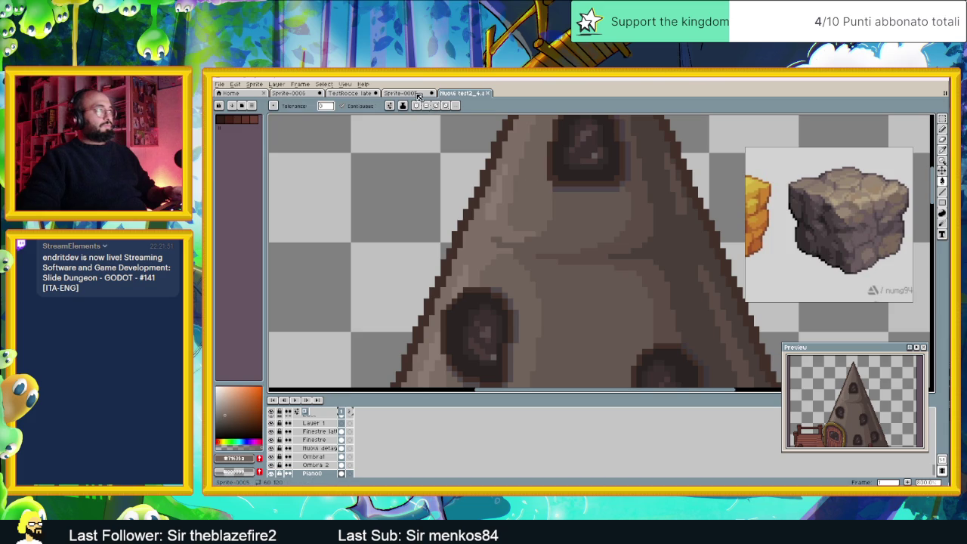
pyautogui.hotkey('ctrl', 'shift', 'Tab')
pyautogui.click(542, 173)
# Bucket-fill all six Sprite-0005 cells grey-brown, then bring up the HomeTown folder.
pyautogui.scroll(-1, 579, 246)
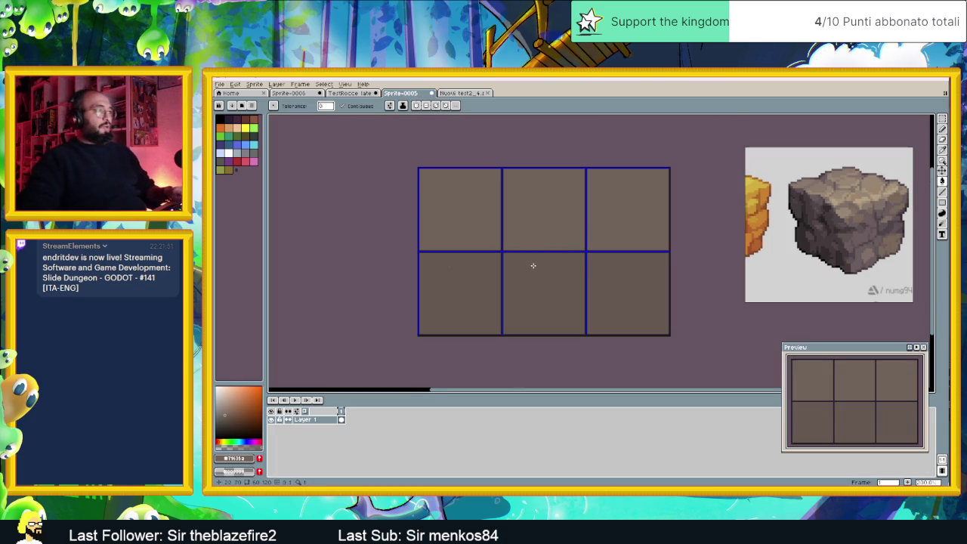
pyautogui.scroll(1, 534, 268)
pyautogui.click(467, 92)
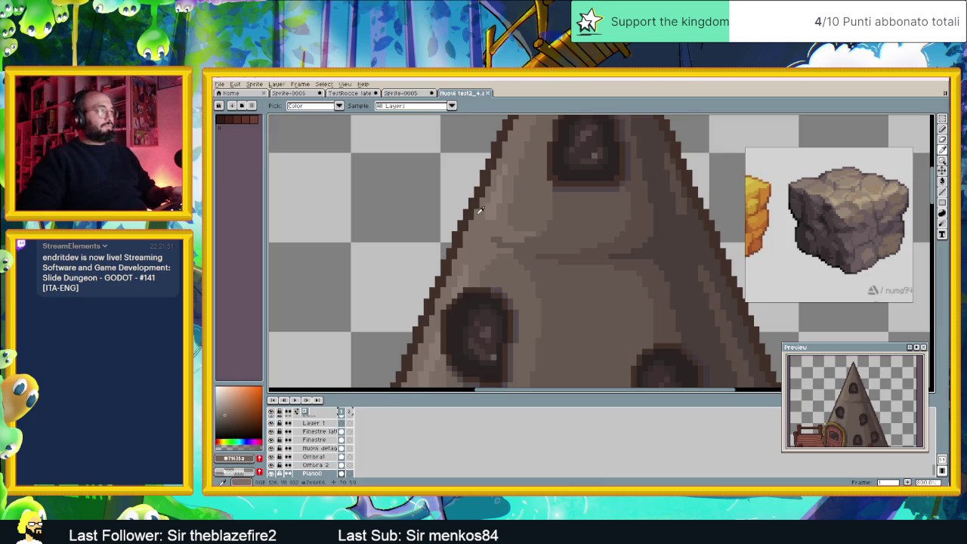
pyautogui.press('w')
pyautogui.scroll(-1, 626, 249)
pyautogui.scroll(-2, 589, 194)
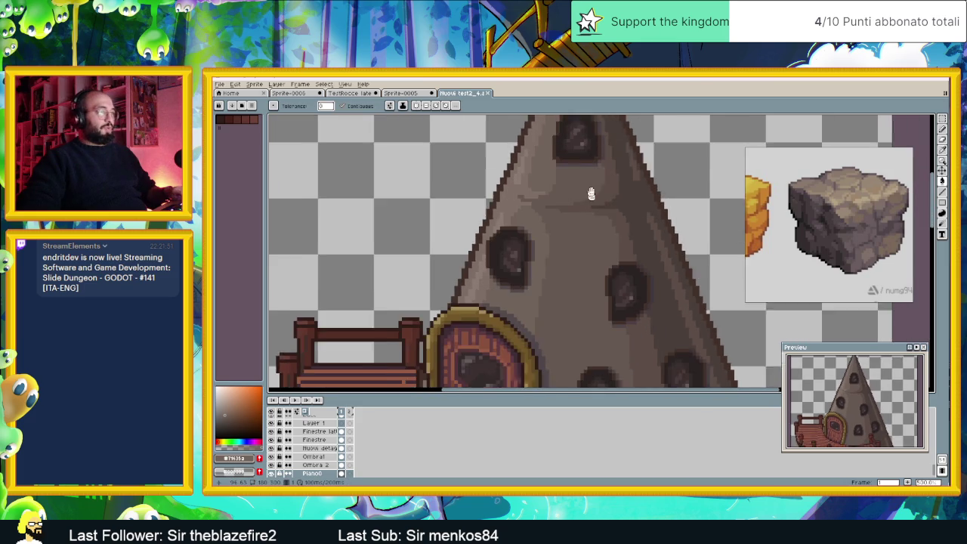
pyautogui.scroll(1, 575, 212)
pyautogui.scroll(-2, 576, 213)
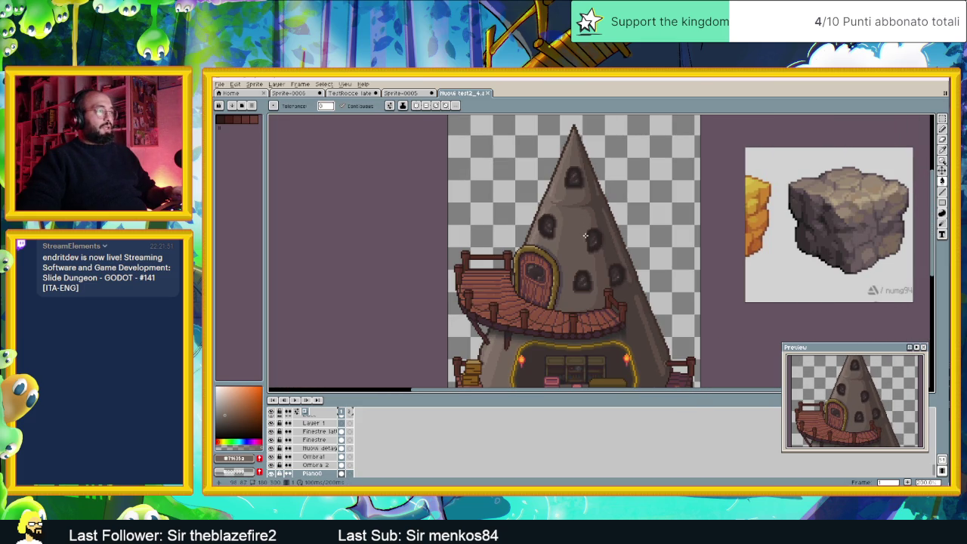
pyautogui.scroll(1, 576, 208)
pyautogui.scroll(1, 575, 209)
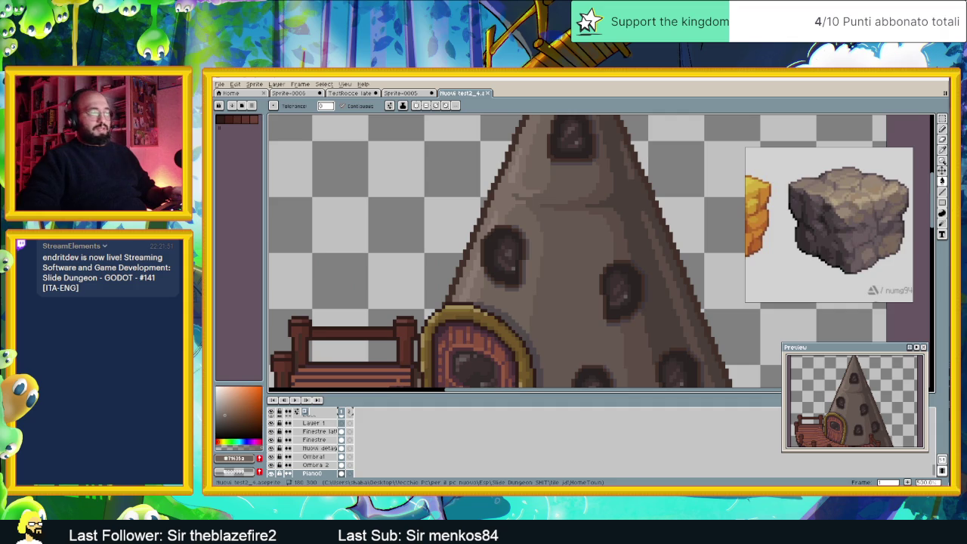
pyautogui.hotkey('alt', 'Tab')
pyautogui.scroll(-3, 596, 287)
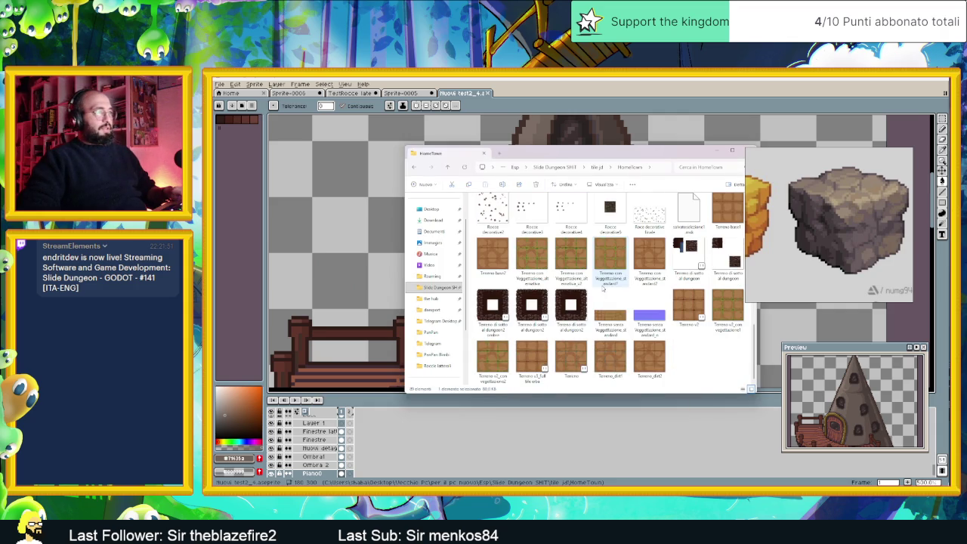
# Open Terreno di sotto al dungeon2 and zoom in on its bottom rocks.
pyautogui.doubleClick(532, 310)
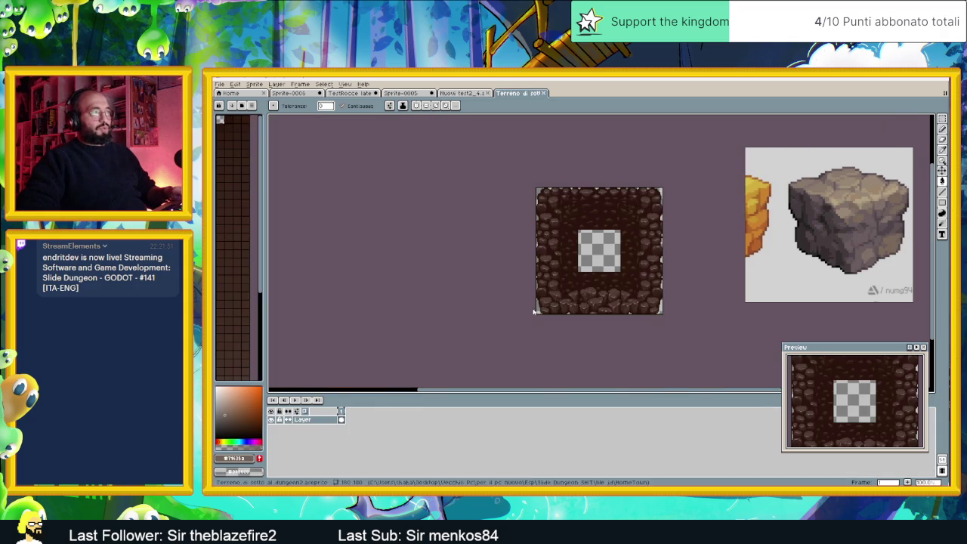
pyautogui.scroll(1, 618, 253)
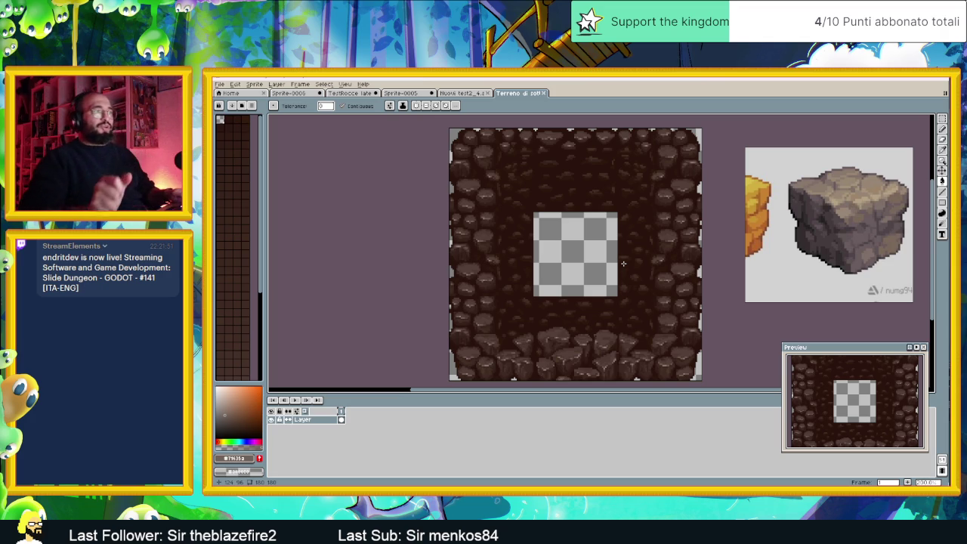
pyautogui.scroll(1, 613, 344)
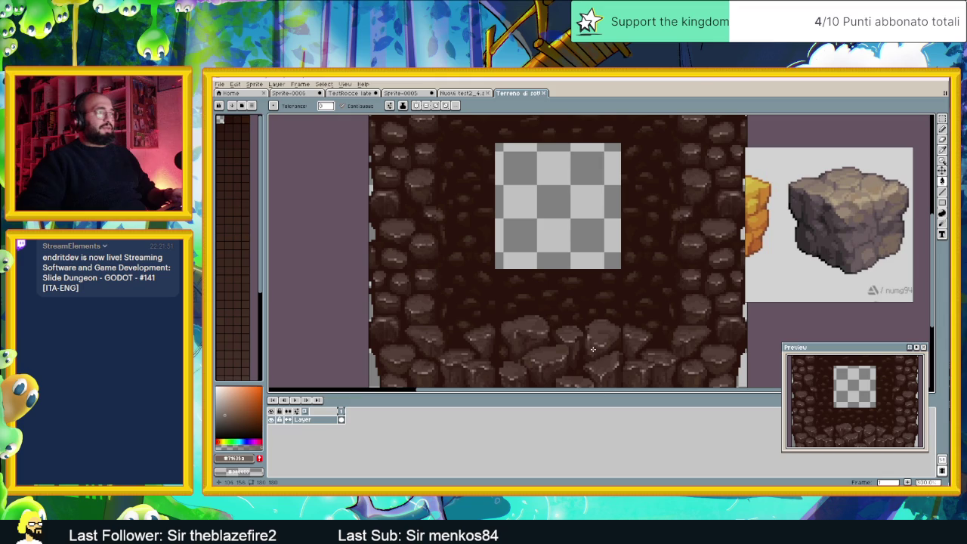
pyautogui.scroll(1, 564, 352)
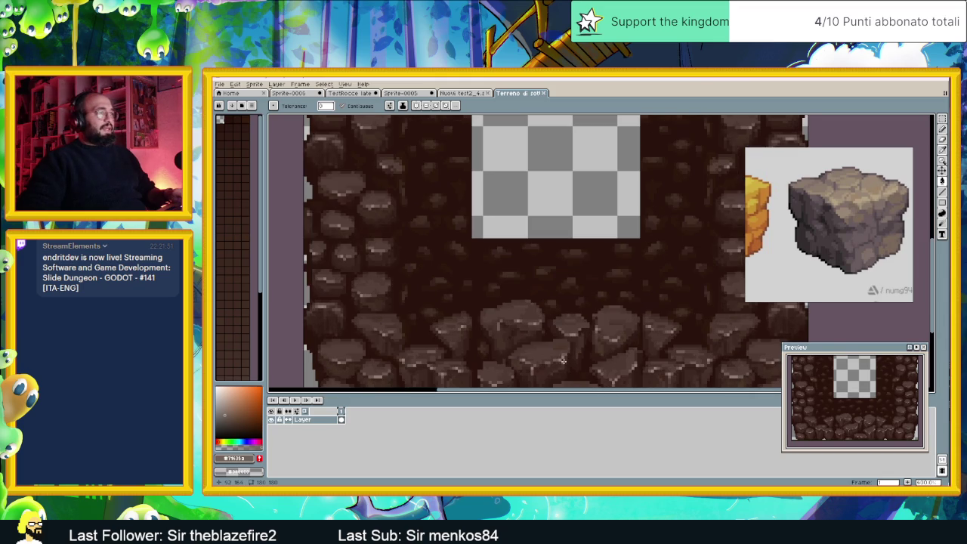
pyautogui.moveTo(581, 364); pyautogui.dragTo(573, 320)
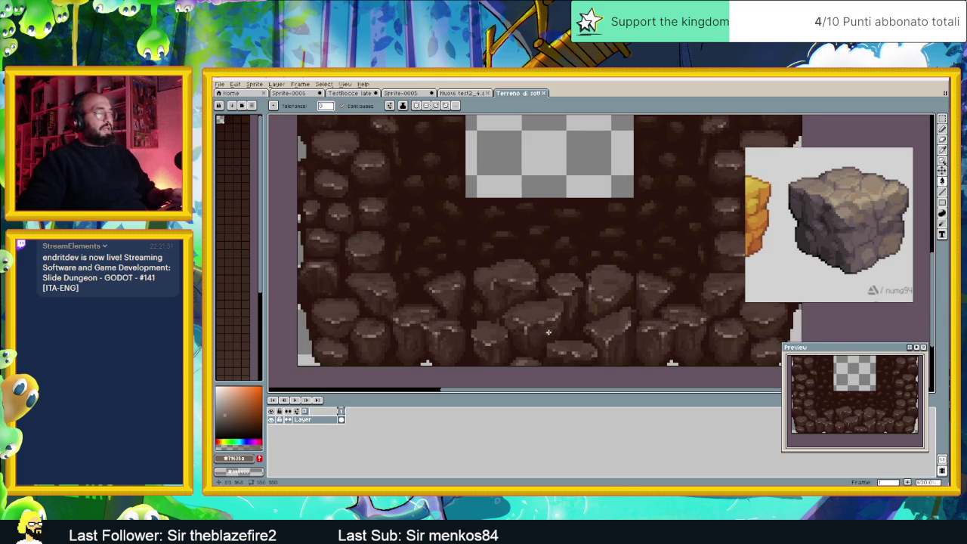
pyautogui.click(468, 93)
pyautogui.click(514, 93)
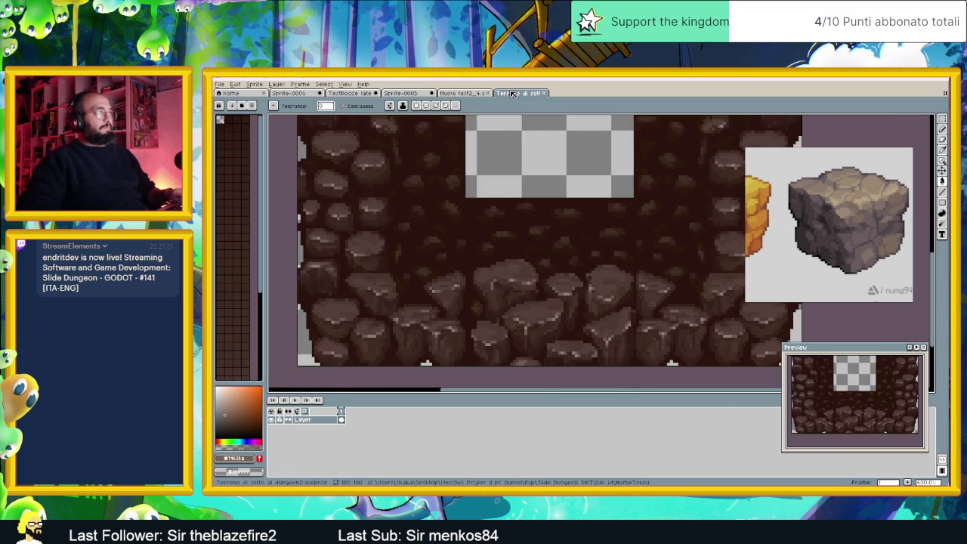
pyautogui.scroll(1, 543, 343)
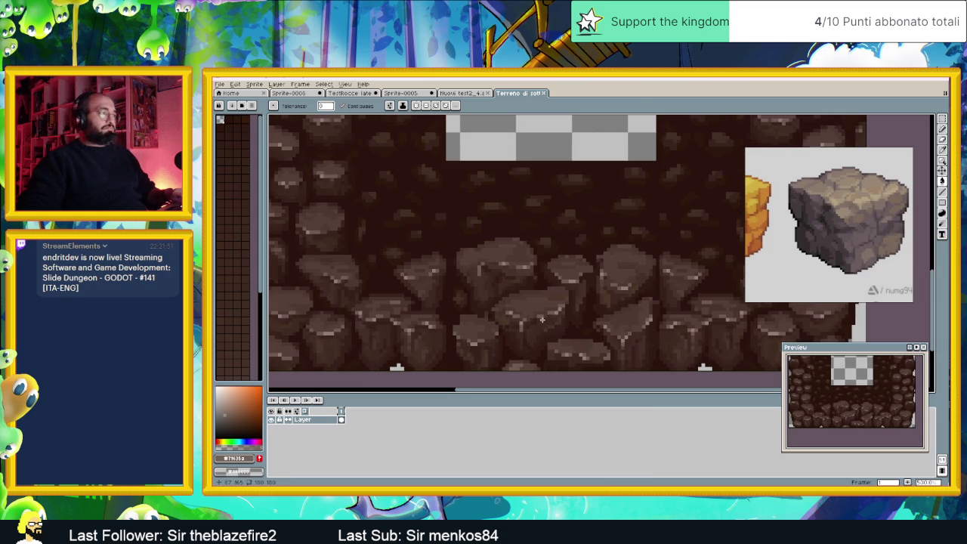
pyautogui.scroll(1, 546, 344)
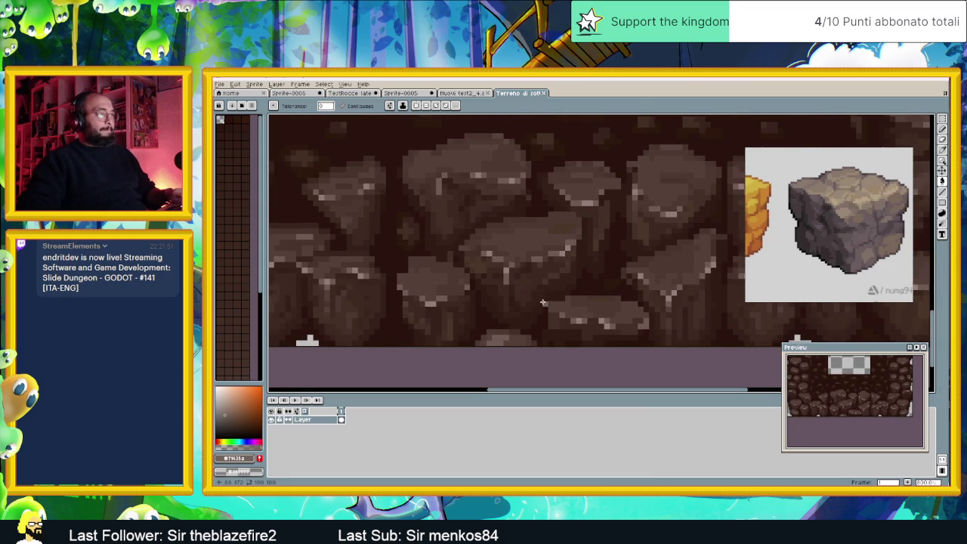
pyautogui.keyDown('alt'); pyautogui.click(541, 271); pyautogui.keyUp('alt')
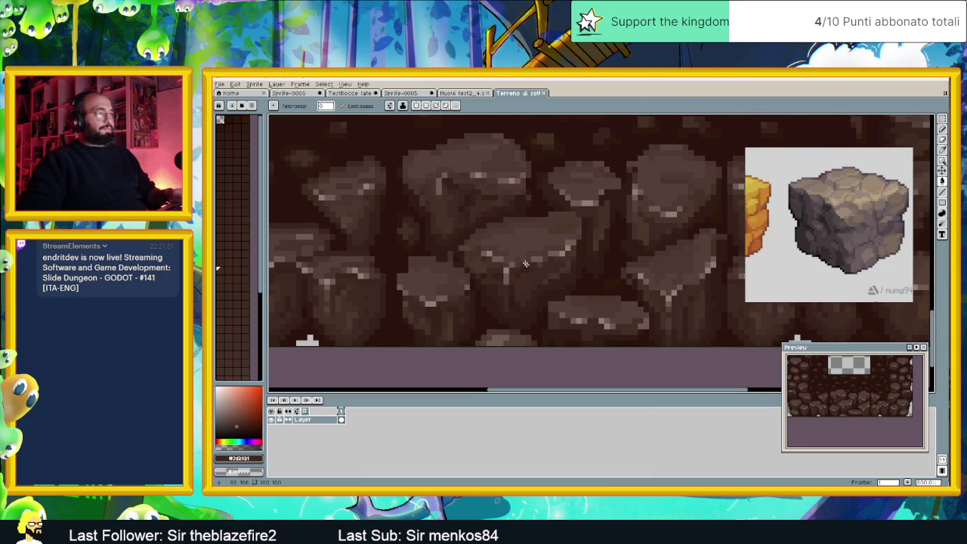
pyautogui.click(438, 93)
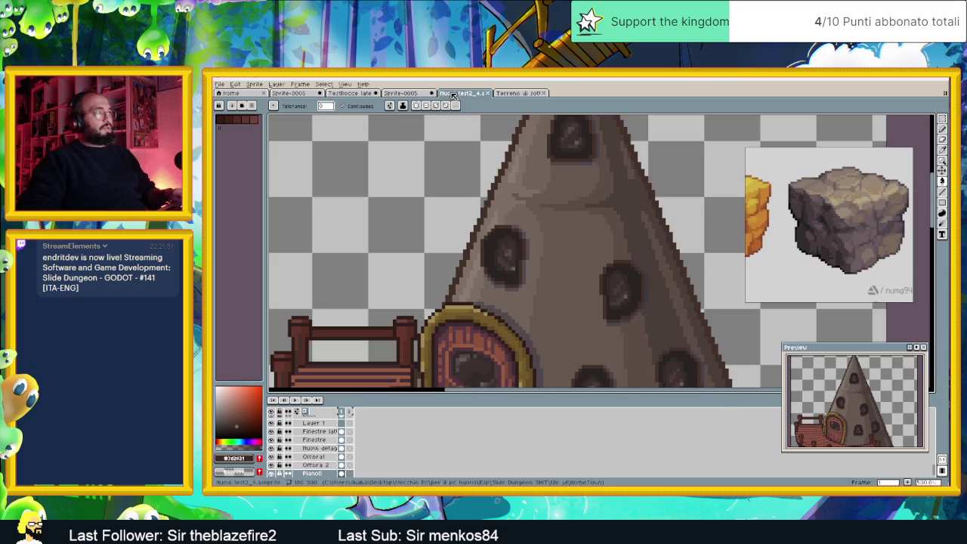
pyautogui.moveTo(423, 94); pyautogui.dragTo(462, 98)
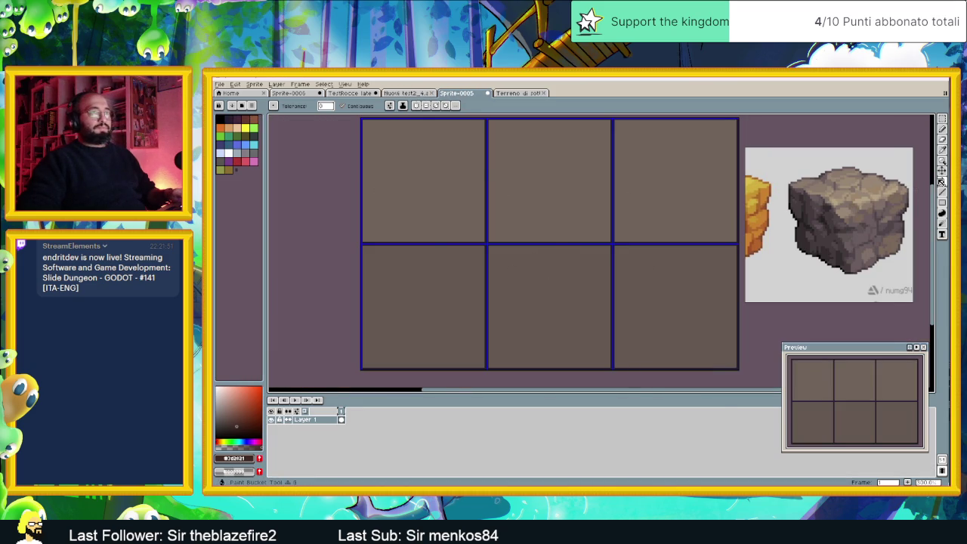
pyautogui.click(565, 306)
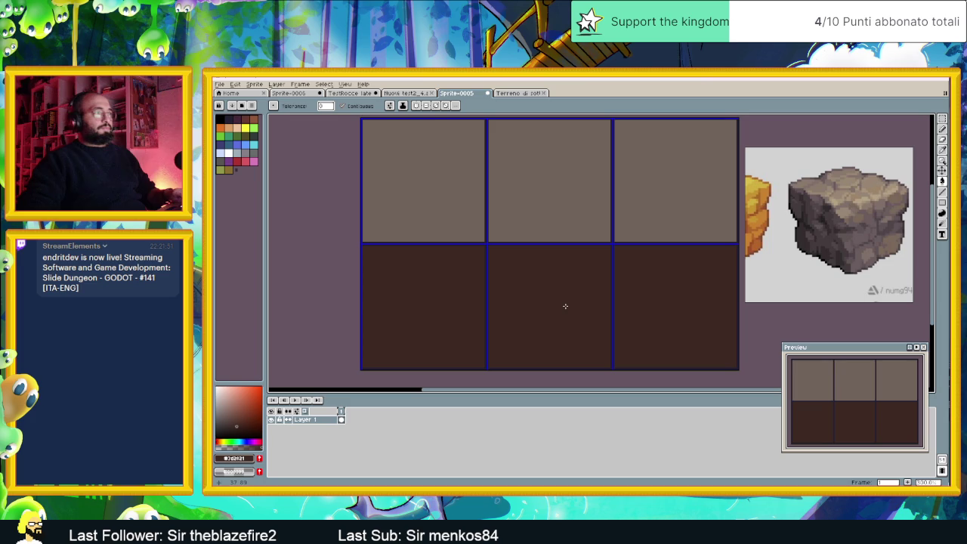
pyautogui.click(516, 93)
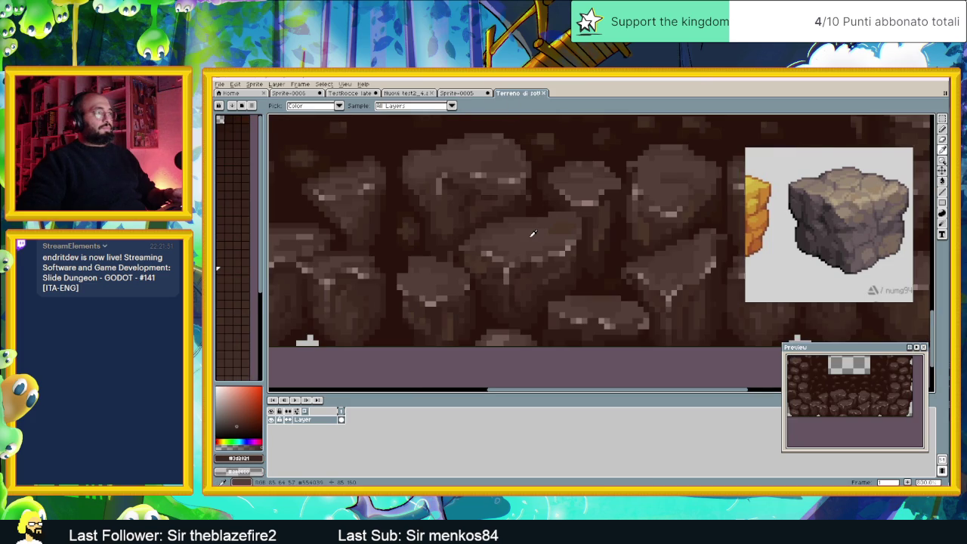
pyautogui.click(468, 93)
pyautogui.click(508, 143)
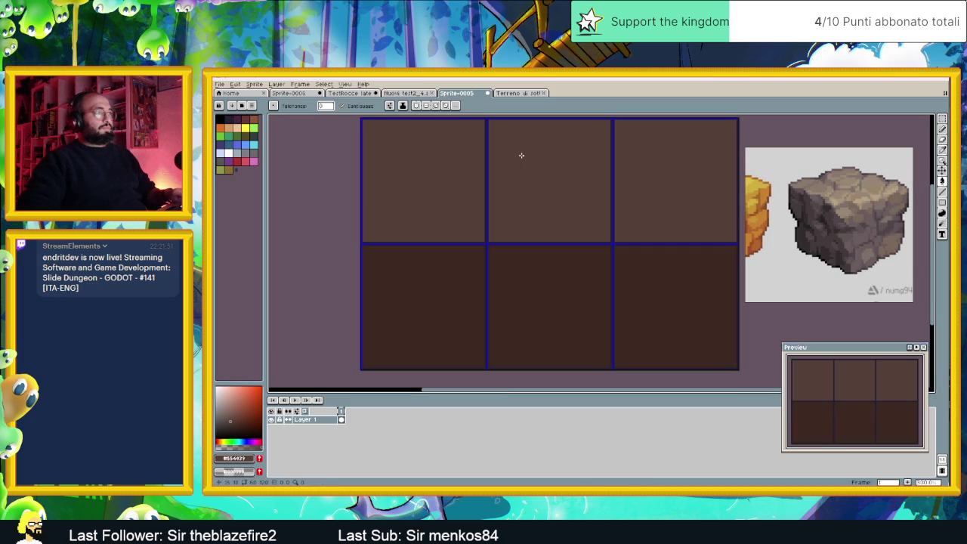
pyautogui.scroll(-1, 602, 216)
pyautogui.moveTo(605, 219); pyautogui.dragTo(579, 242)
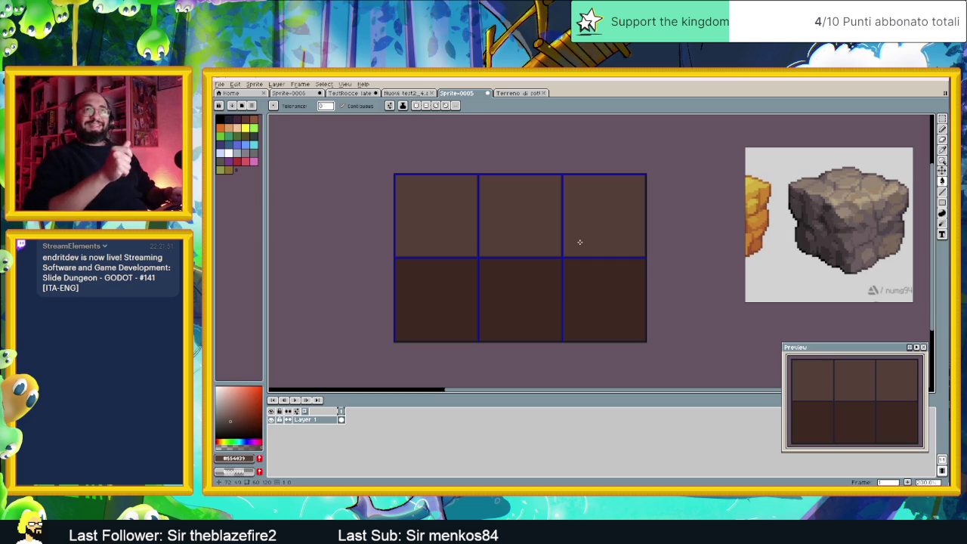
pyautogui.scroll(1, 553, 271)
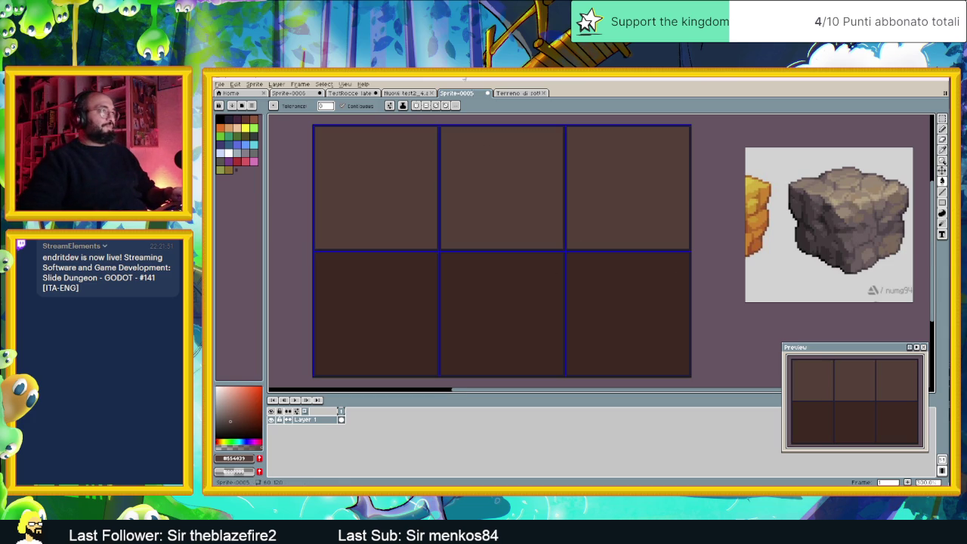
pyautogui.click(517, 93)
pyautogui.scroll(-1, 572, 214)
pyautogui.scroll(-2, 572, 214)
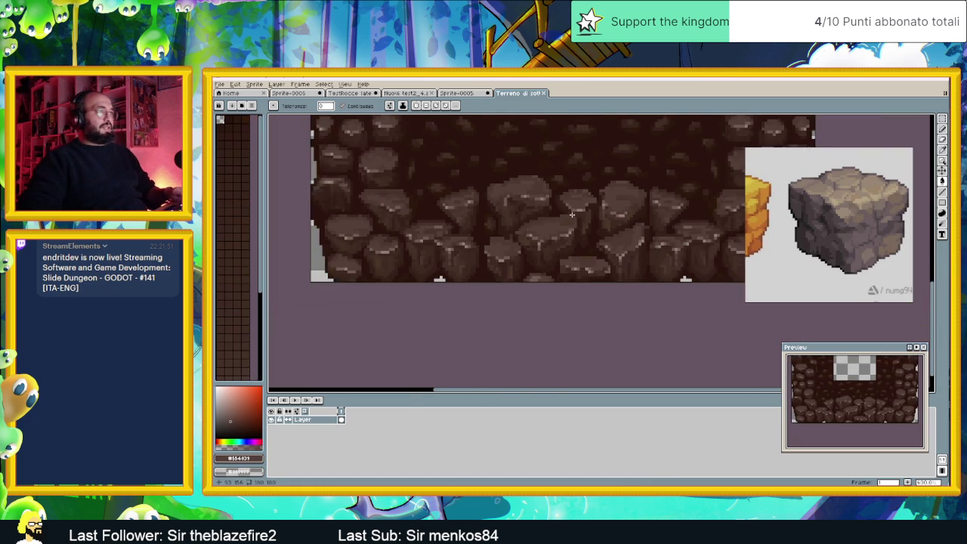
pyautogui.scroll(-1, 572, 215)
pyautogui.scroll(-1, 564, 193)
pyautogui.scroll(-1, 563, 196)
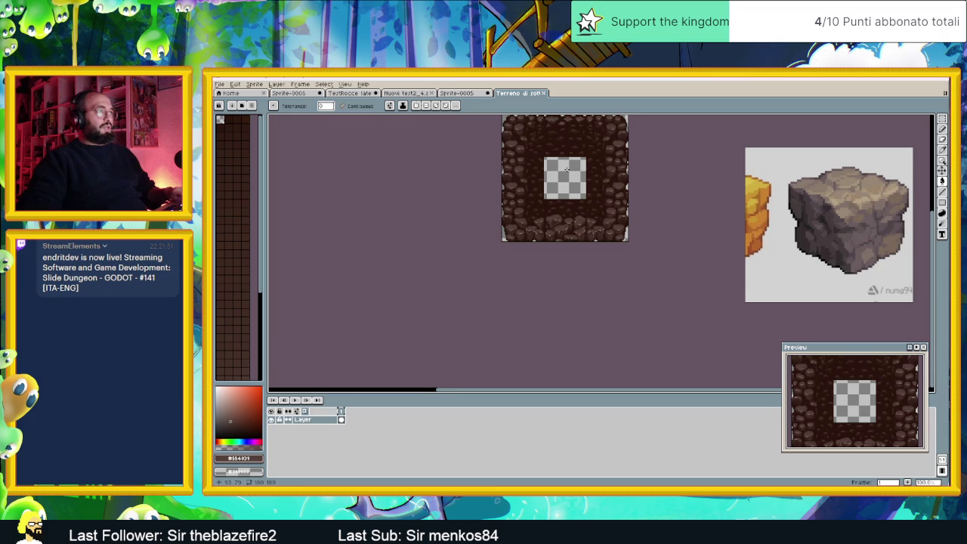
pyautogui.scroll(1, 566, 245)
pyautogui.scroll(1, 567, 246)
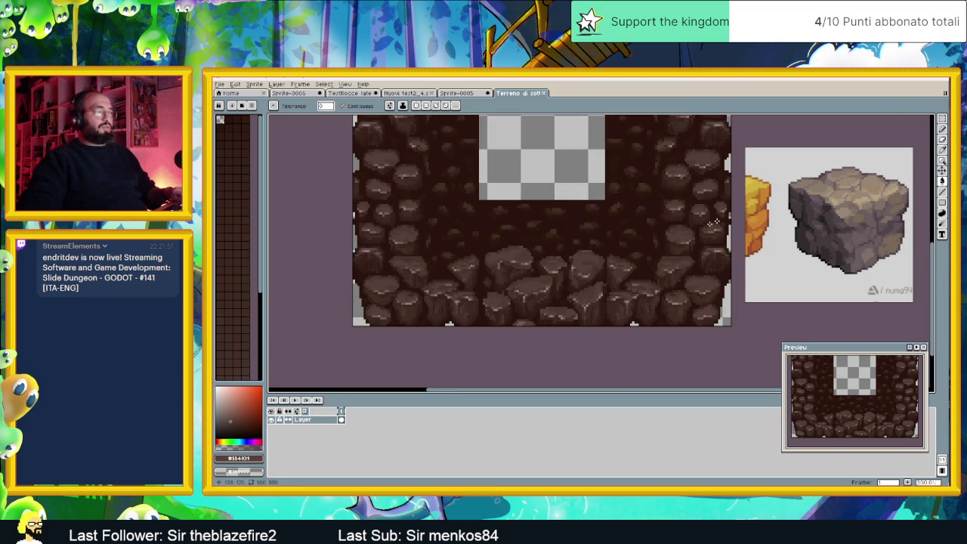
pyautogui.press('m')
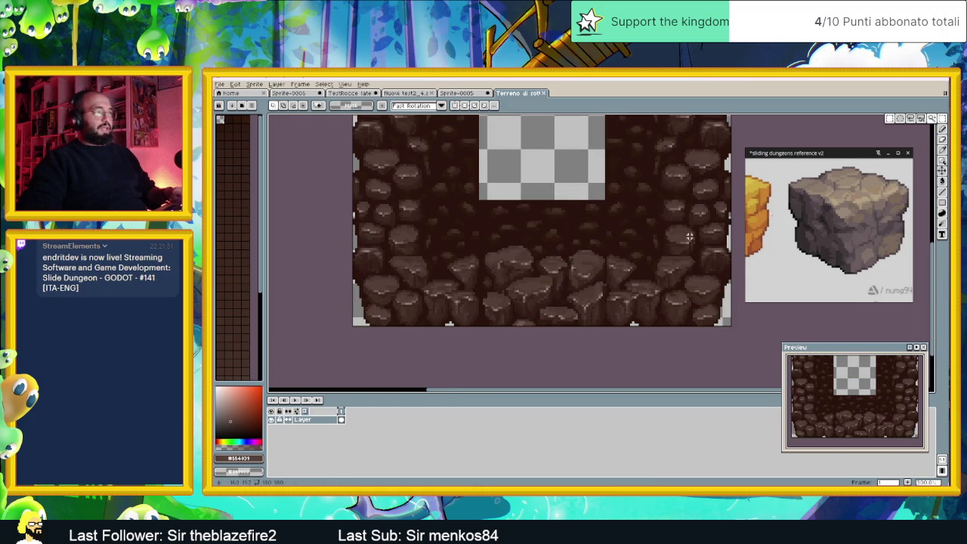
# Show the tile grid and copy the middle rock tile of the terrain.
pyautogui.click(344, 83)
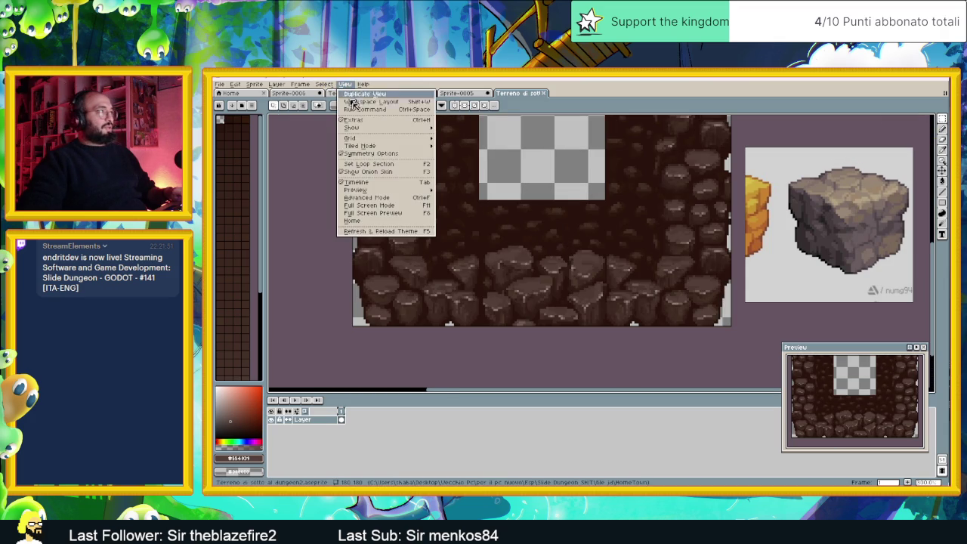
pyautogui.moveTo(353, 128)
pyautogui.click(466, 144)
pyautogui.scroll(1, 506, 229)
pyautogui.scroll(1, 539, 267)
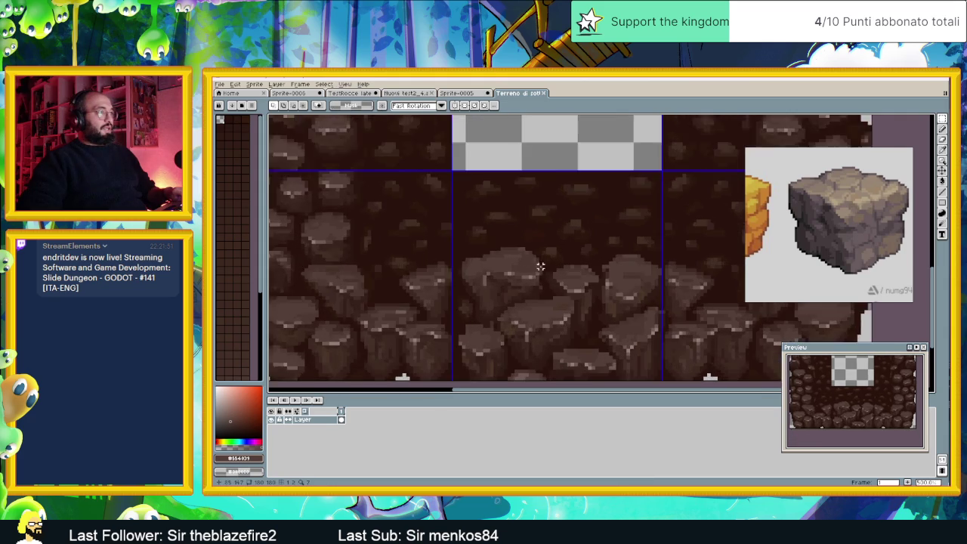
pyautogui.moveTo(412, 199); pyautogui.dragTo(622, 332)
pyautogui.hotkey('ctrl', 'c')
# Trial-paste the rock tile into Sprite-0005's bottom row, then undo it.
pyautogui.click(457, 93)
pyautogui.hotkey('ctrl', 'v')
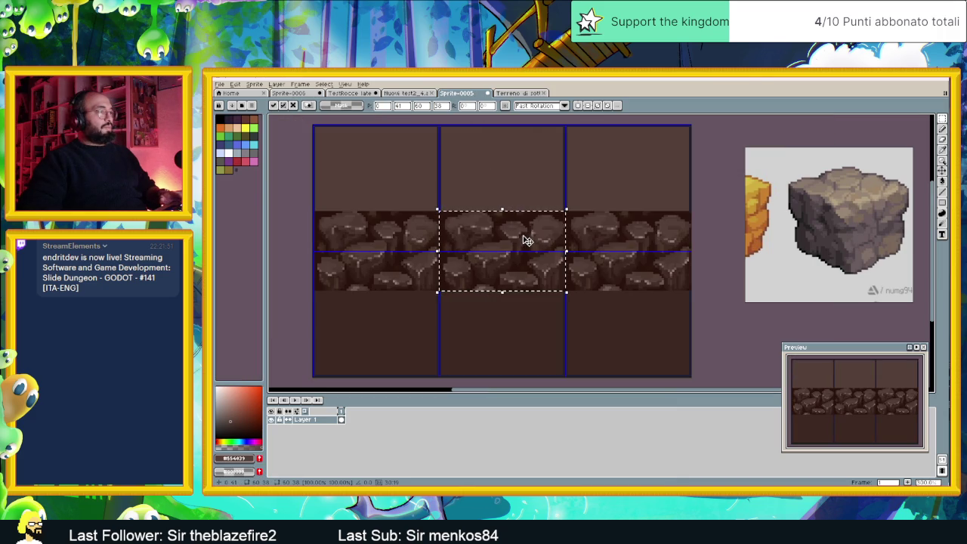
pyautogui.moveTo(527, 240); pyautogui.dragTo(518, 288)
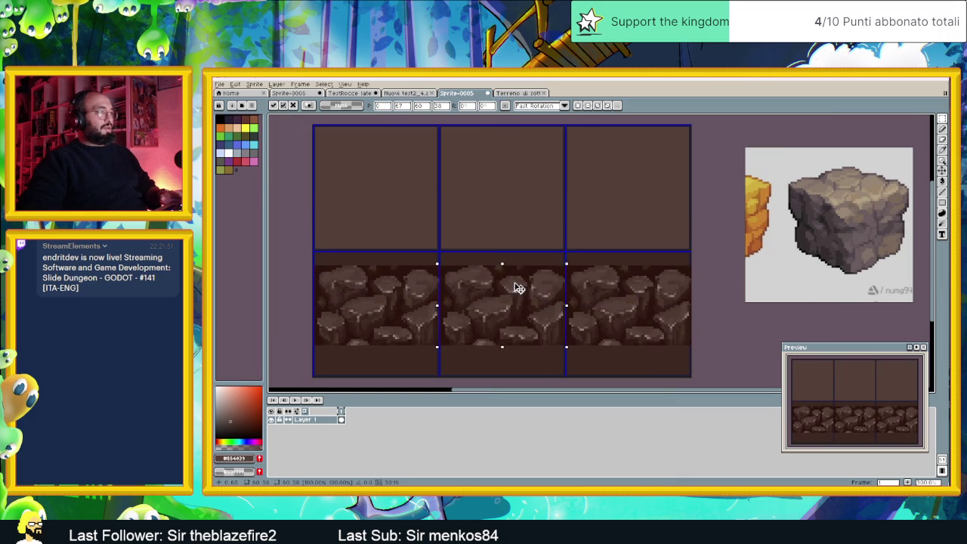
pyautogui.press('Return')
pyautogui.hotkey('ctrl', 'z')
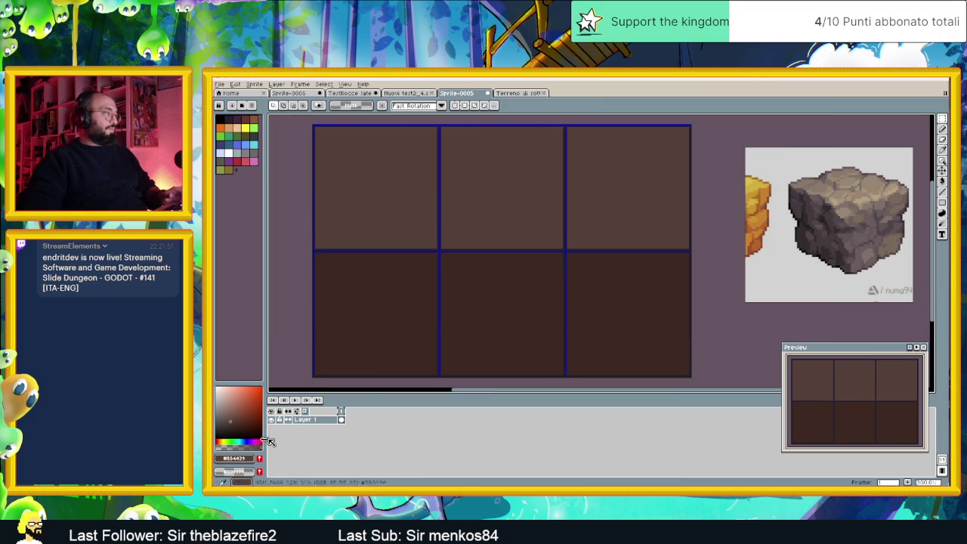
# Add Layer 2 above Layer 1 and paste the rocks stretched across the bottom row.
pyautogui.rightClick(295, 419)
pyautogui.click(408, 436)
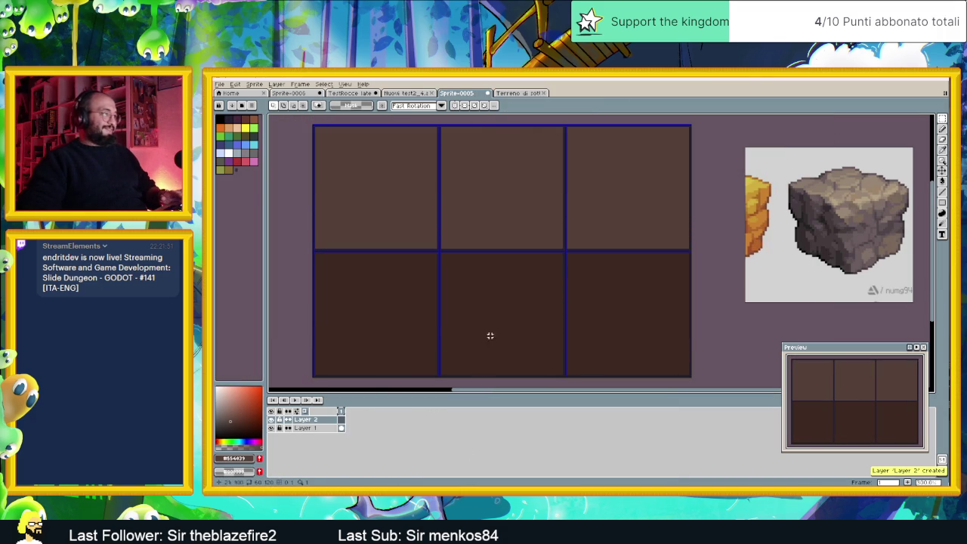
pyautogui.hotkey('ctrl', 'v')
pyautogui.moveTo(520, 262)
pyautogui.mouseDown()
pyautogui.moveTo(514, 302)
pyautogui.moveTo(518, 285)
pyautogui.mouseUp()
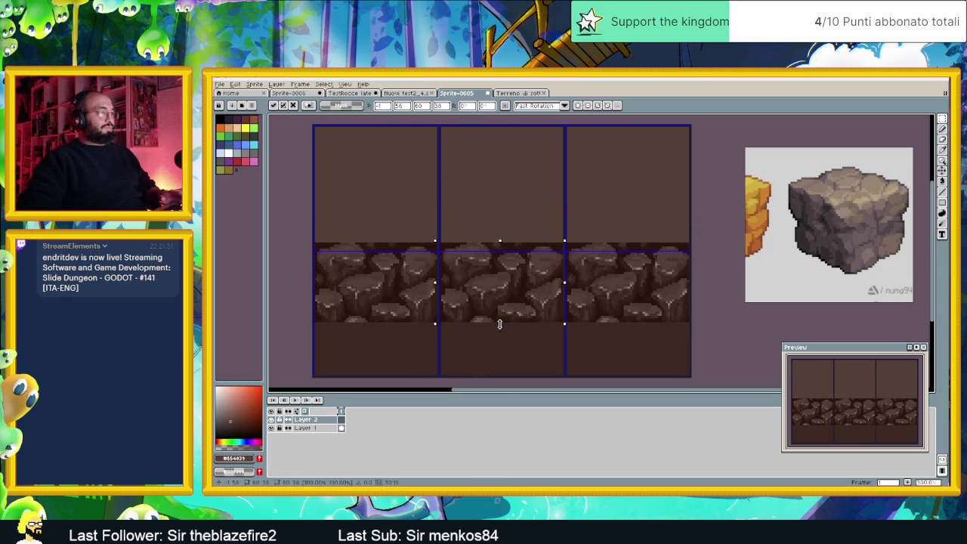
pyautogui.moveTo(500, 323); pyautogui.dragTo(501, 377)
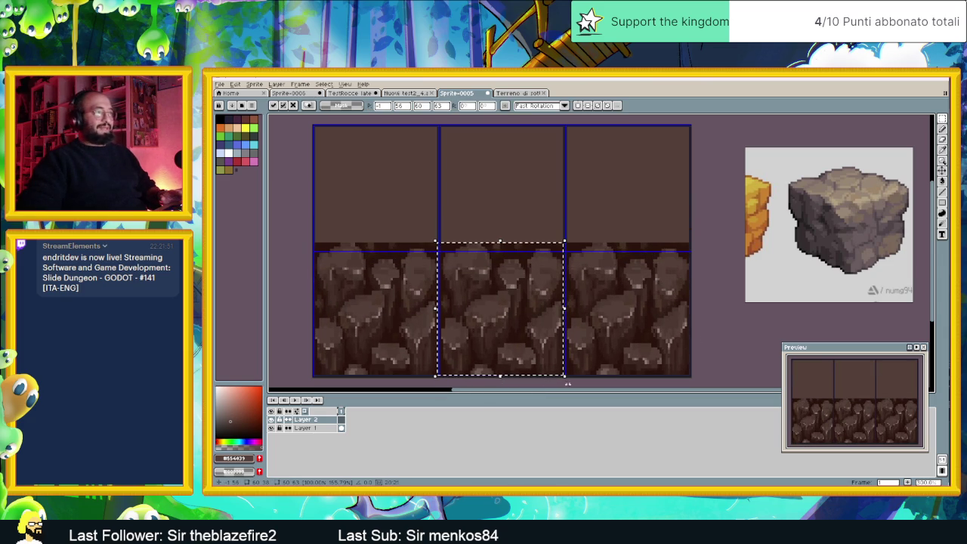
pyautogui.hotkey('ctrl', 'd')
# Inspect the result, then delete the rock texture from Layer 2.
pyautogui.scroll(-1, 723, 319)
pyautogui.scroll(-1, 723, 319)
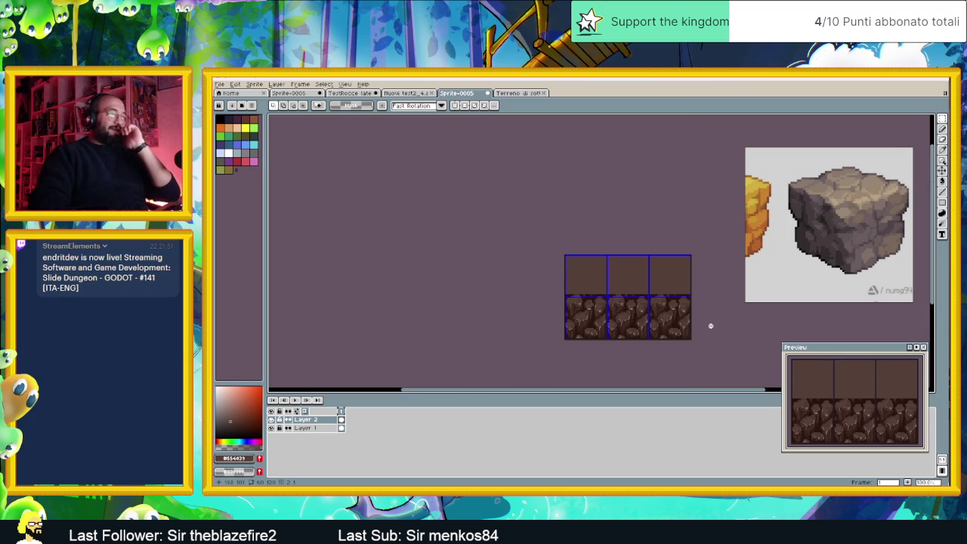
pyautogui.scroll(1, 653, 328)
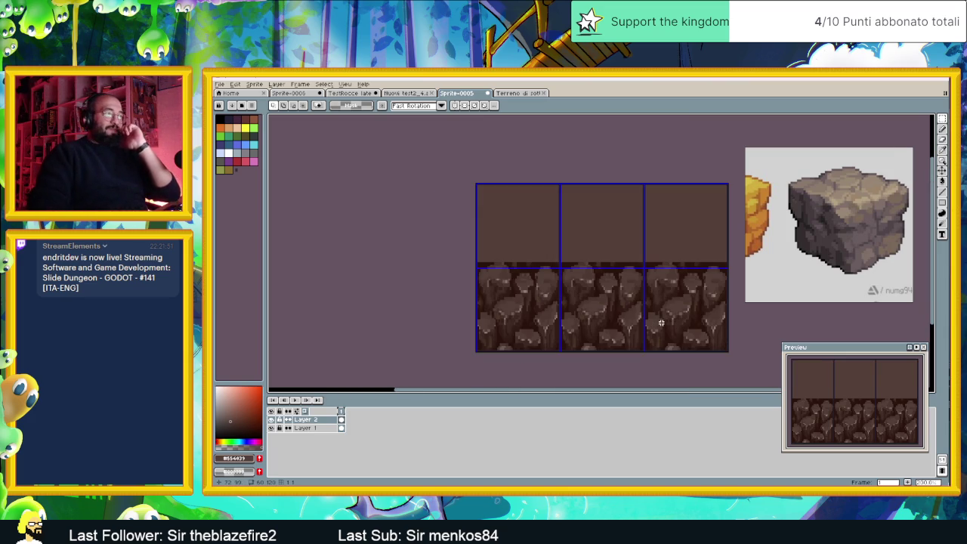
pyautogui.scroll(2, 620, 323)
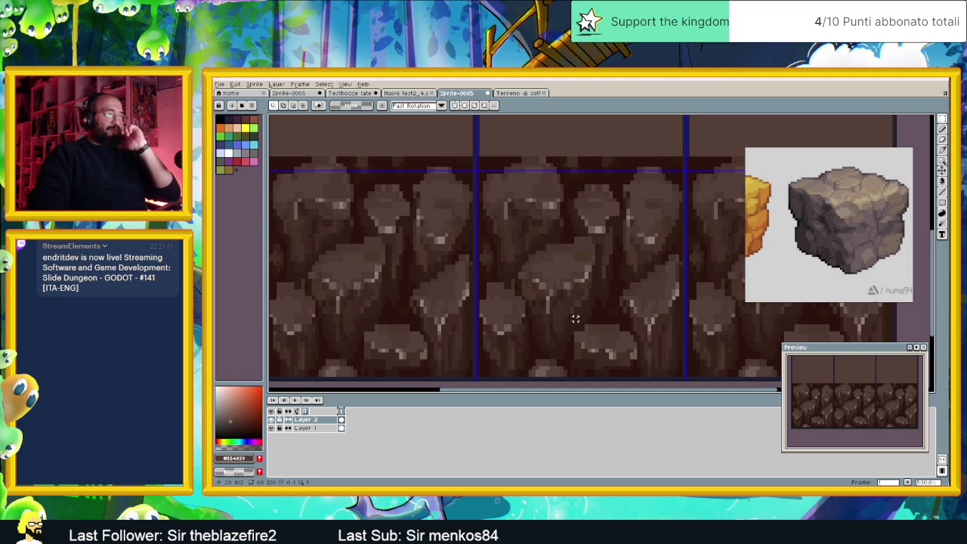
pyautogui.scroll(-2, 576, 317)
pyautogui.scroll(-3, 576, 311)
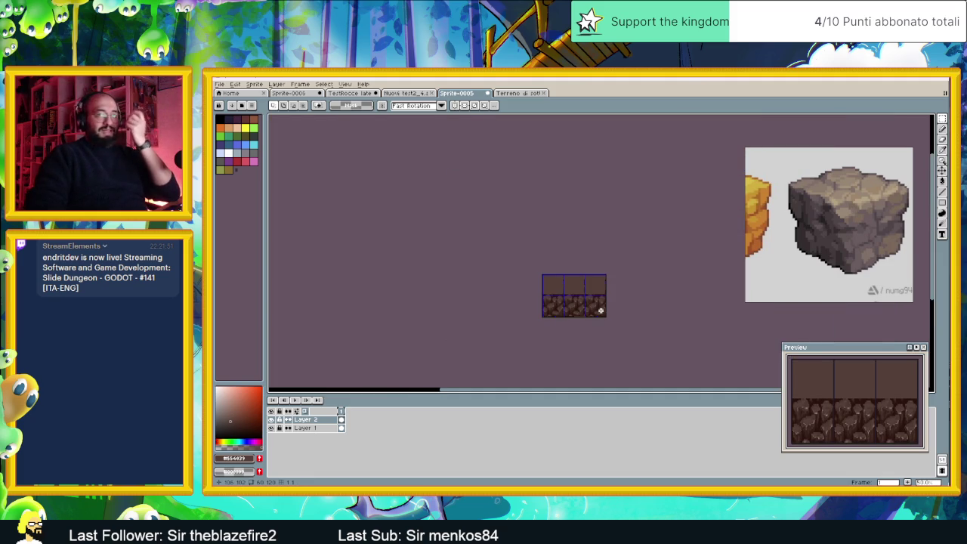
pyautogui.scroll(1, 596, 309)
pyautogui.scroll(1, 574, 302)
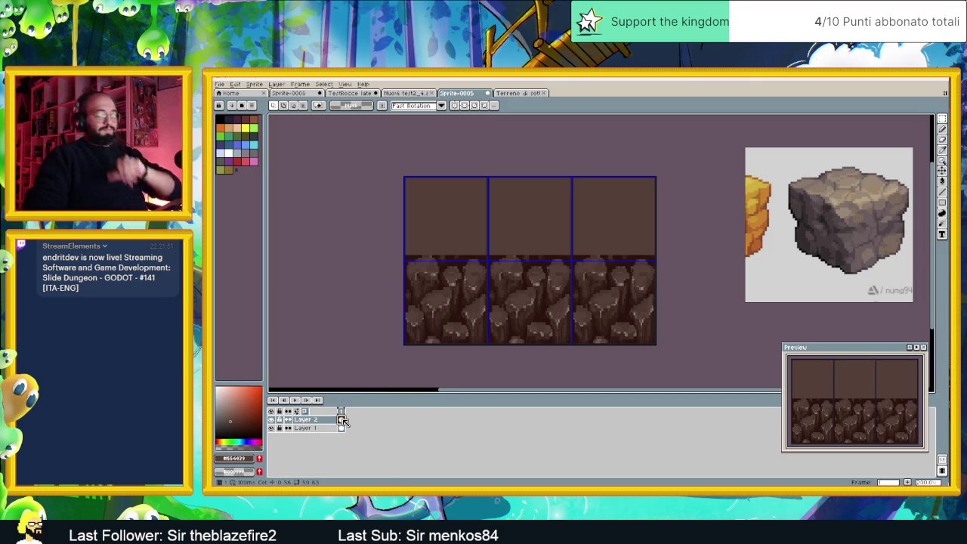
pyautogui.press('Delete')
pyautogui.scroll(1, 525, 280)
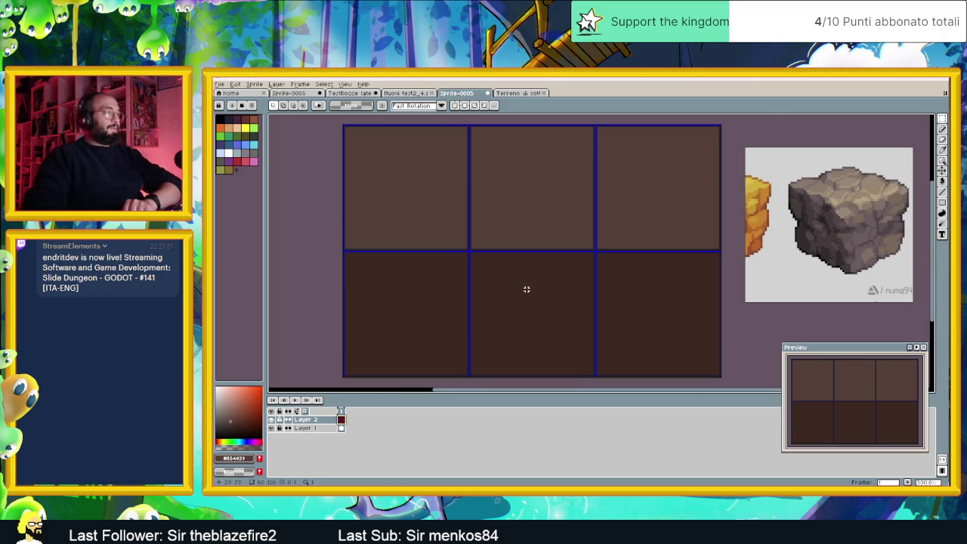
pyautogui.scroll(1, 568, 367)
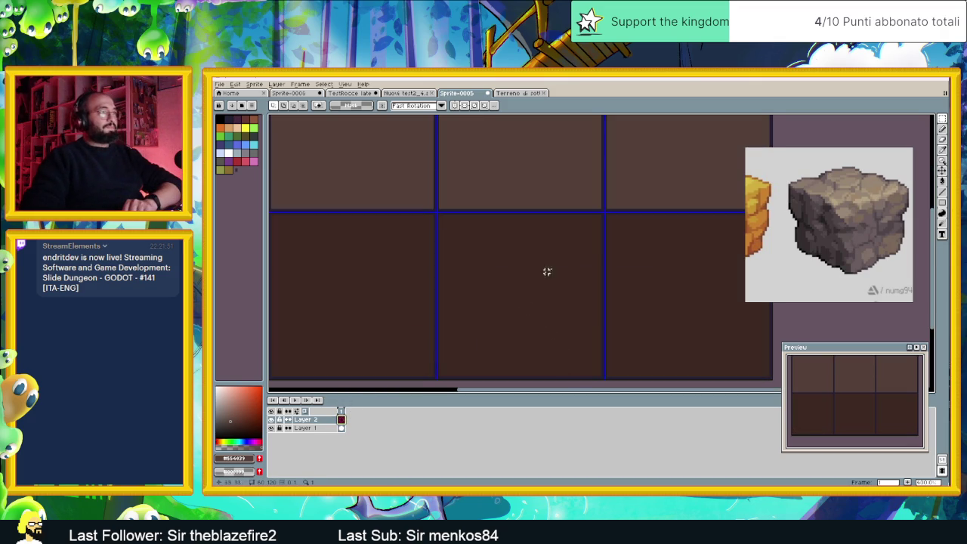
pyautogui.click(944, 130)
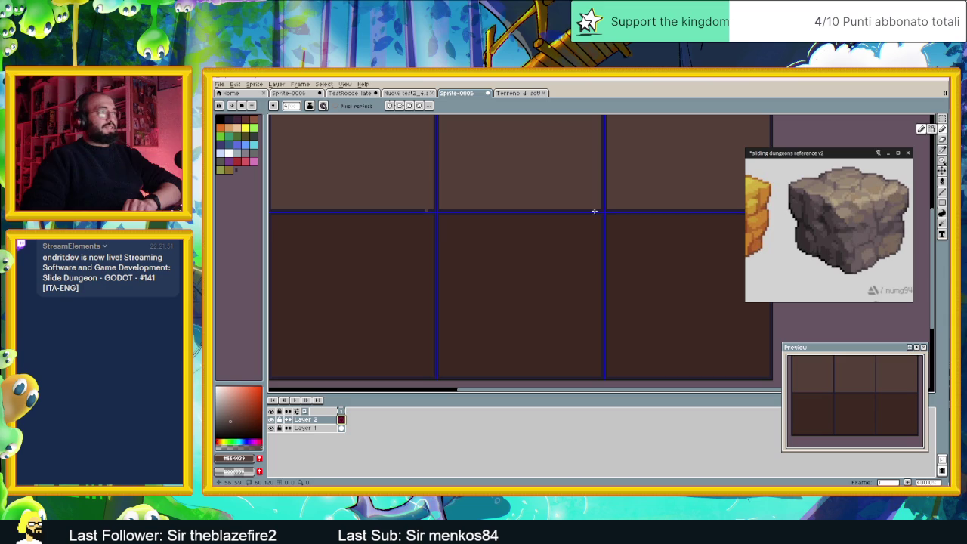
pyautogui.scroll(1, 586, 210)
pyautogui.scroll(1, 536, 189)
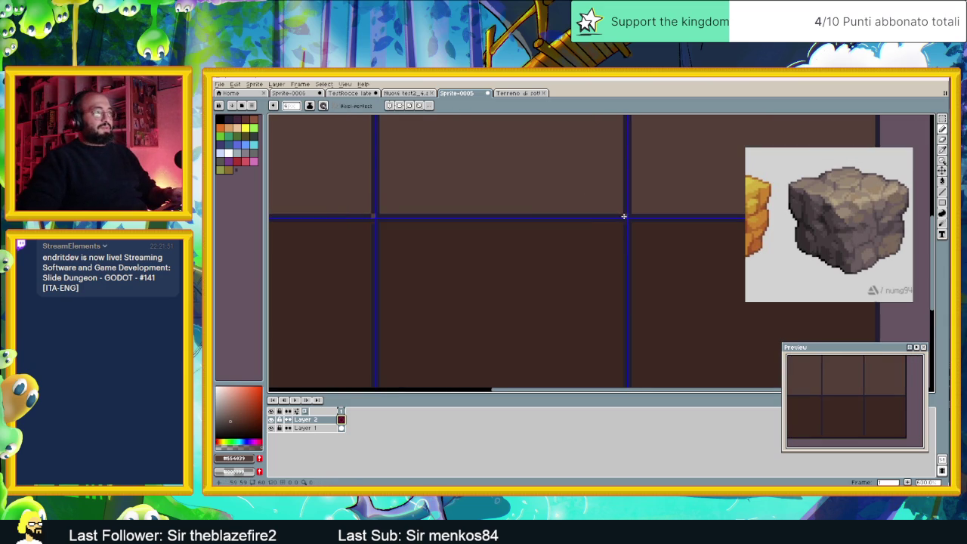
pyautogui.moveTo(623, 216); pyautogui.dragTo(593, 216)
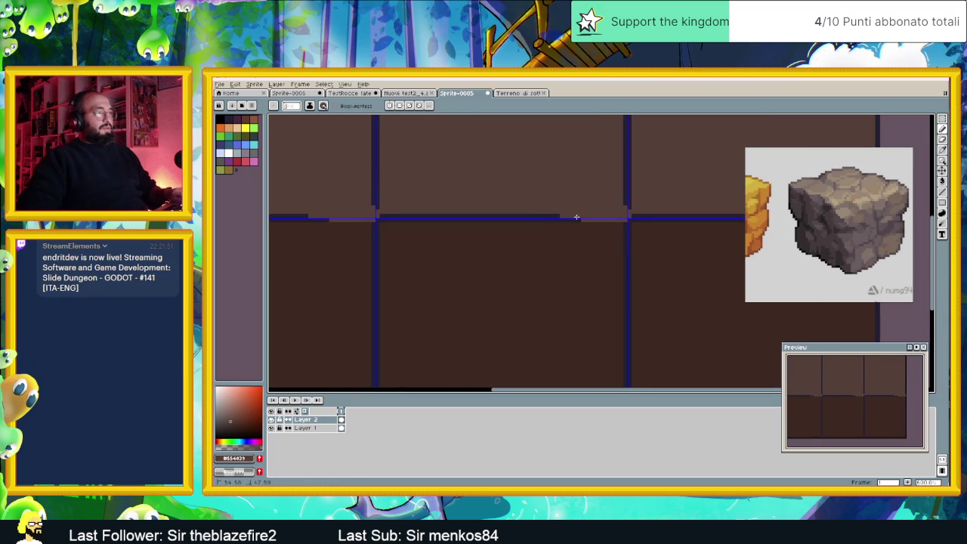
pyautogui.press('l')
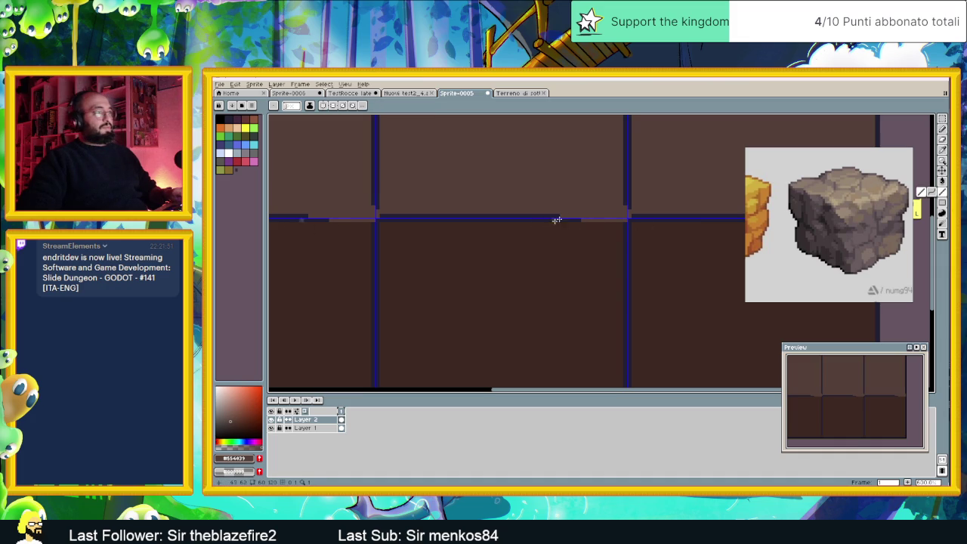
pyautogui.moveTo(571, 214); pyautogui.dragTo(380, 215)
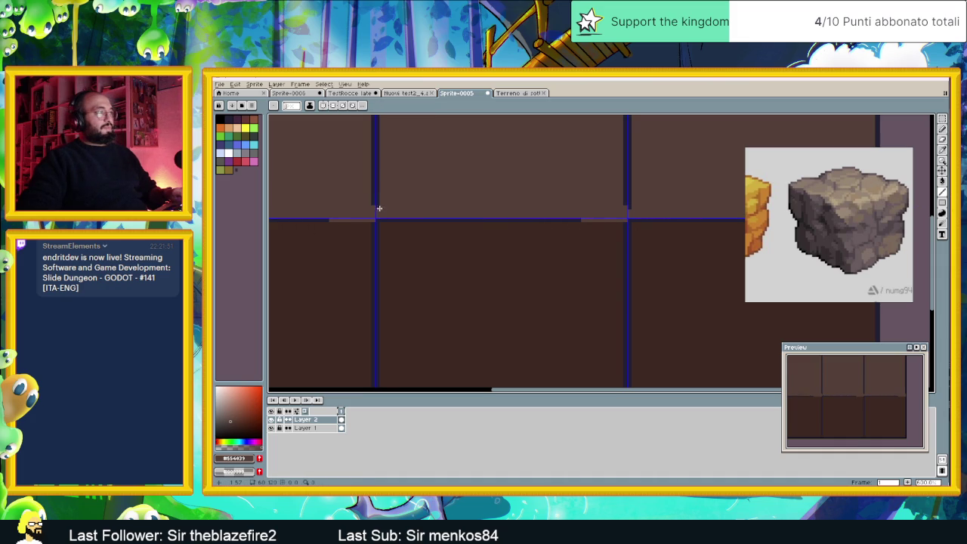
pyautogui.scroll(-1, 455, 174)
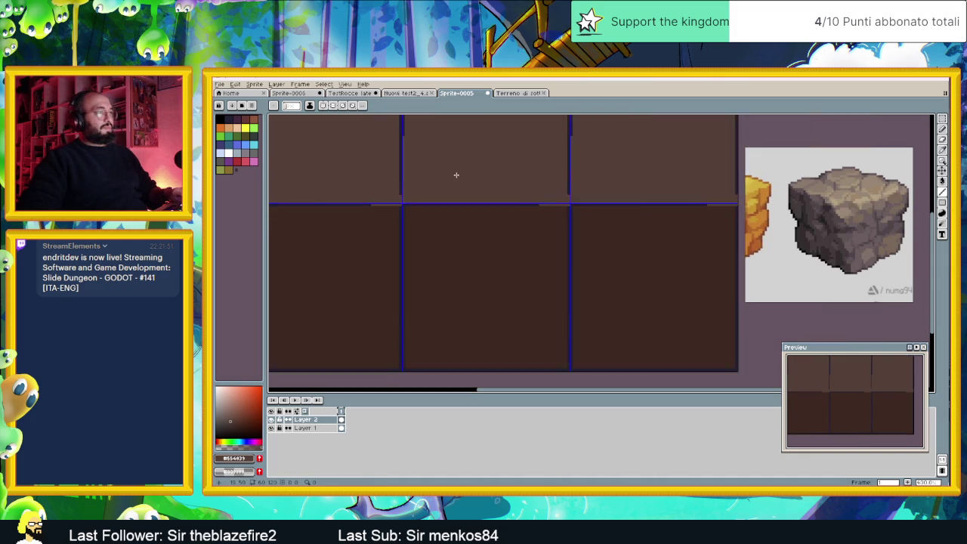
pyautogui.scroll(-1, 476, 263)
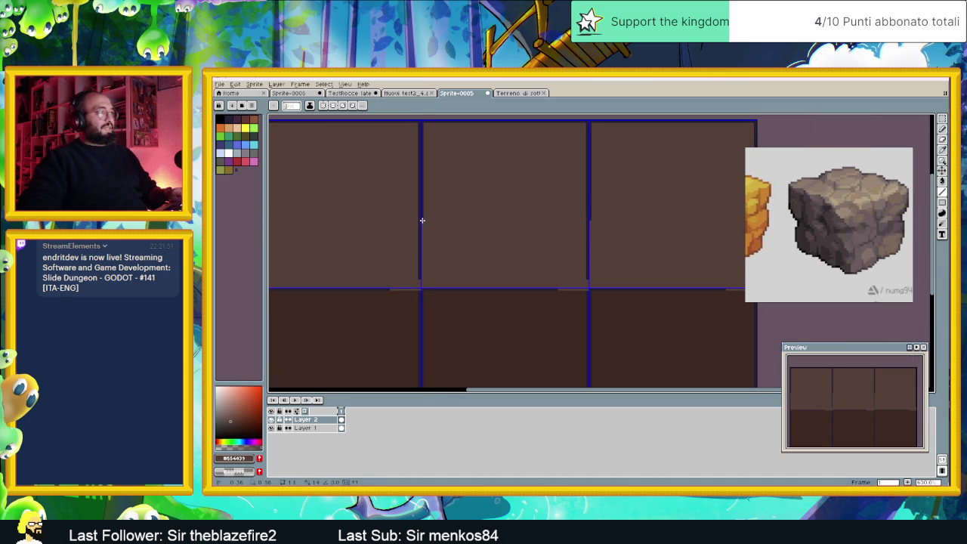
pyautogui.moveTo(423, 122); pyautogui.dragTo(487, 122)
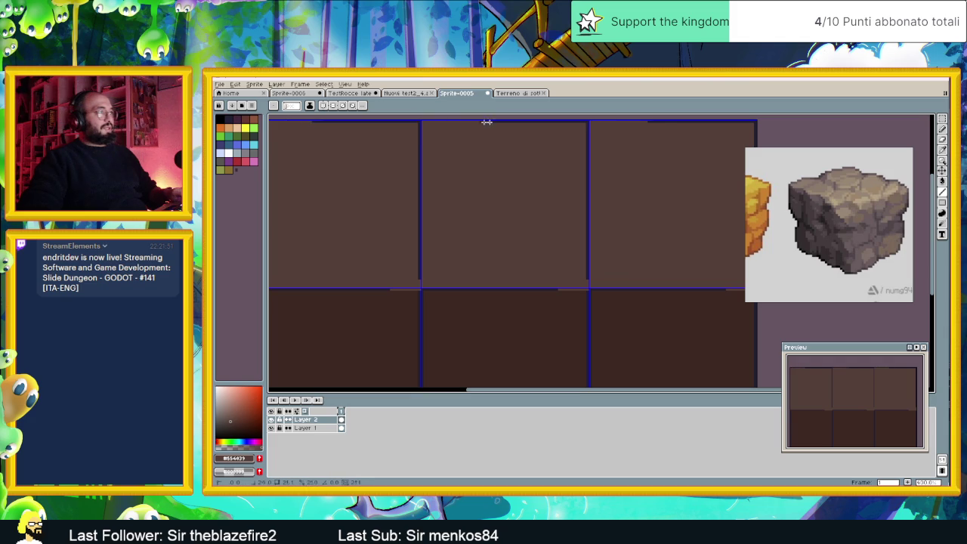
pyautogui.moveTo(586, 121); pyautogui.dragTo(588, 270)
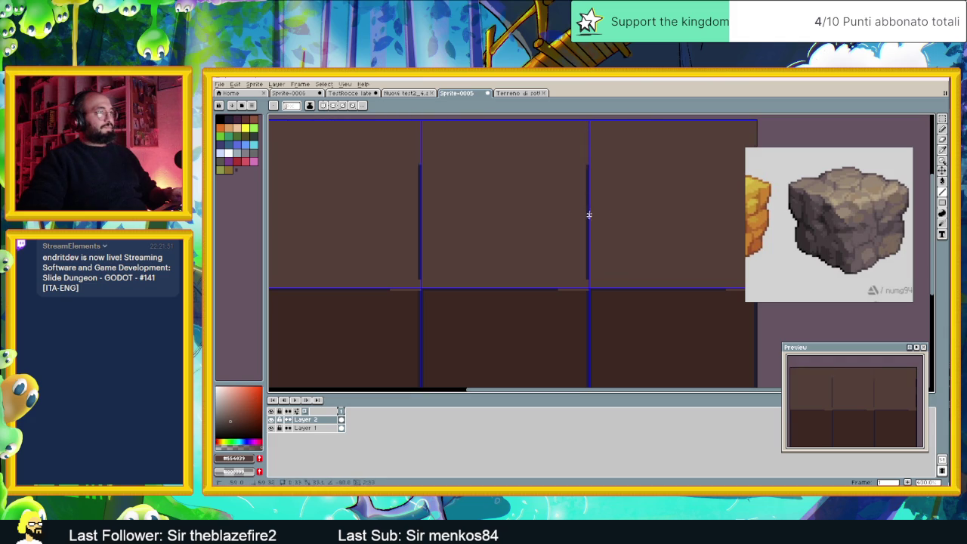
pyautogui.scroll(1, 575, 296)
pyautogui.keyDown('alt'); pyautogui.click(568, 310); pyautogui.keyUp('alt')
pyautogui.moveTo(583, 285); pyautogui.dragTo(458, 288)
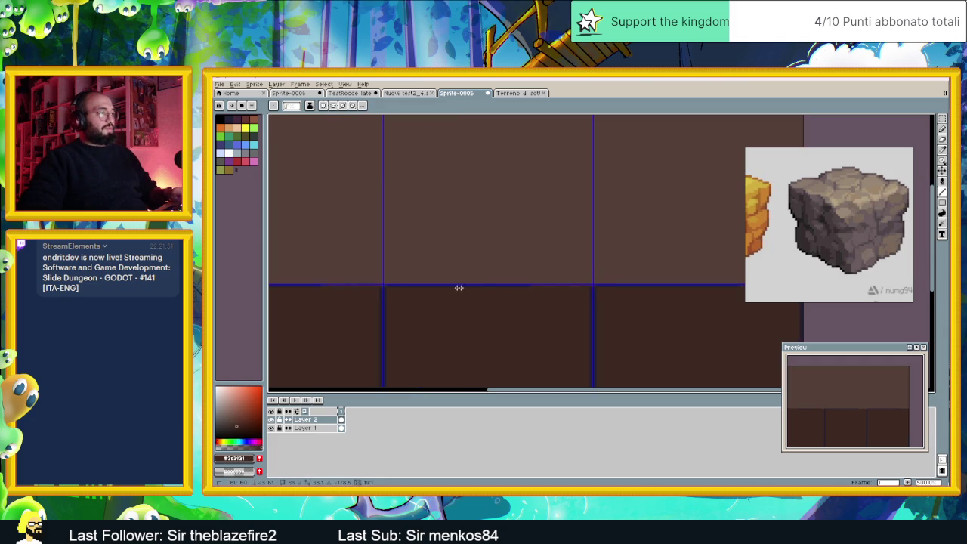
pyautogui.moveTo(372, 288); pyautogui.dragTo(382, 386)
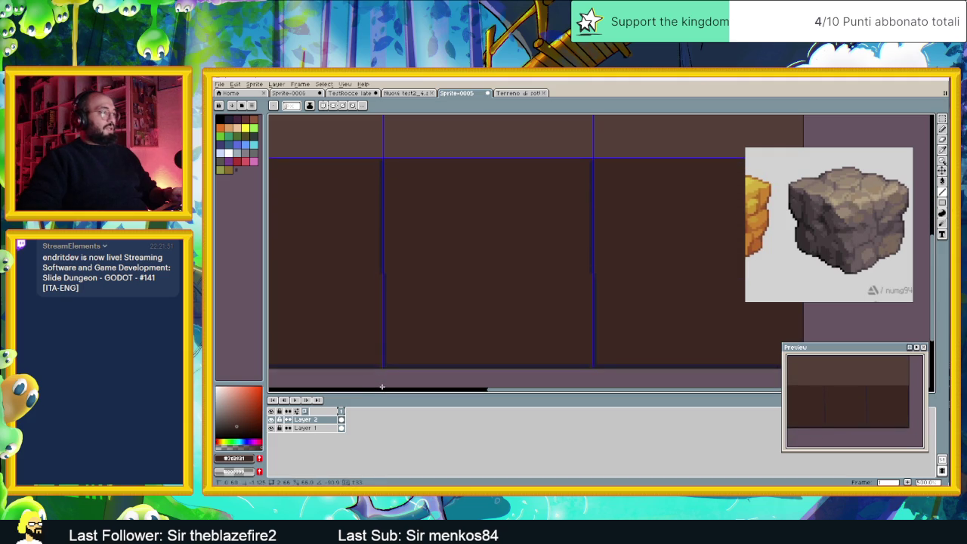
pyautogui.moveTo(387, 366)
pyautogui.mouseDown()
pyautogui.moveTo(593, 366)
pyautogui.moveTo(589, 181)
pyautogui.mouseUp()
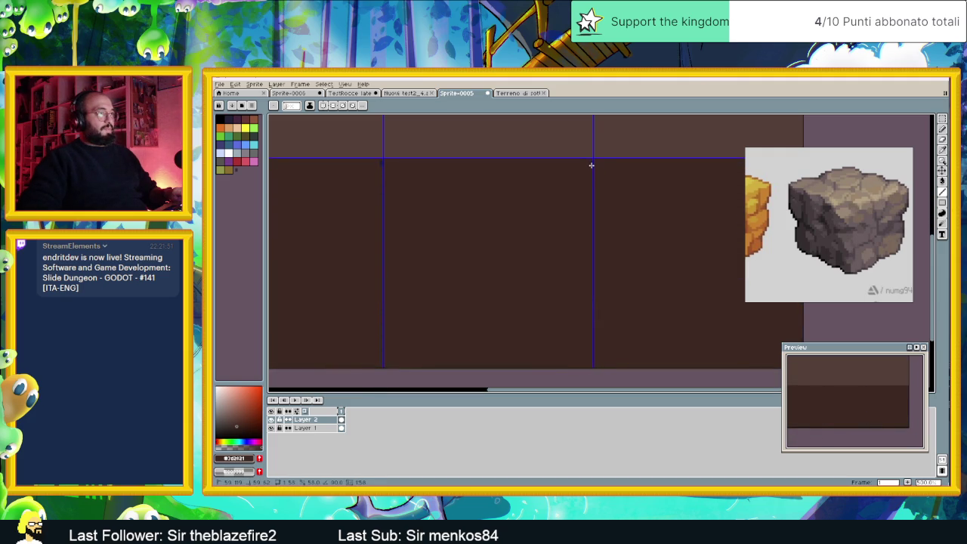
pyautogui.scroll(3, 562, 239)
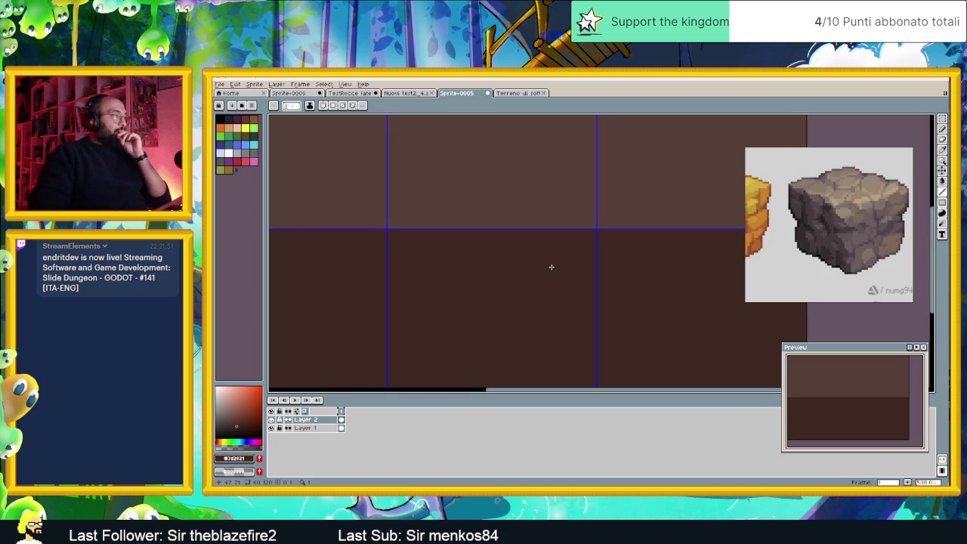
pyautogui.scroll(1, 501, 218)
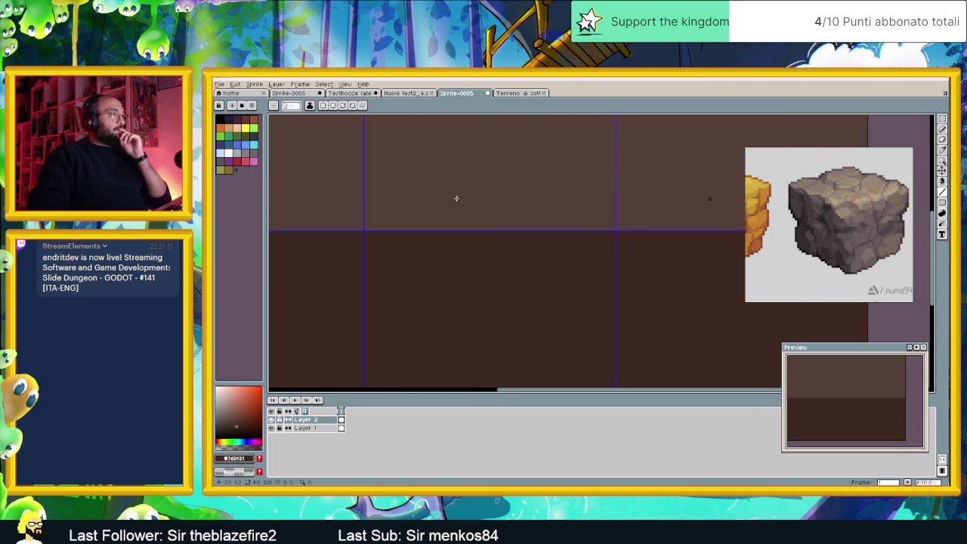
pyautogui.scroll(2, 453, 234)
pyautogui.scroll(1, 461, 232)
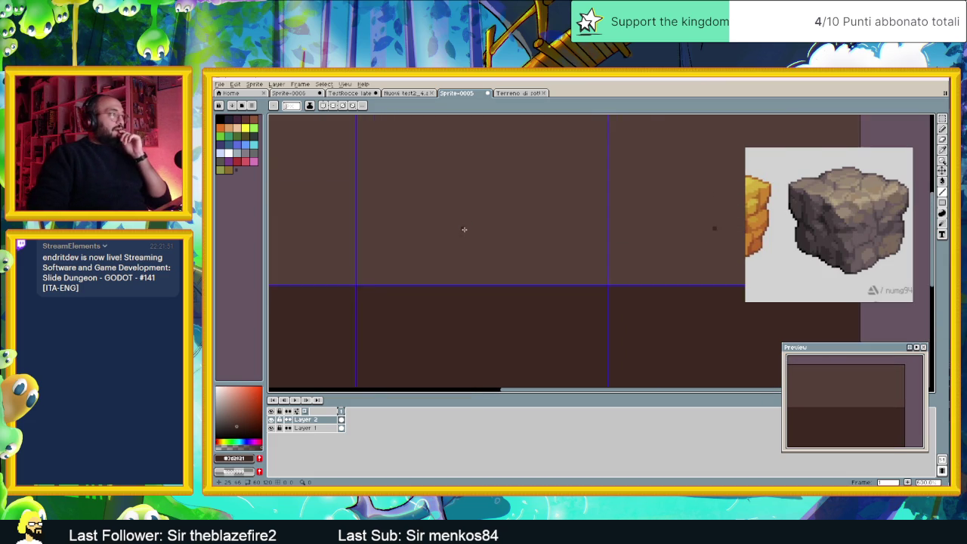
pyautogui.scroll(-1, 464, 228)
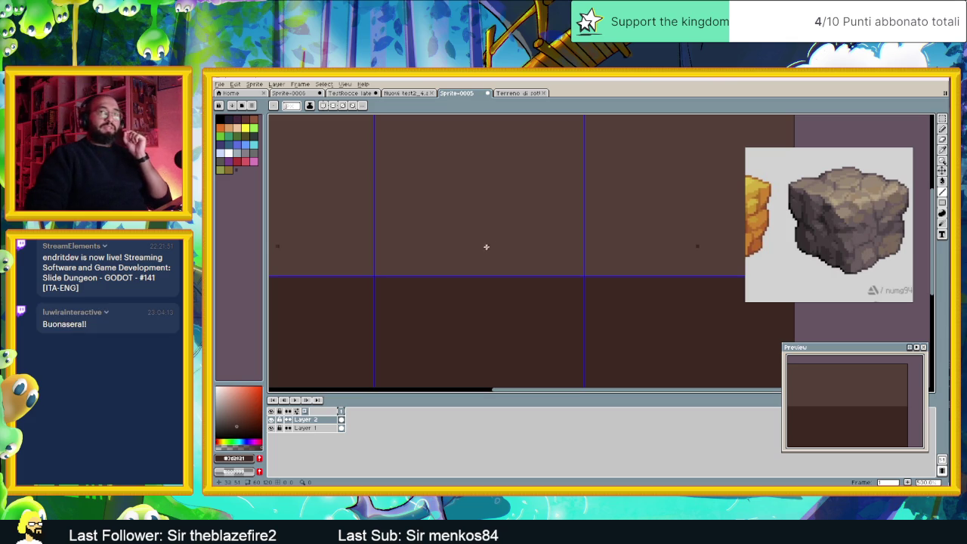
pyautogui.scroll(-1, 507, 224)
pyautogui.scroll(-1, 508, 224)
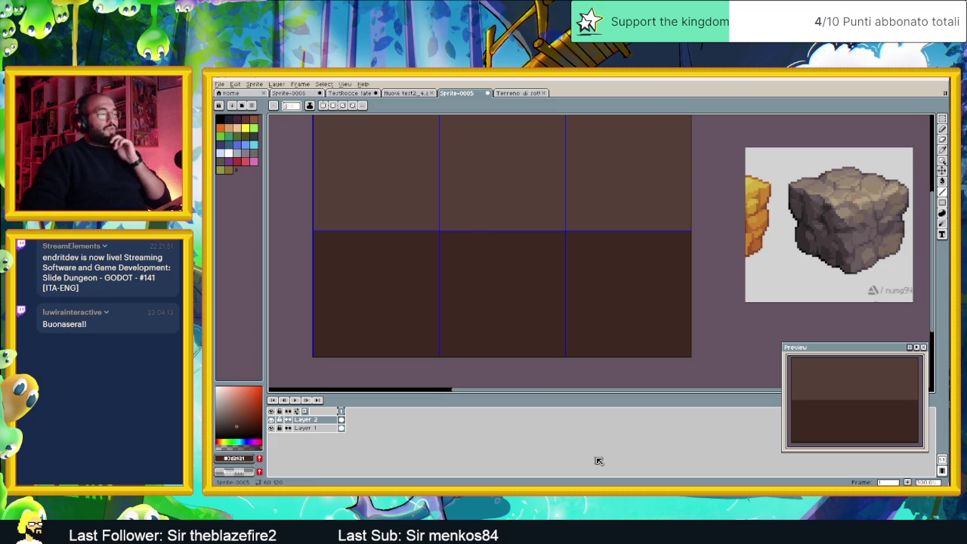
# Go up to the tile jd folder in File Explorer.
pyautogui.hotkey('alt', 'Tab')
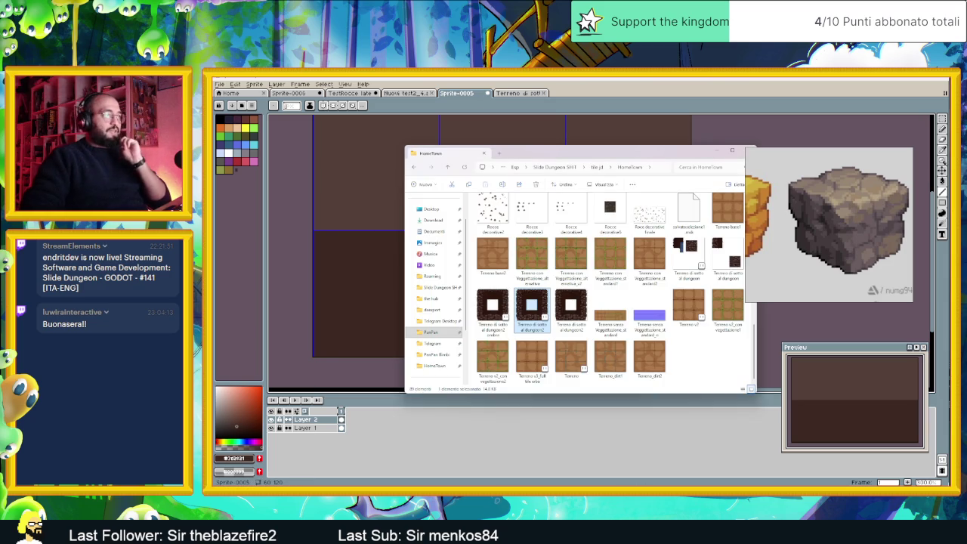
pyautogui.click(591, 167)
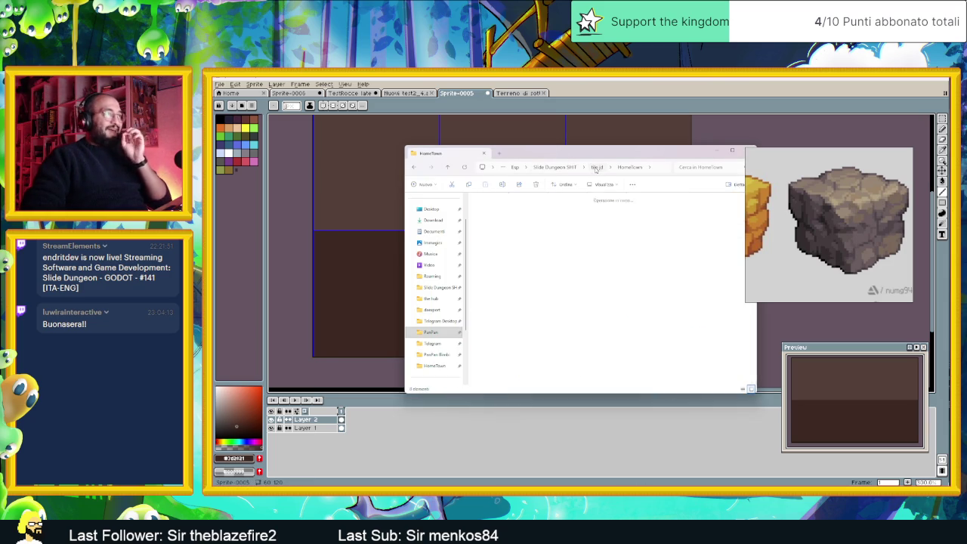
pyautogui.scroll(-5, 638, 312)
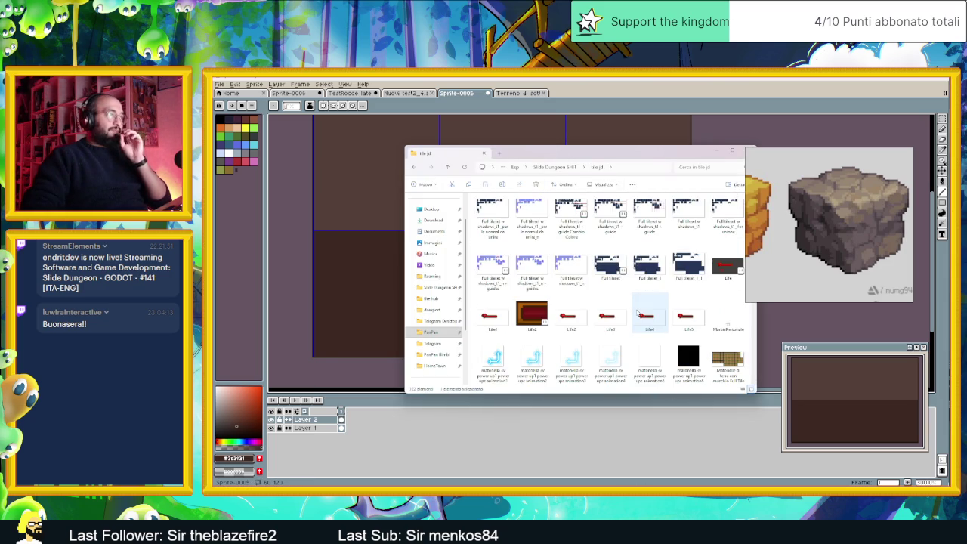
pyautogui.scroll(-3, 638, 312)
pyautogui.scroll(-3, 638, 312)
pyautogui.scroll(-3, 637, 312)
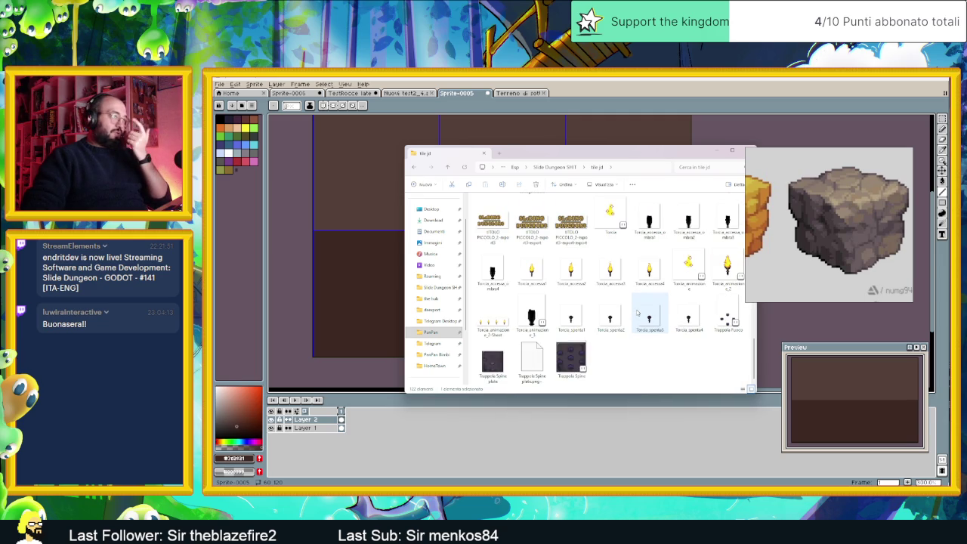
pyautogui.scroll(5, 638, 312)
pyautogui.scroll(5, 637, 312)
pyautogui.scroll(4, 637, 312)
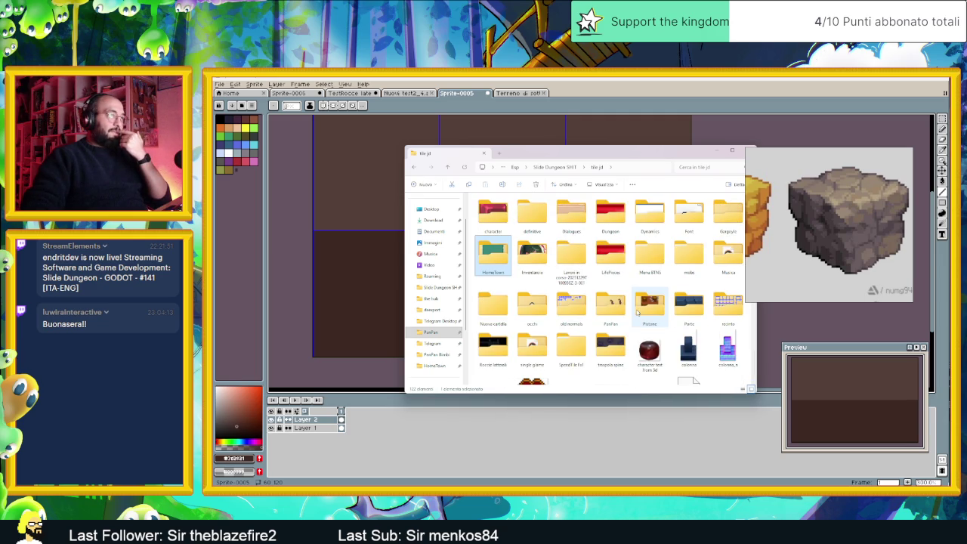
# Open the character folder and load Charachter concept into Aseprite.
pyautogui.doubleClick(497, 214)
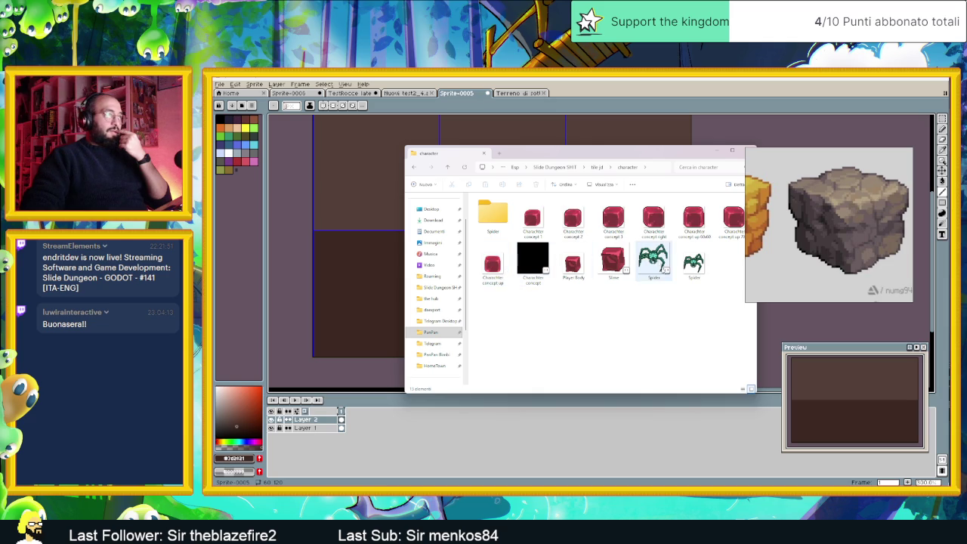
pyautogui.moveTo(636, 154); pyautogui.dragTo(559, 154)
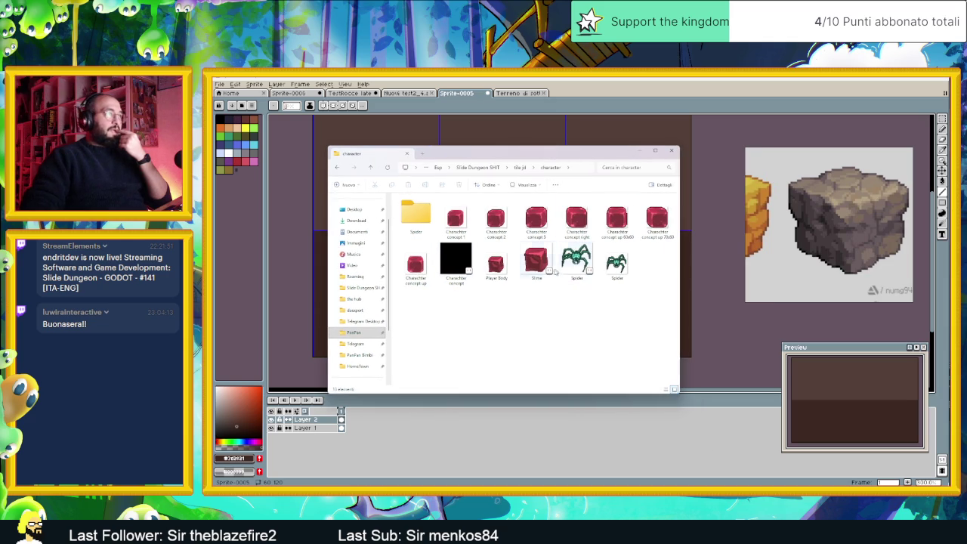
pyautogui.doubleClick(458, 262)
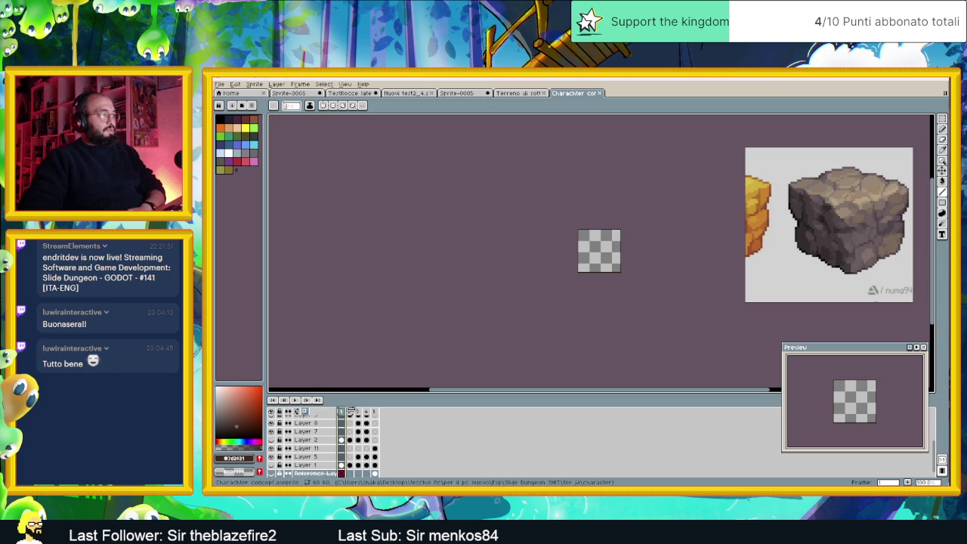
# Step through slime frames 2–5, zoom in, then return to the Terreno di sotto tile.
pyautogui.click(351, 412)
pyautogui.click(360, 412)
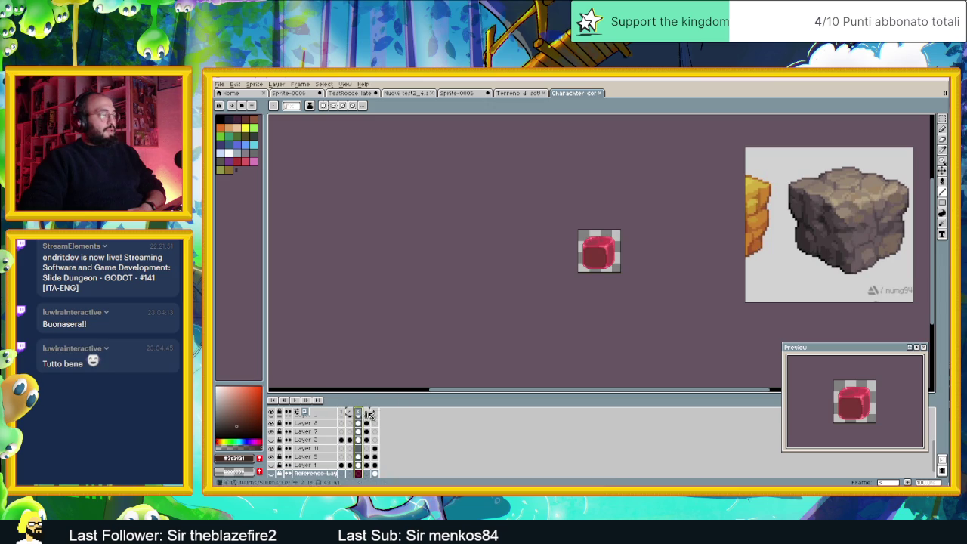
pyautogui.click(367, 412)
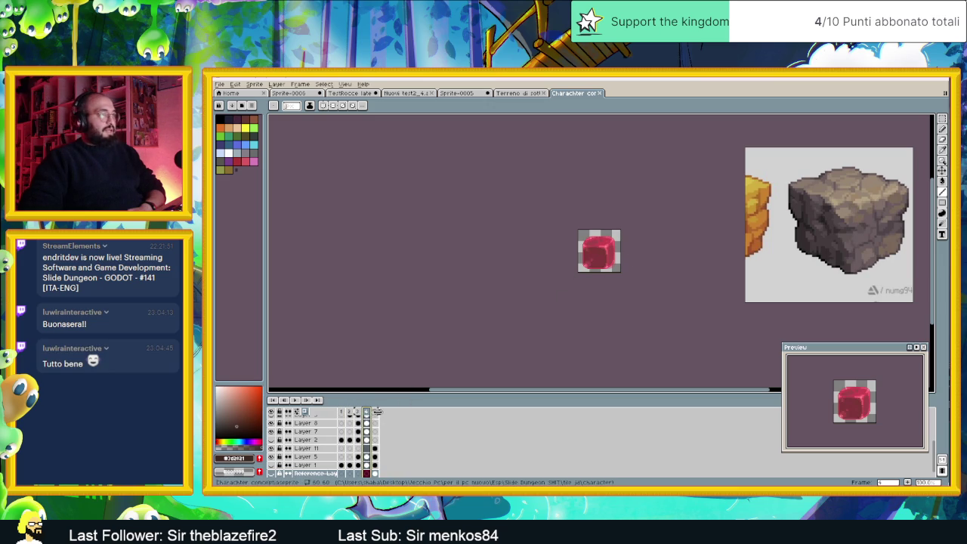
pyautogui.click(375, 412)
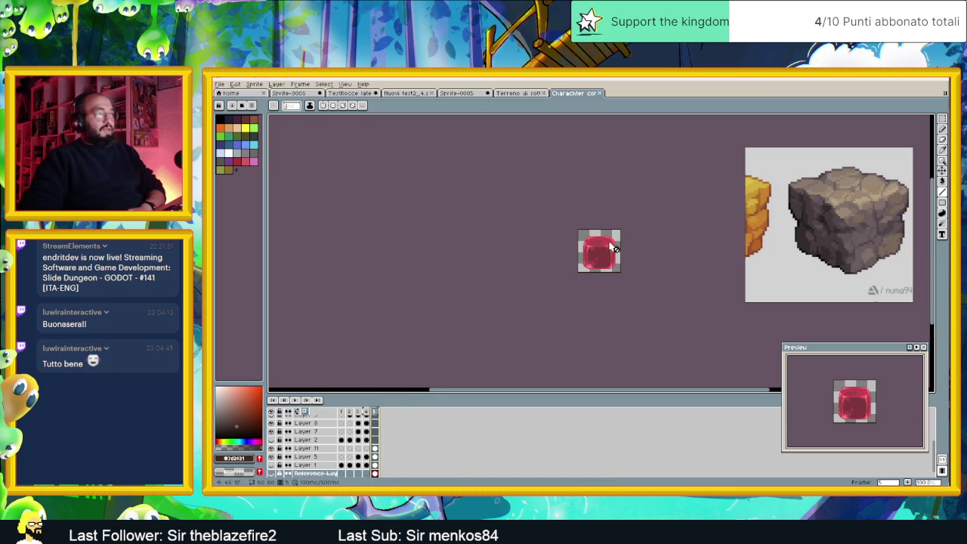
pyautogui.scroll(2, 609, 244)
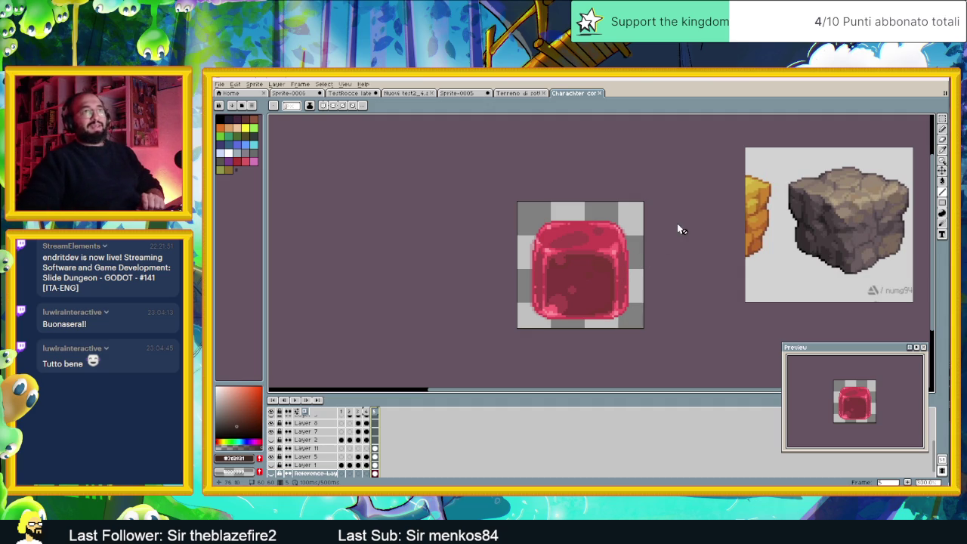
pyautogui.scroll(1, 633, 295)
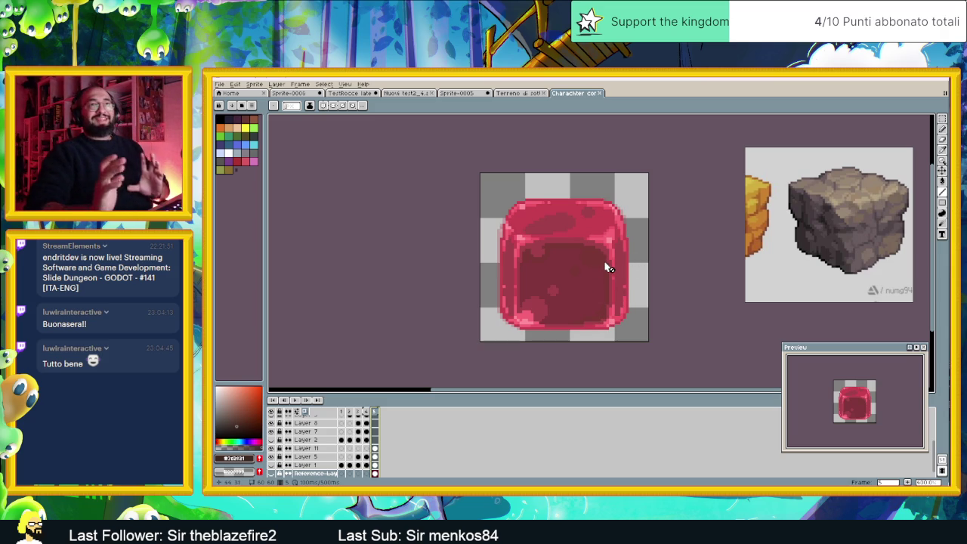
pyautogui.click(526, 92)
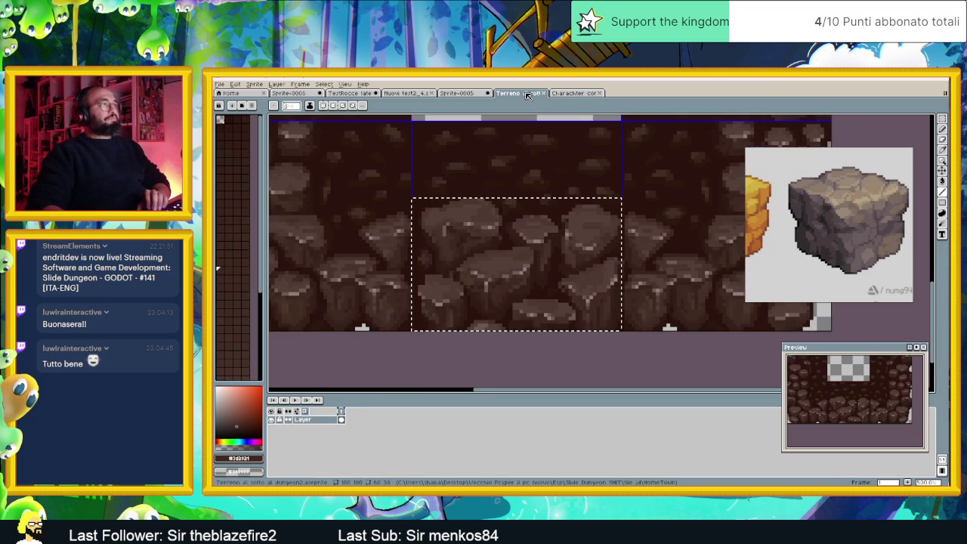
# Return to the Sprite-0005 brown tile grid and toggle Layer 2's visibility to compare the tile.
pyautogui.moveTo(472, 93); pyautogui.dragTo(525, 93)
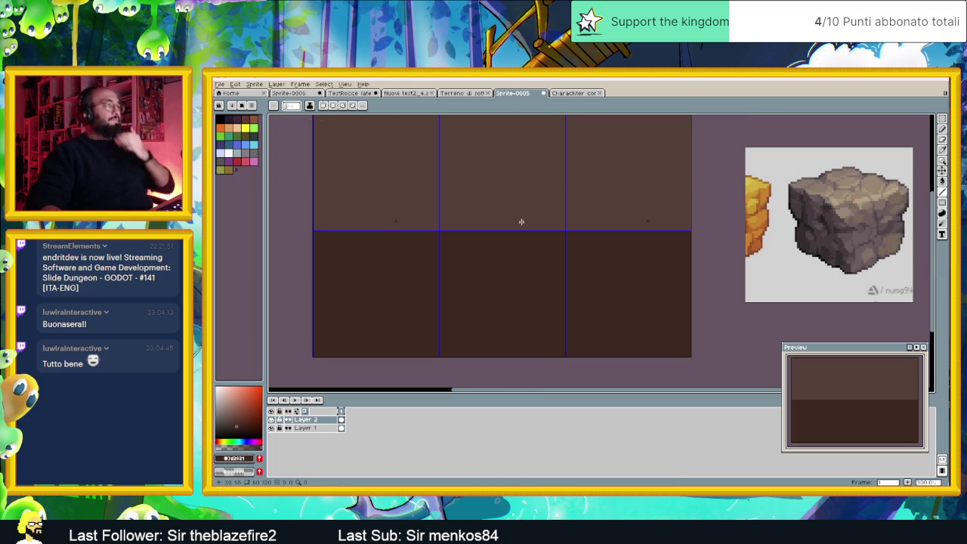
pyautogui.moveTo(524, 224); pyautogui.dragTo(546, 229)
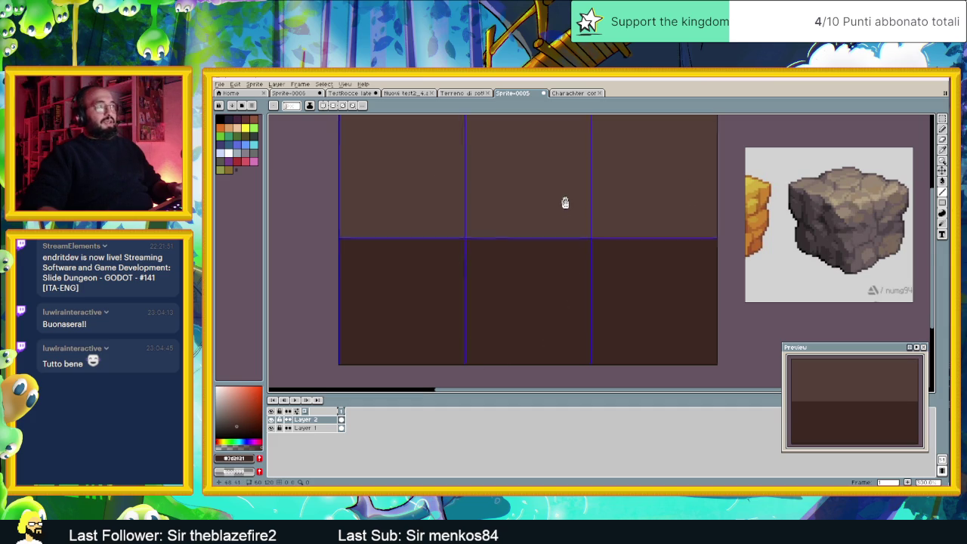
pyautogui.scroll(1, 567, 216)
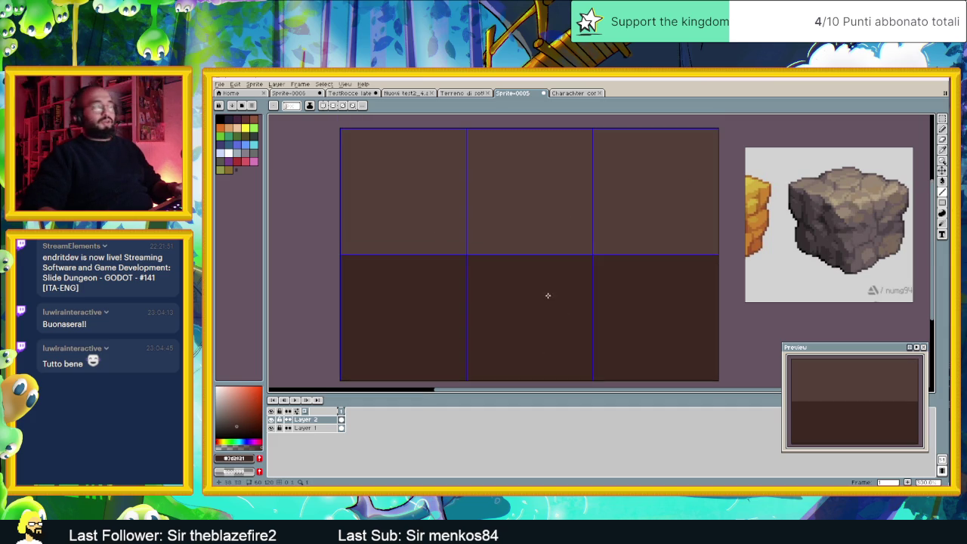
pyautogui.moveTo(546, 296); pyautogui.dragTo(547, 265)
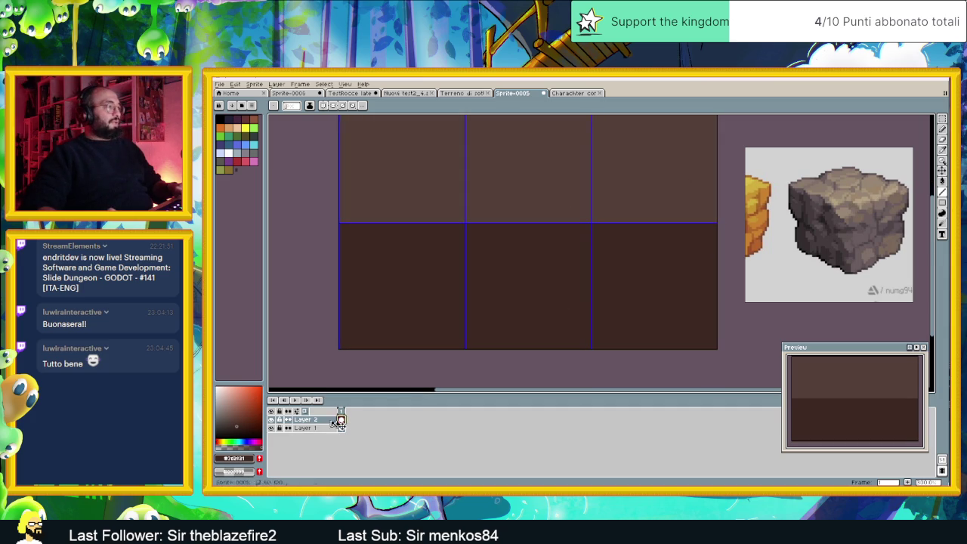
pyautogui.click(271, 419)
pyautogui.click(271, 419)
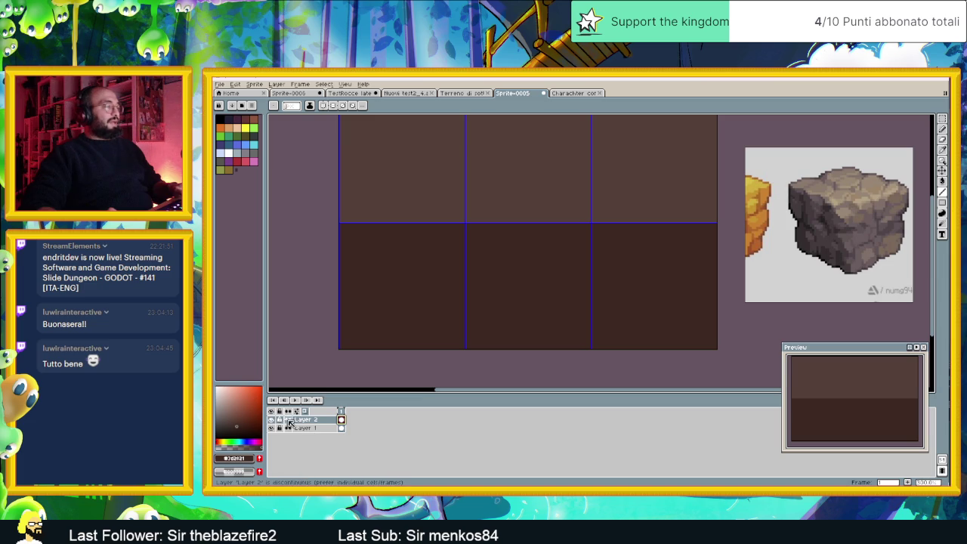
pyautogui.rightClick(313, 420)
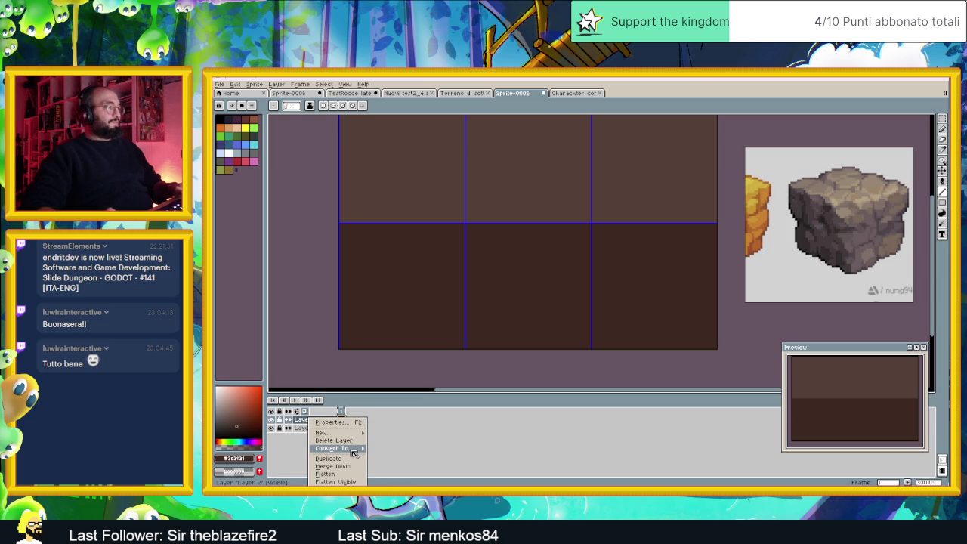
pyautogui.click(355, 465)
pyautogui.rightClick(321, 423)
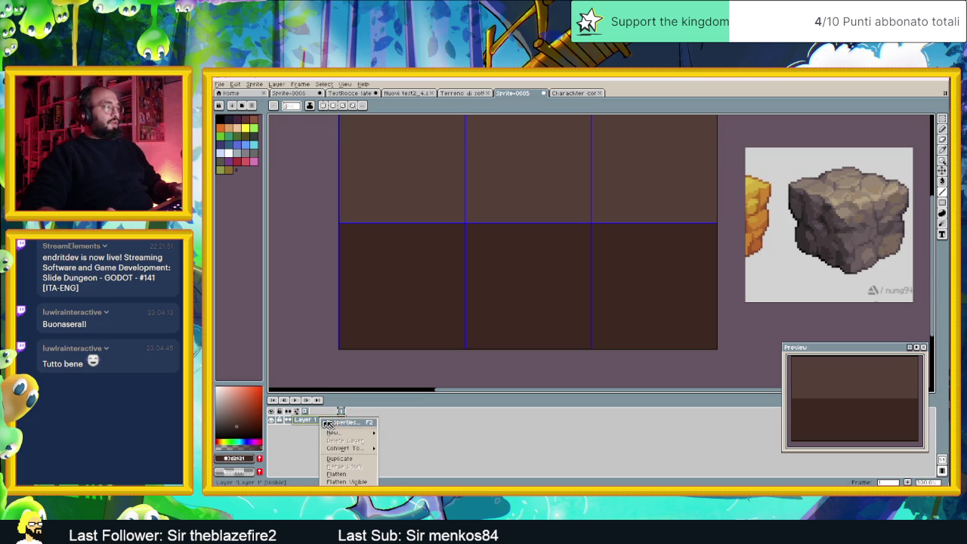
pyautogui.click(395, 434)
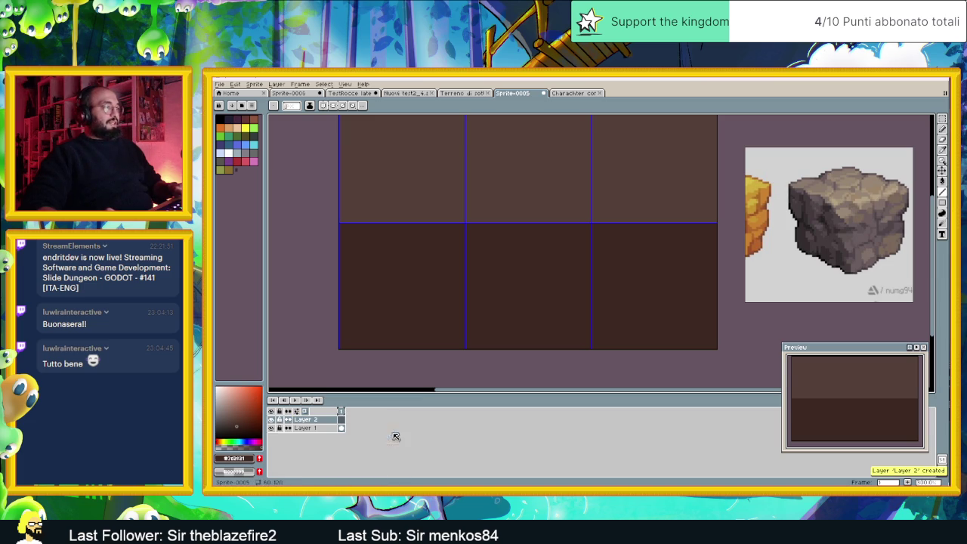
pyautogui.click(323, 428)
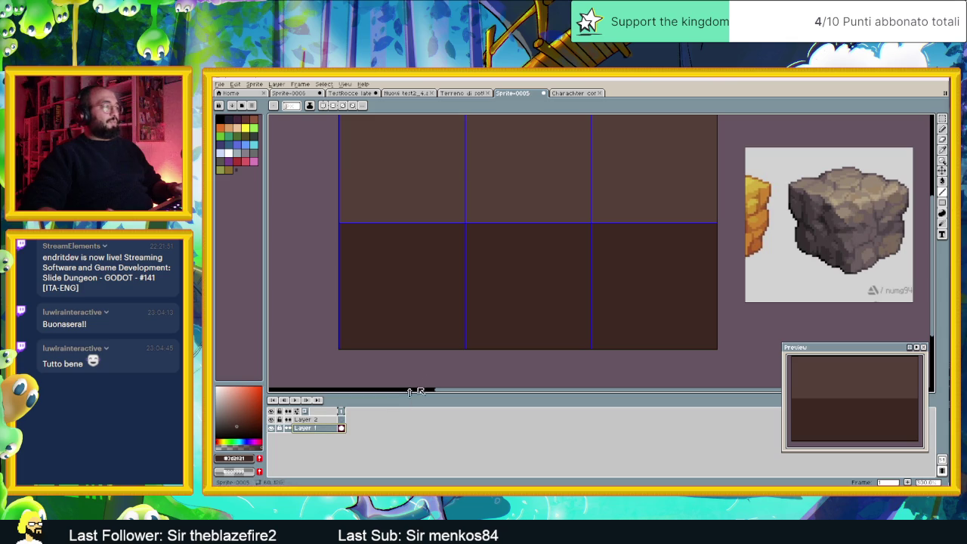
pyautogui.click(309, 420)
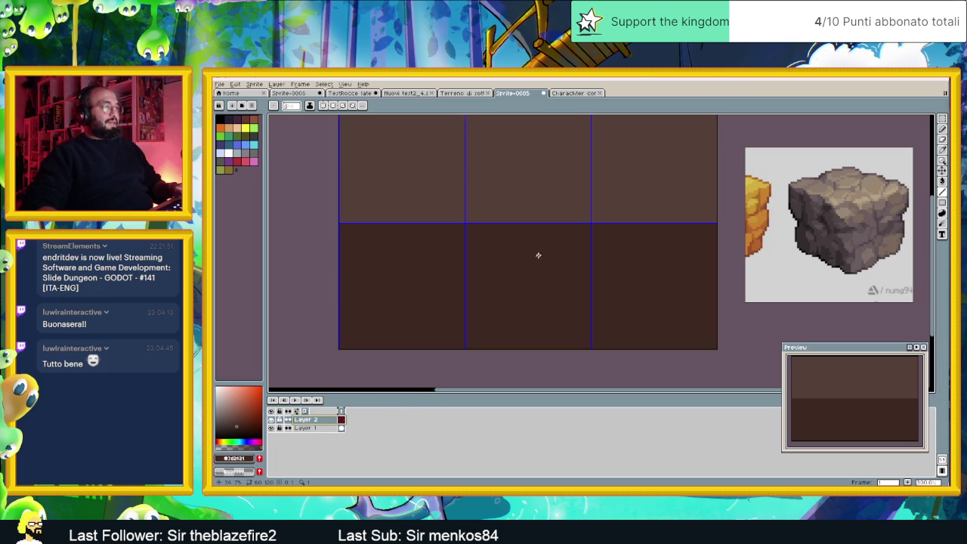
pyautogui.scroll(-1, 529, 253)
pyautogui.scroll(1, 528, 252)
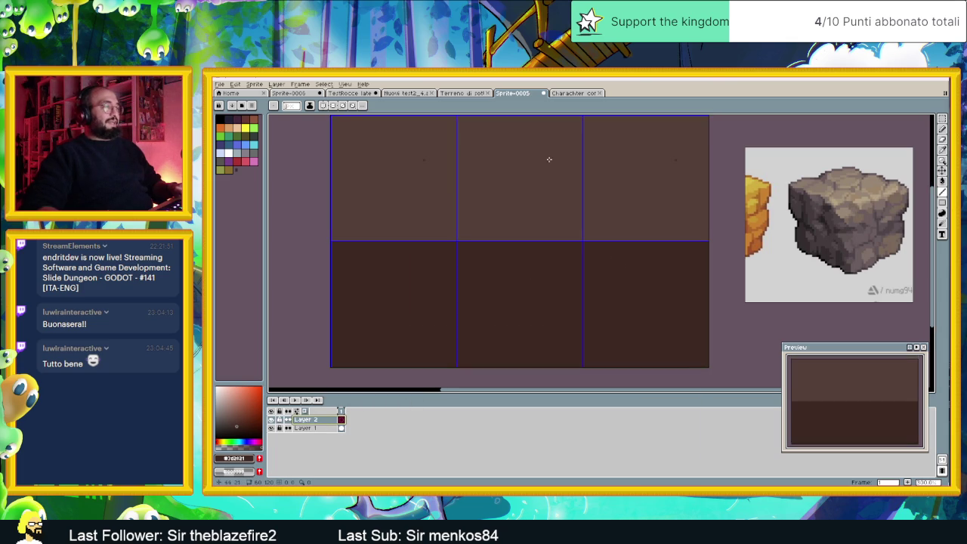
pyautogui.scroll(2, 550, 159)
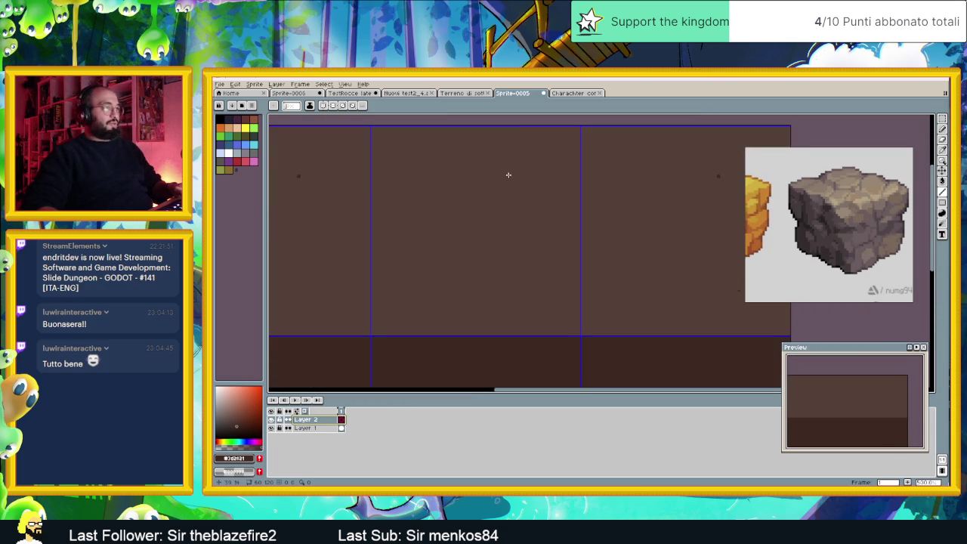
pyautogui.scroll(-1, 513, 211)
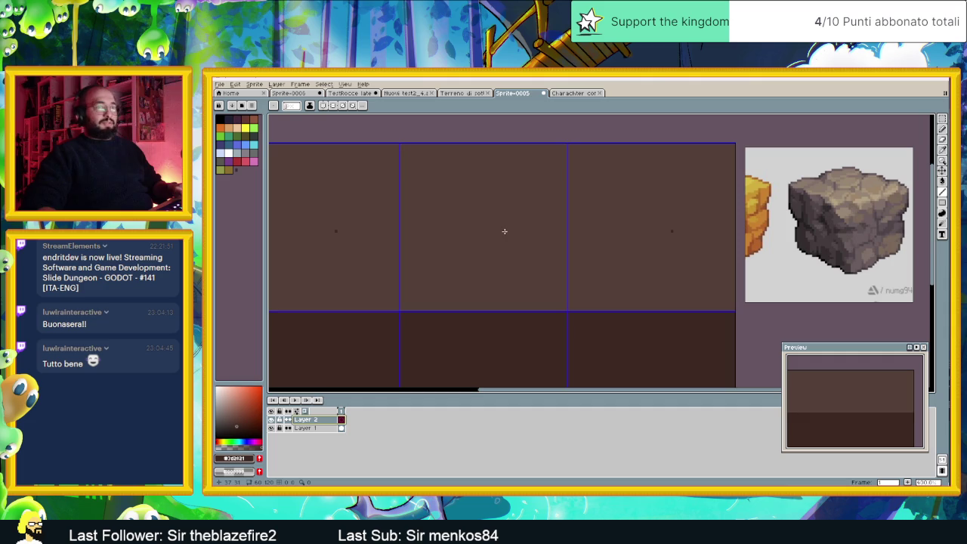
pyautogui.scroll(-1, 500, 244)
pyautogui.scroll(-1, 493, 261)
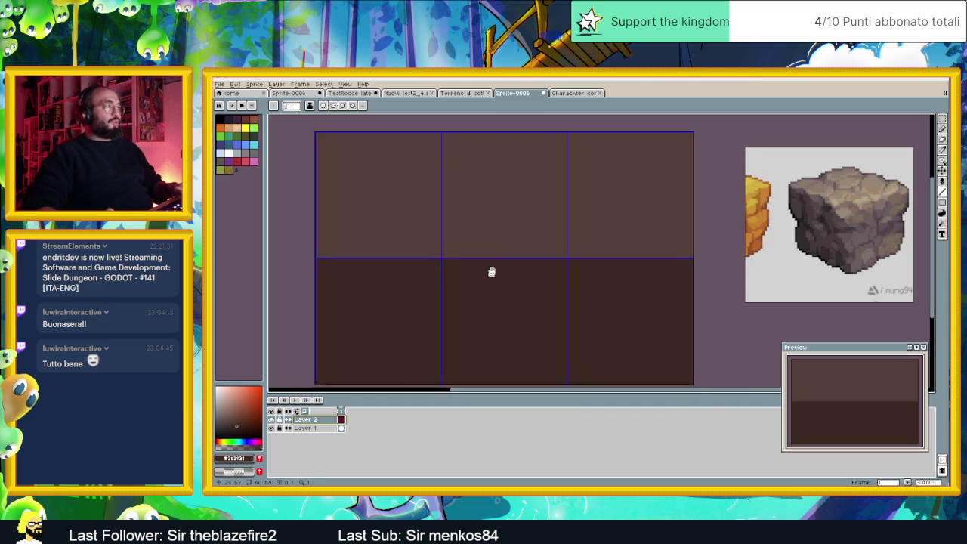
pyautogui.scroll(-1, 476, 287)
pyautogui.scroll(1, 483, 276)
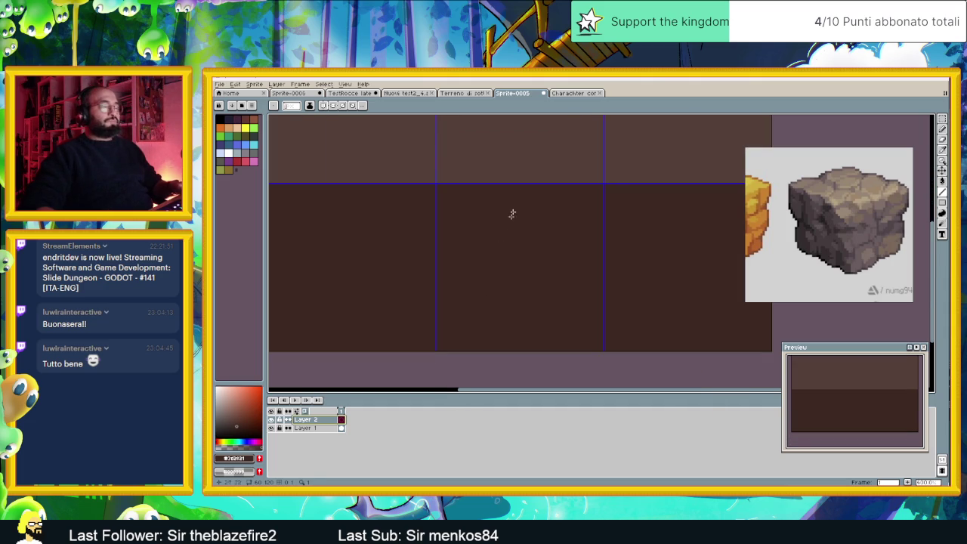
pyautogui.click(559, 93)
pyautogui.click(462, 93)
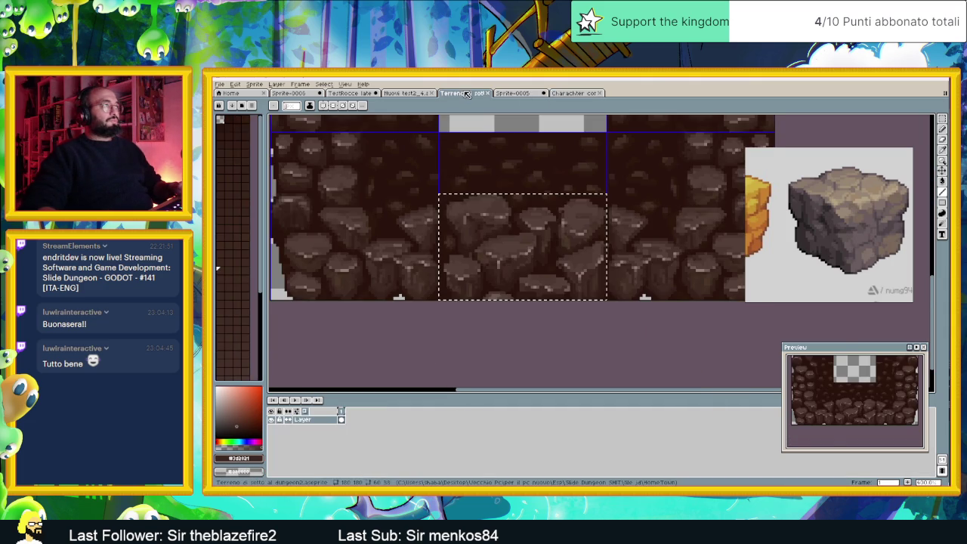
pyautogui.press('v')
pyautogui.press('m')
pyautogui.click(507, 318)
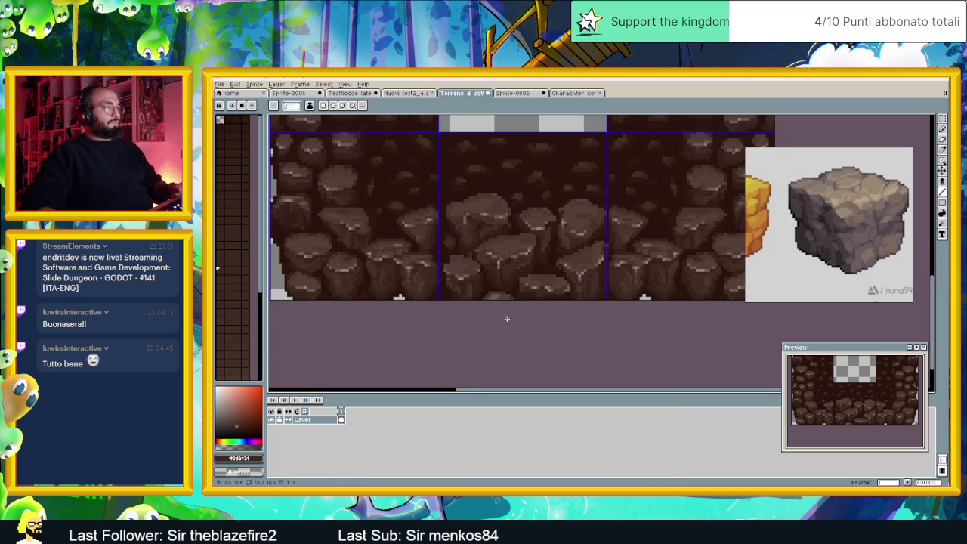
pyautogui.click(522, 93)
pyautogui.click(462, 93)
pyautogui.scroll(1, 442, 223)
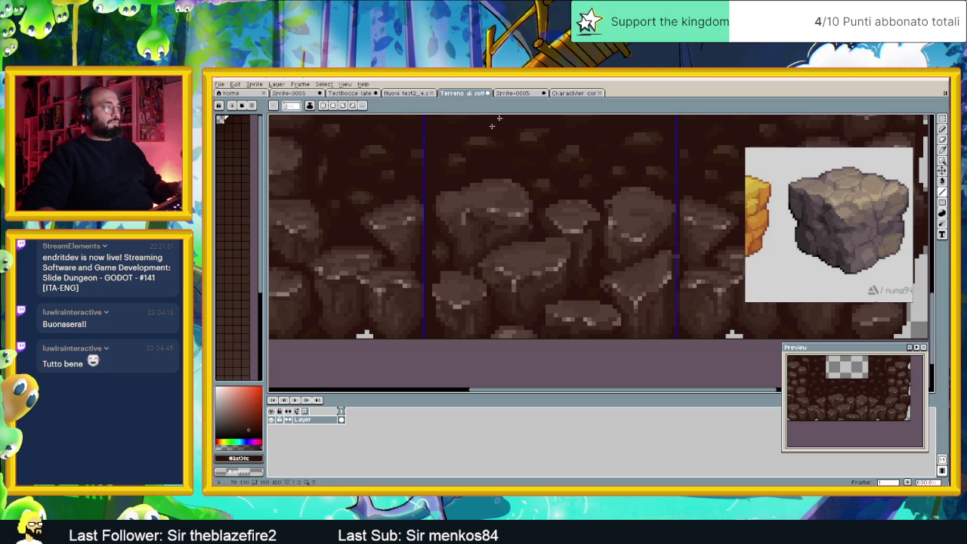
pyautogui.click(521, 93)
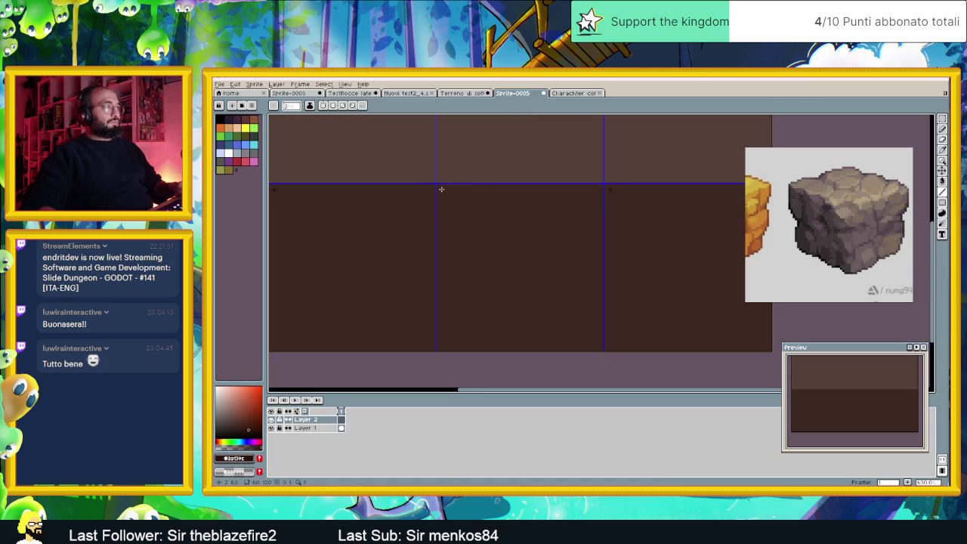
pyautogui.scroll(1, 463, 196)
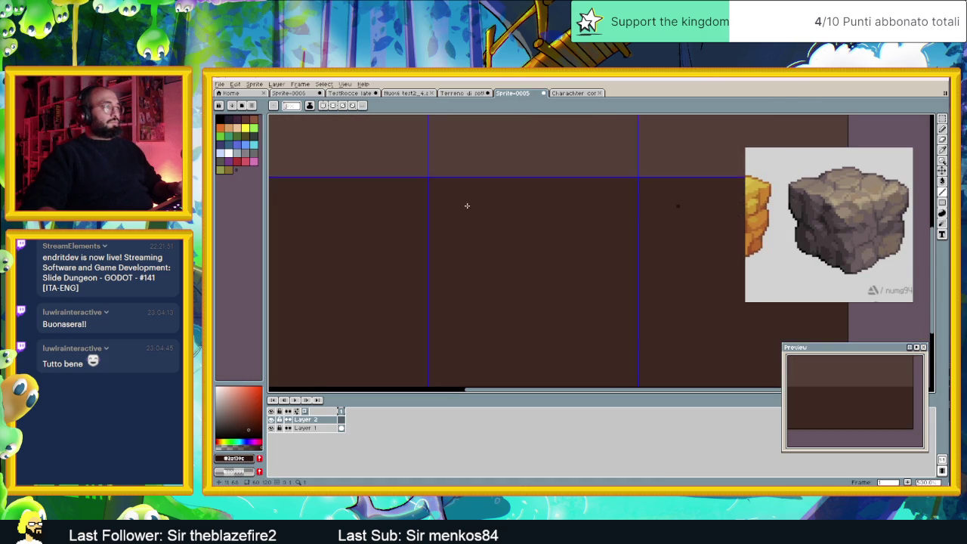
pyautogui.moveTo(480, 234); pyautogui.dragTo(479, 198)
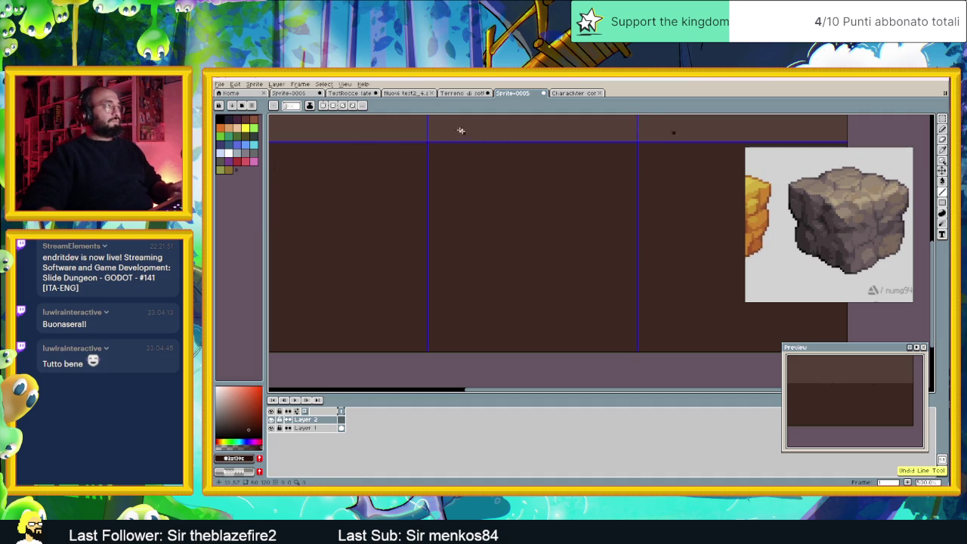
pyautogui.click(323, 106)
# Pencil mirrored dark pixels down the lower brown band from its top.
pyautogui.scroll(1, 462, 154)
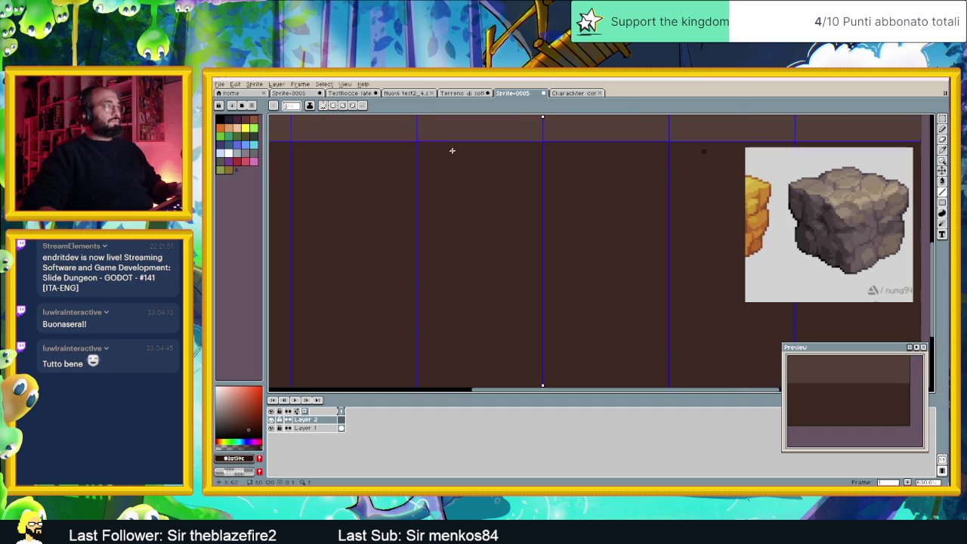
pyautogui.click(425, 140)
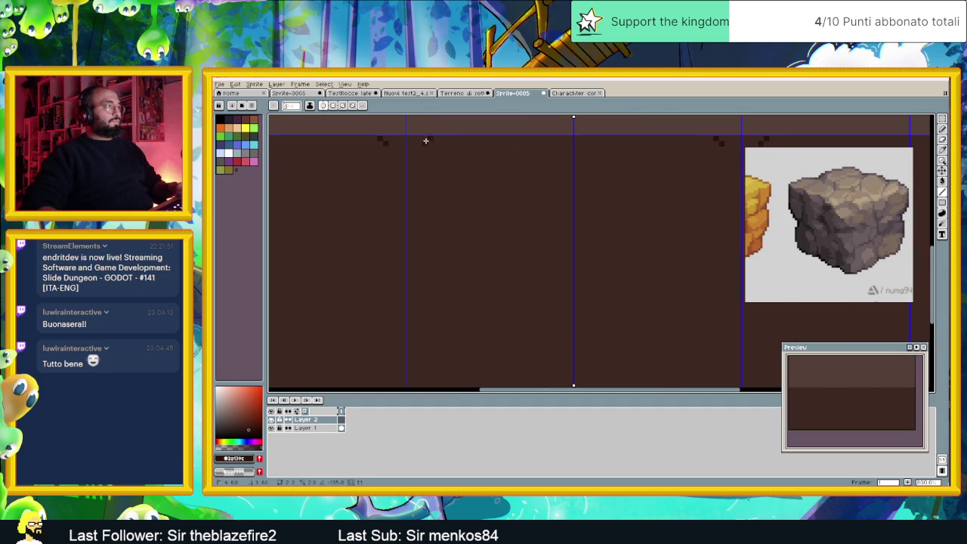
pyautogui.moveTo(421, 148)
pyautogui.mouseDown()
pyautogui.moveTo(425, 384)
pyautogui.moveTo(429, 365)
pyautogui.moveTo(440, 367)
pyautogui.mouseUp()
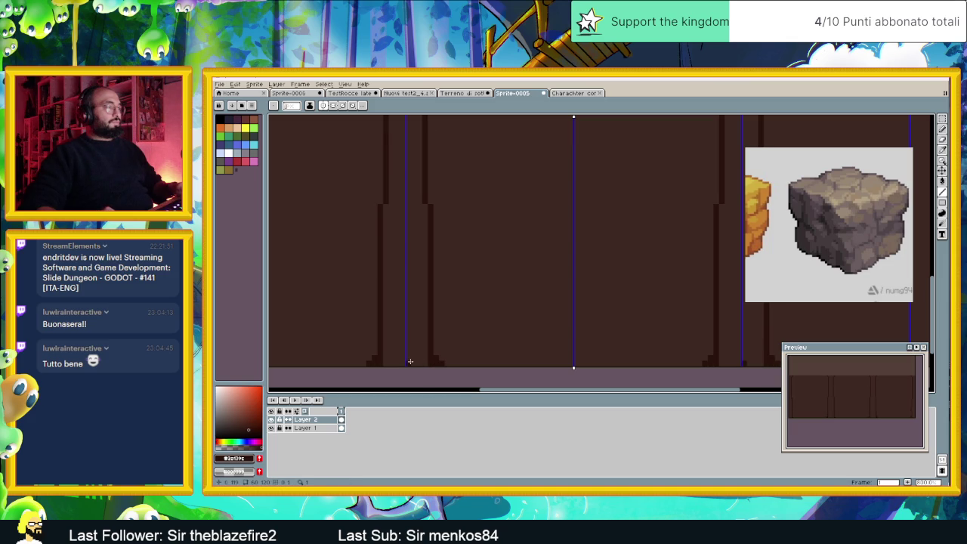
# Draw a straight dark vertical pillar edge, mirrored across the tile.
pyautogui.click(942, 179)
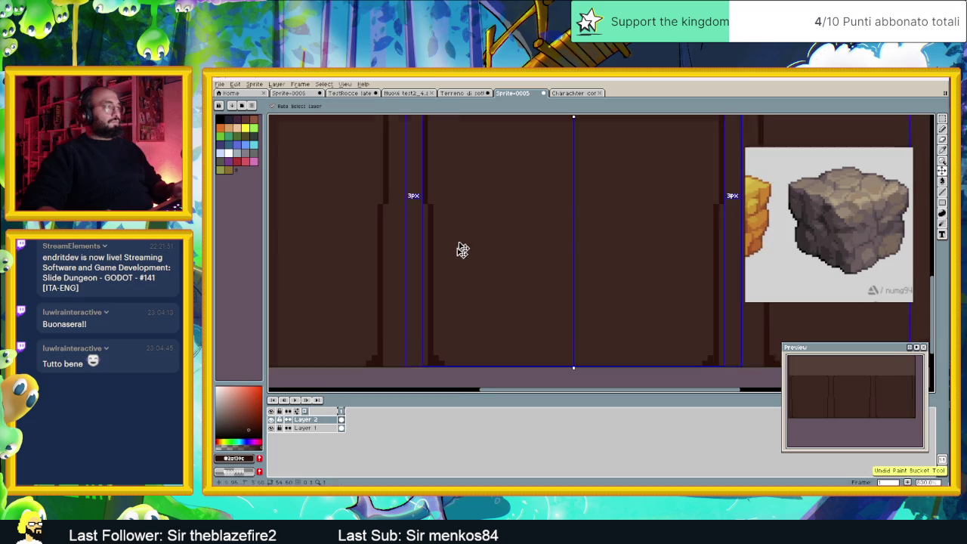
pyautogui.press('g')
pyautogui.scroll(-1, 484, 287)
pyautogui.scroll(-1, 487, 302)
pyautogui.scroll(-1, 491, 272)
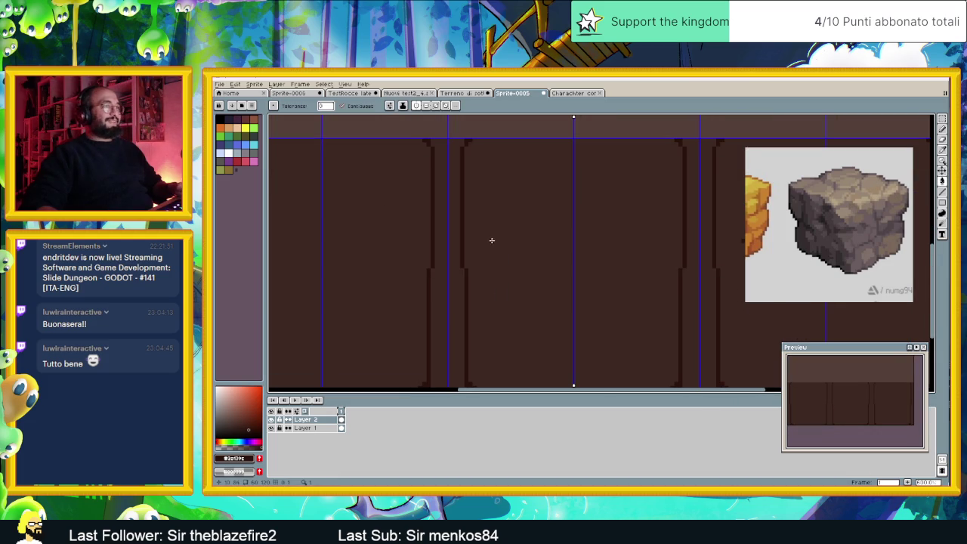
pyautogui.scroll(-1, 491, 240)
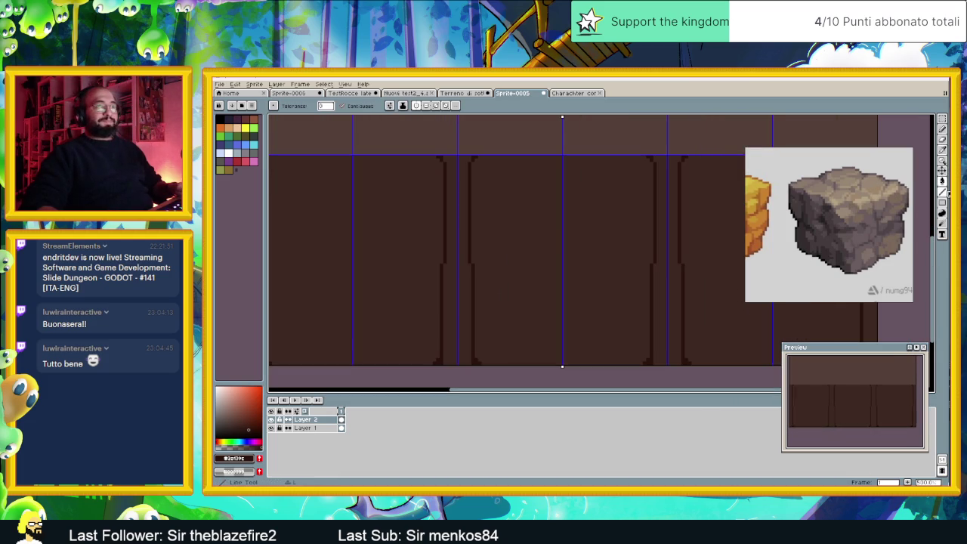
pyautogui.click(942, 191)
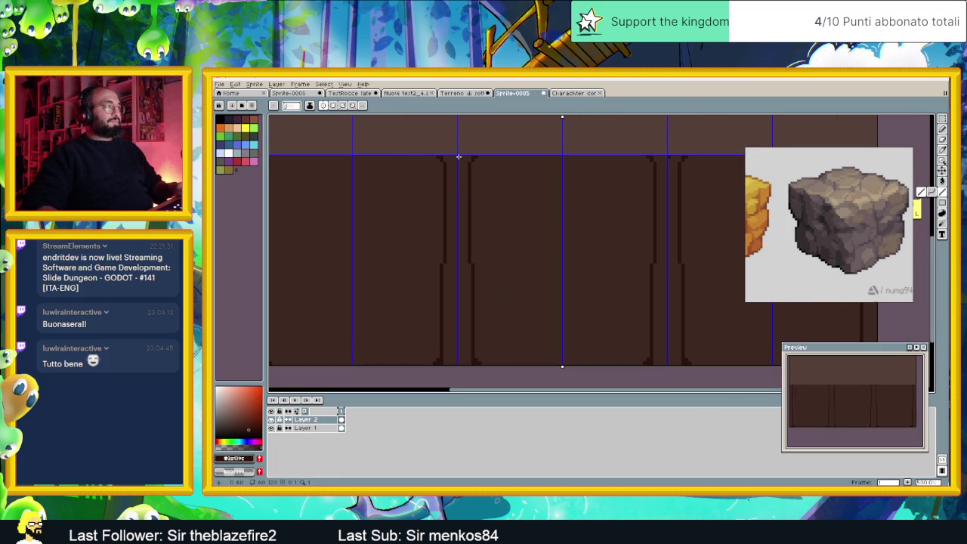
pyautogui.moveTo(457, 156); pyautogui.dragTo(458, 365)
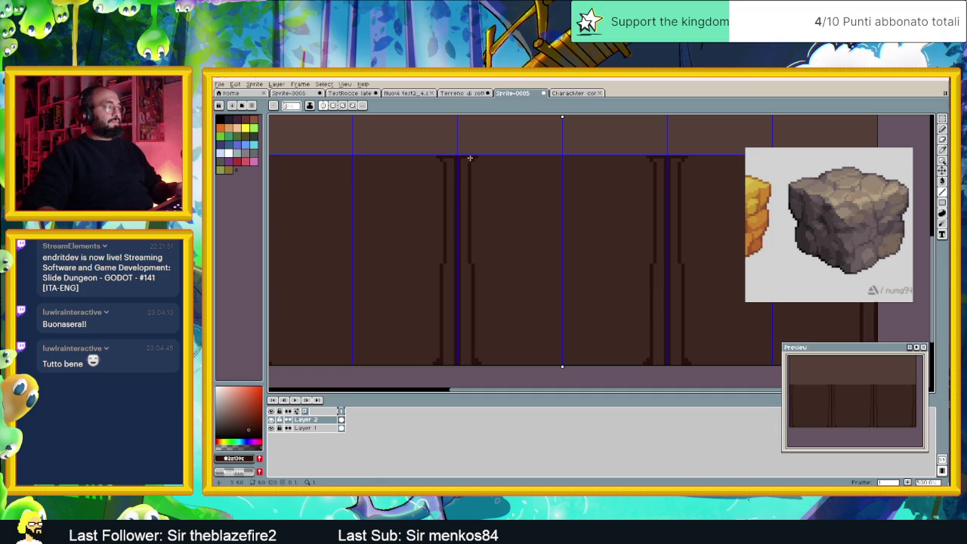
# Bucket-fill the pillar column's lighter interior with dark brown.
pyautogui.click(942, 182)
pyautogui.click(463, 177)
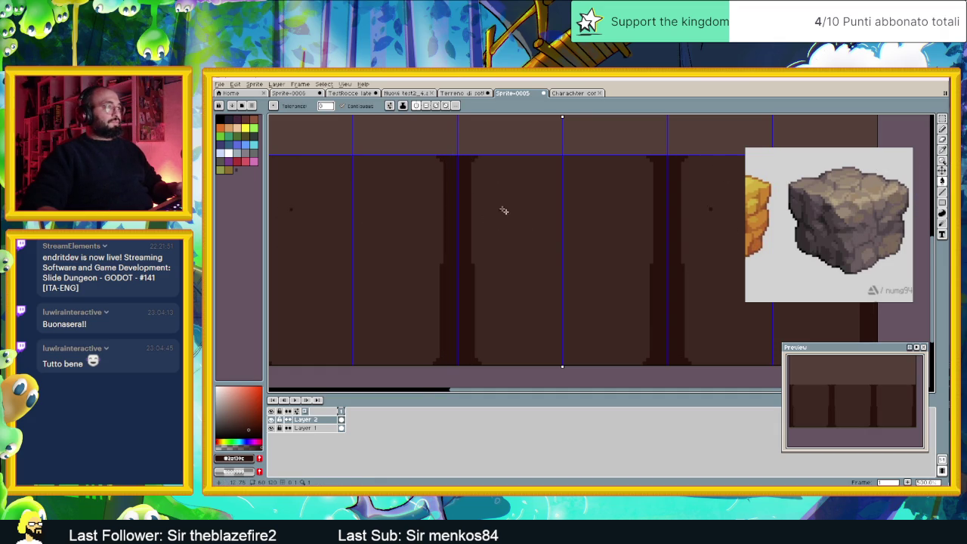
pyautogui.scroll(-2, 532, 234)
pyautogui.moveTo(550, 221); pyautogui.dragTo(509, 239)
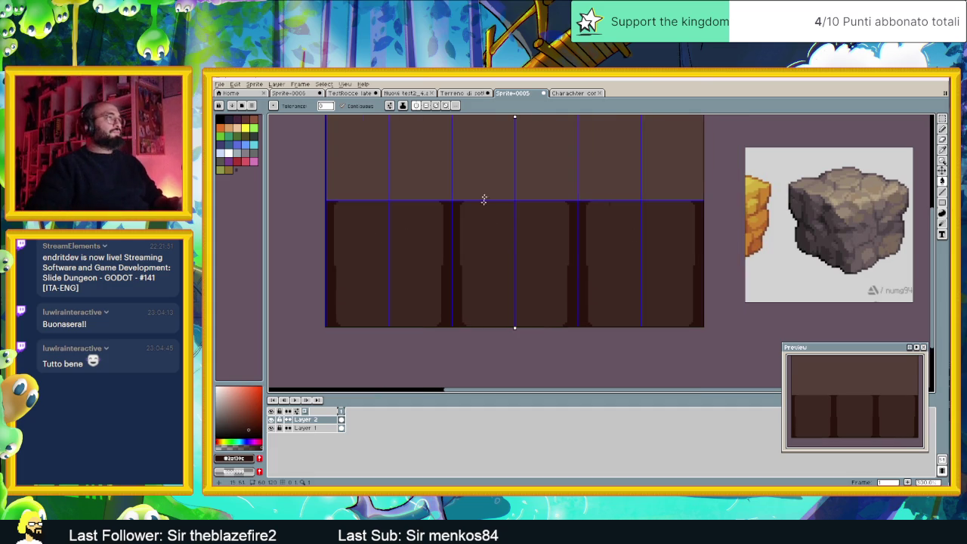
pyautogui.moveTo(483, 199); pyautogui.dragTo(478, 242)
pyautogui.scroll(1, 481, 230)
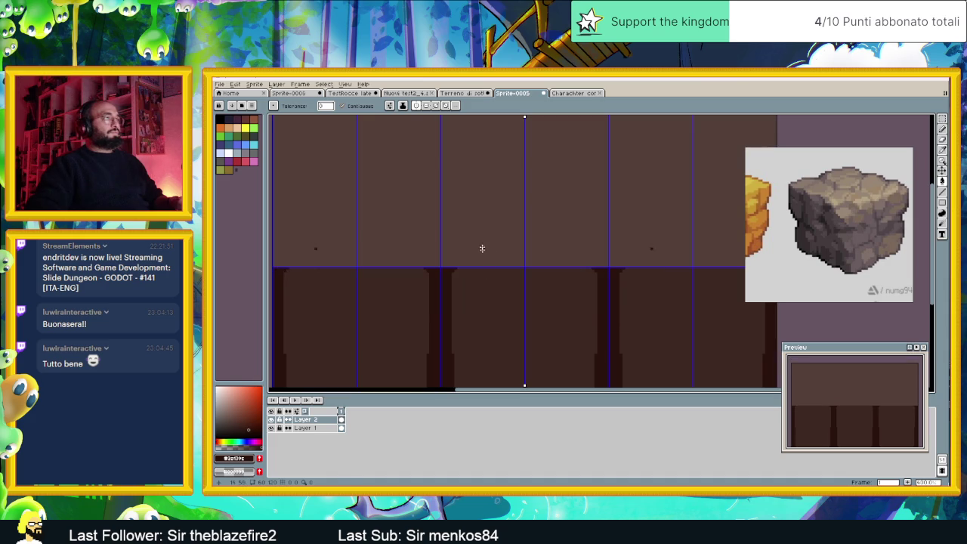
pyautogui.moveTo(459, 231); pyautogui.dragTo(509, 274)
pyautogui.scroll(1, 478, 251)
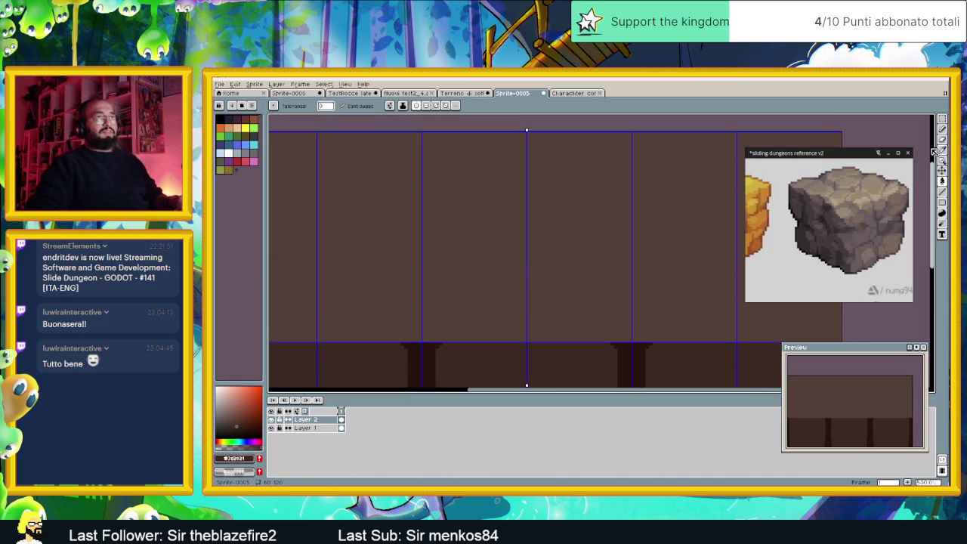
# Draw straight dark vertical pillar lines from the tile top, flaring into the floor edge.
pyautogui.click(942, 192)
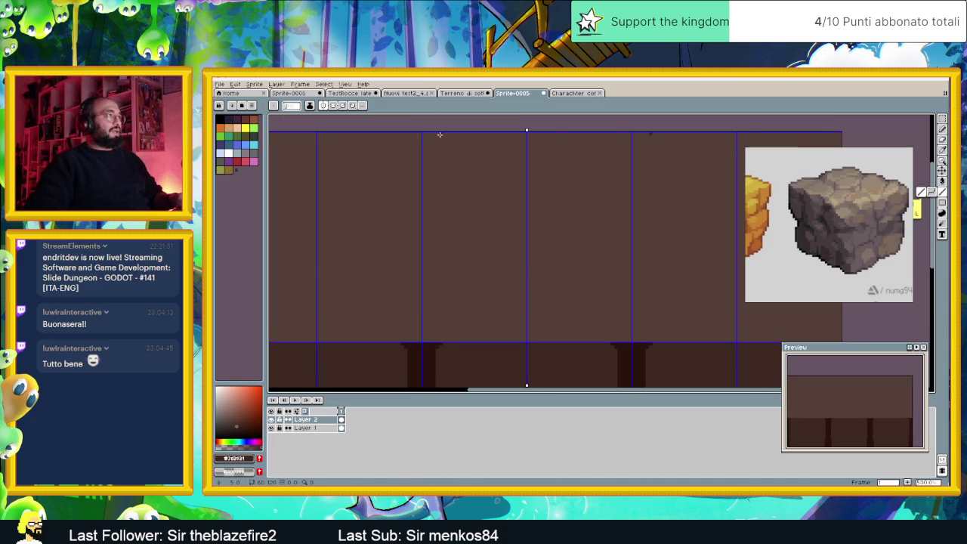
pyautogui.scroll(1, 438, 133)
pyautogui.moveTo(443, 134)
pyautogui.mouseDown()
pyautogui.moveTo(432, 165)
pyautogui.moveTo(432, 326)
pyautogui.mouseUp()
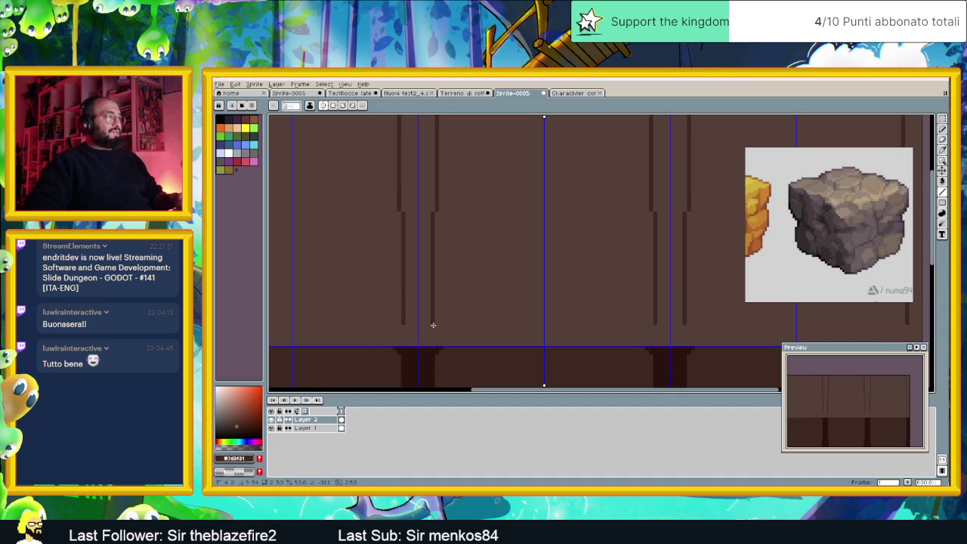
pyautogui.hotkey('ctrl', 'z')
pyautogui.keyDown('shift'); pyautogui.click(435, 331); pyautogui.keyUp('shift')
pyautogui.moveTo(435, 333); pyautogui.dragTo(444, 342)
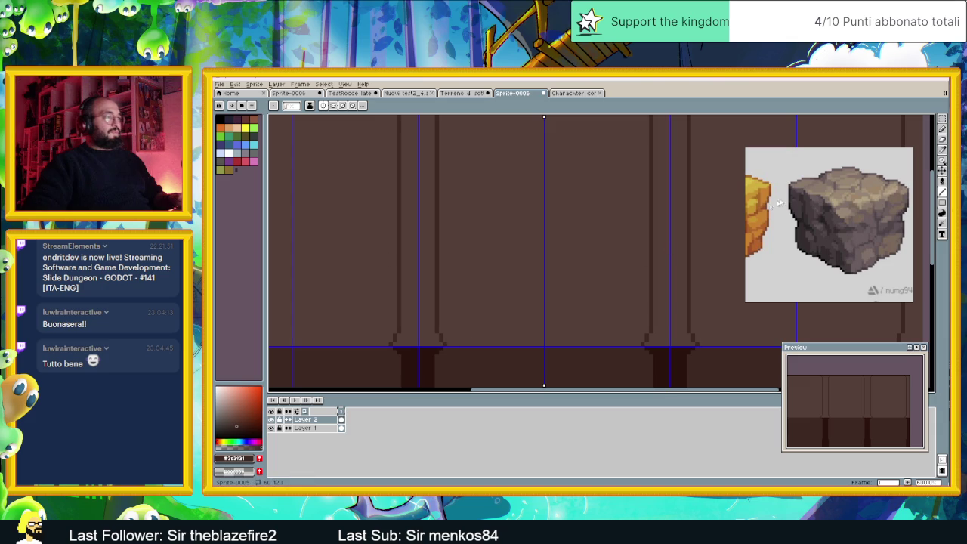
# Widen the pillar base and add dark vertical strokes and top pixels on the next pillar.
pyautogui.moveTo(647, 343)
pyautogui.mouseDown()
pyautogui.moveTo(666, 343)
pyautogui.moveTo(653, 343)
pyautogui.mouseUp()
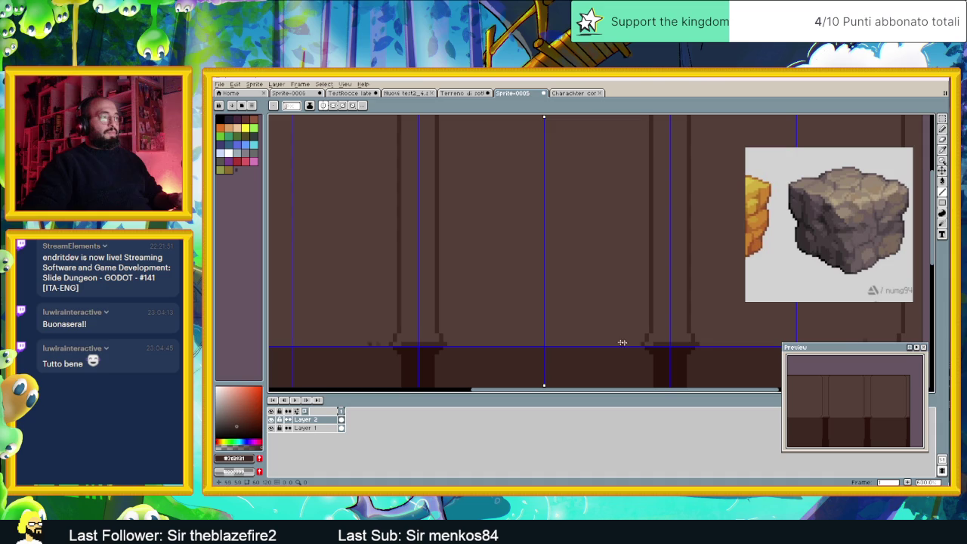
pyautogui.moveTo(668, 342); pyautogui.dragTo(668, 154)
pyautogui.scroll(3, 669, 155)
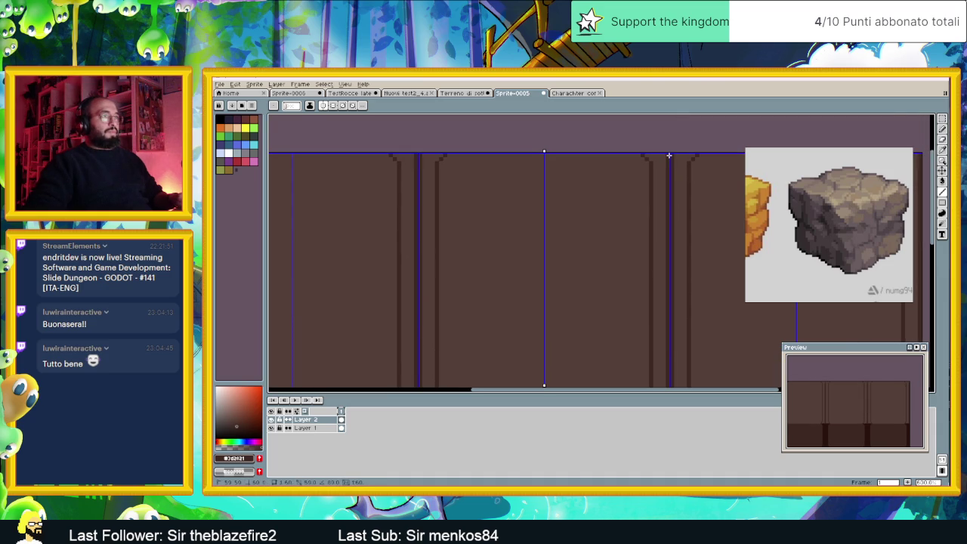
pyautogui.moveTo(669, 155); pyautogui.dragTo(658, 155)
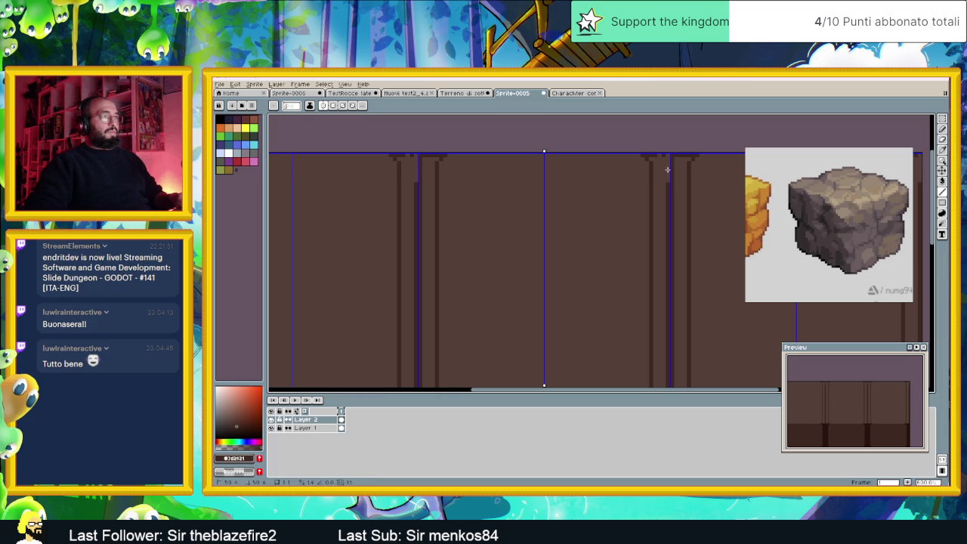
# Fill the gaps in the pillars' dark top bar so it runs continuously.
pyautogui.scroll(-4, 669, 174)
pyautogui.scroll(3, 676, 188)
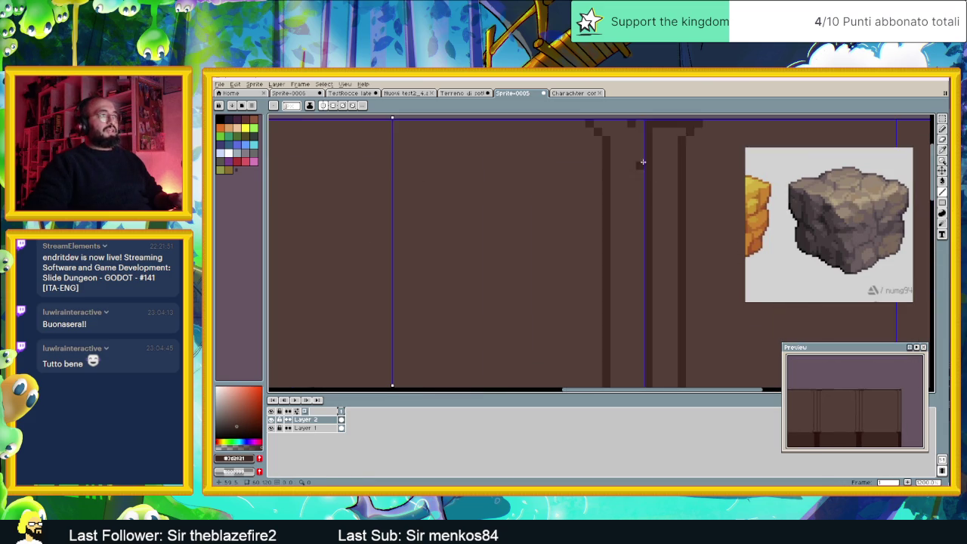
pyautogui.scroll(1, 638, 185)
pyautogui.scroll(1, 631, 183)
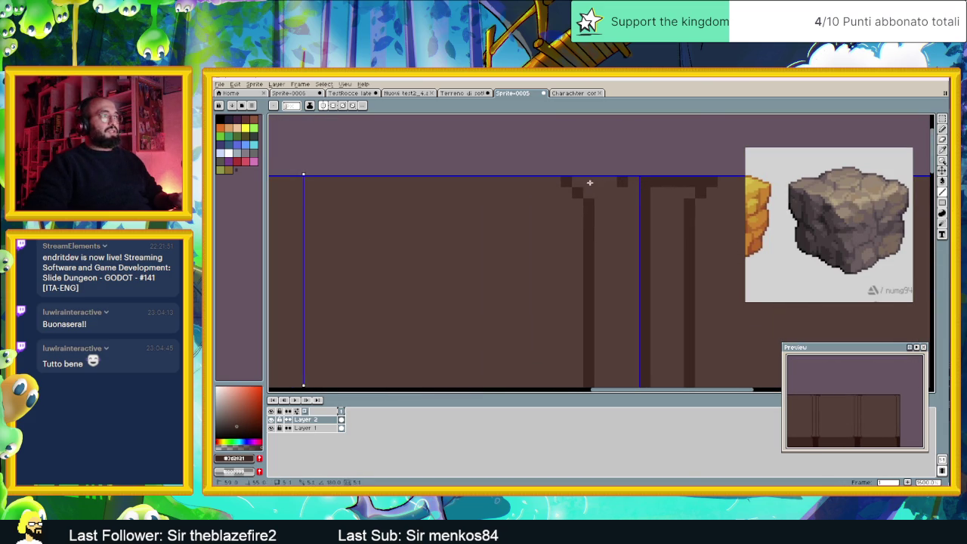
pyautogui.moveTo(568, 181); pyautogui.dragTo(611, 180)
pyautogui.click(635, 182)
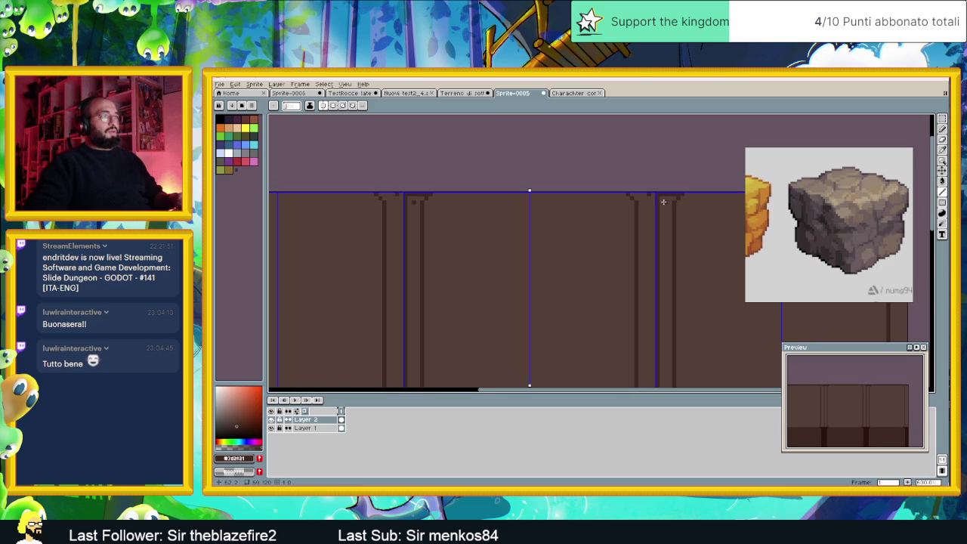
# Switch back to the Pencil and undo the misplaced dark pixels in the top bar.
pyautogui.scroll(-2, 619, 187)
pyautogui.press('b')
pyautogui.scroll(2, 598, 191)
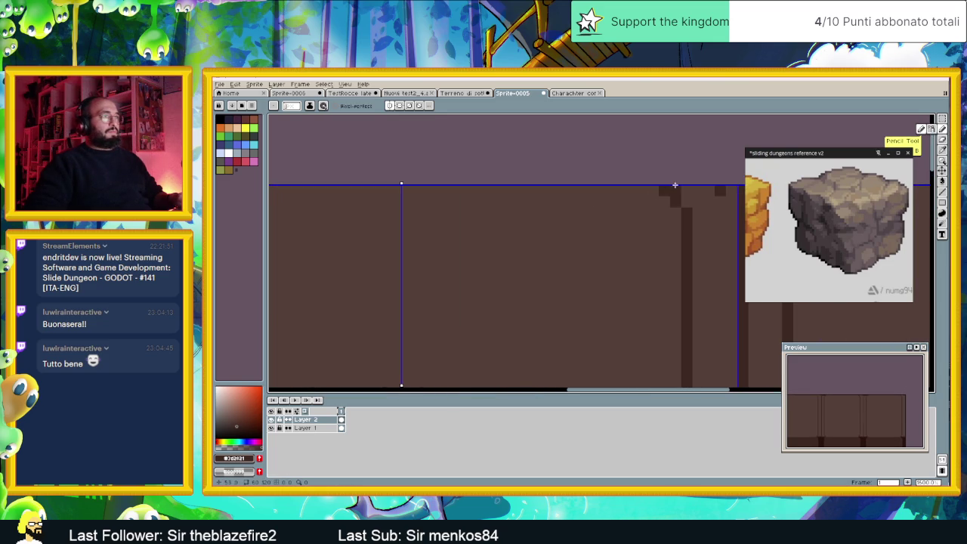
pyautogui.moveTo(695, 191); pyautogui.dragTo(557, 191)
pyautogui.hotkey('ctrl', 'z')
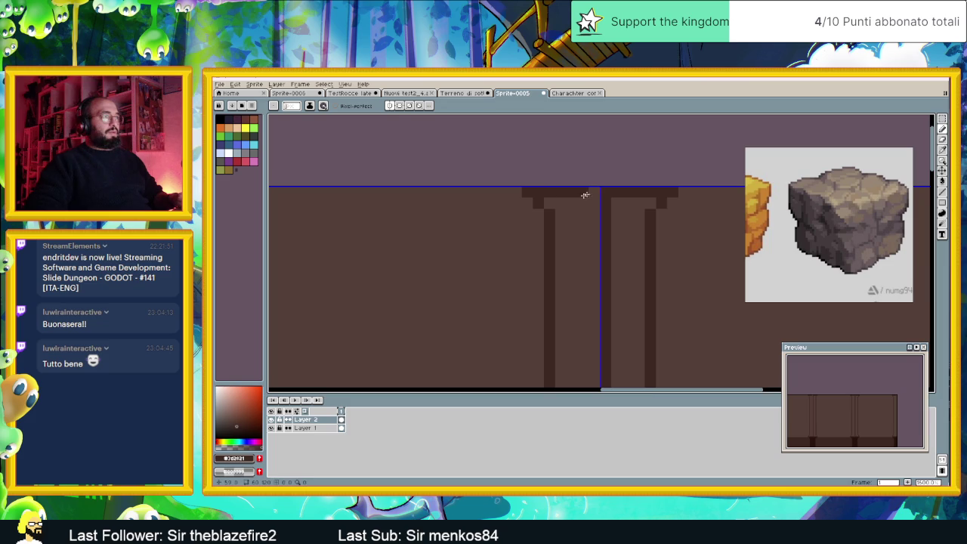
pyautogui.scroll(-1, 584, 195)
pyautogui.scroll(-1, 583, 226)
pyautogui.scroll(-1, 585, 228)
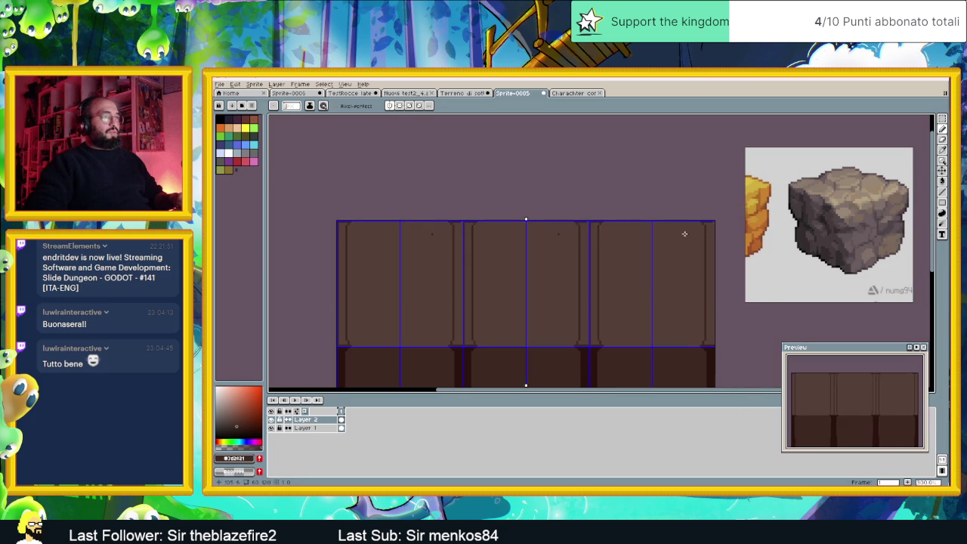
pyautogui.scroll(1, 475, 224)
pyautogui.scroll(2, 447, 212)
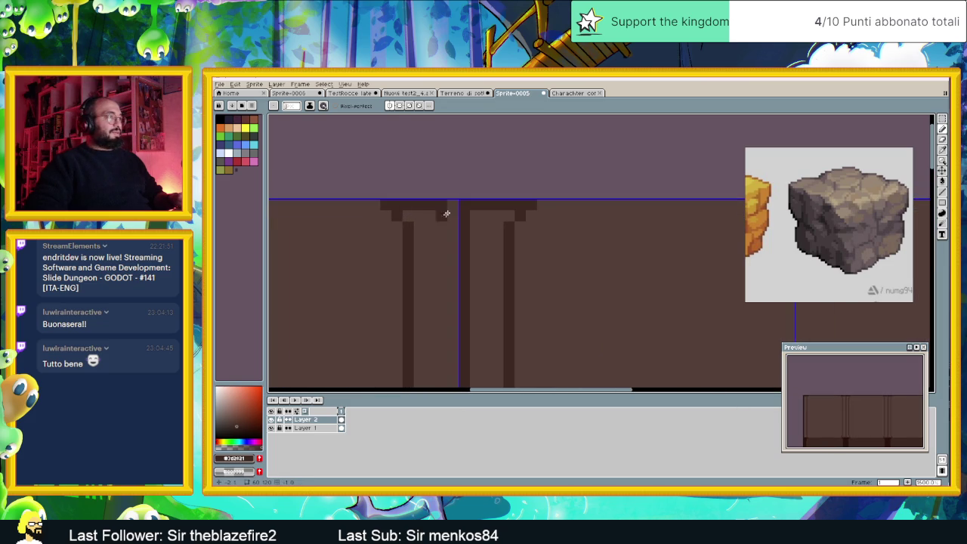
pyautogui.scroll(-2, 531, 237)
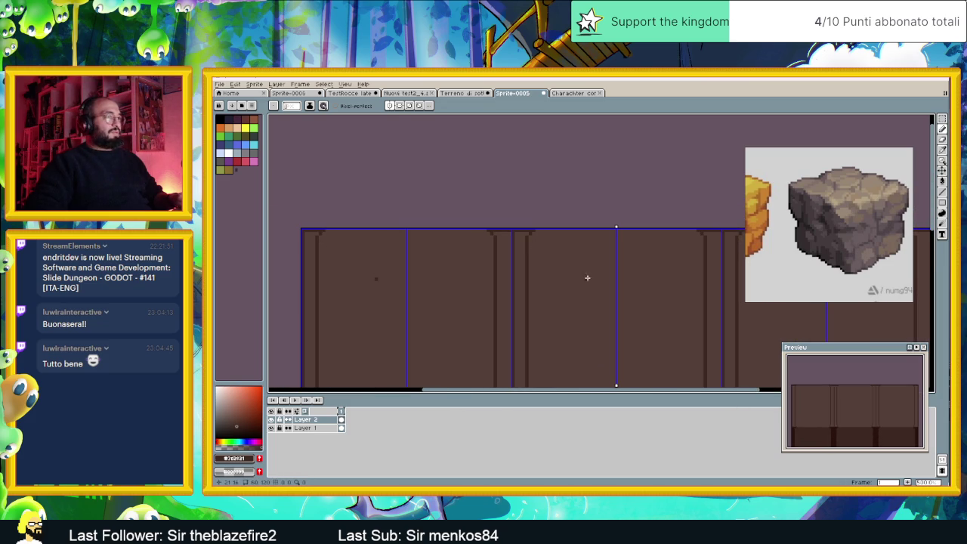
pyautogui.scroll(2, 504, 217)
pyautogui.scroll(-1, 524, 228)
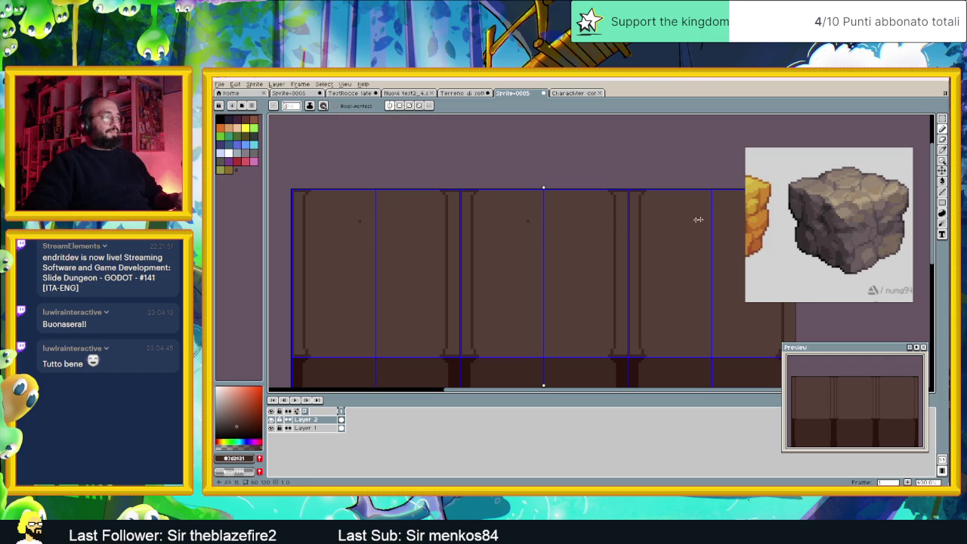
# Bucket-fill the lighter pillar strips with darker brown.
pyautogui.press('g')
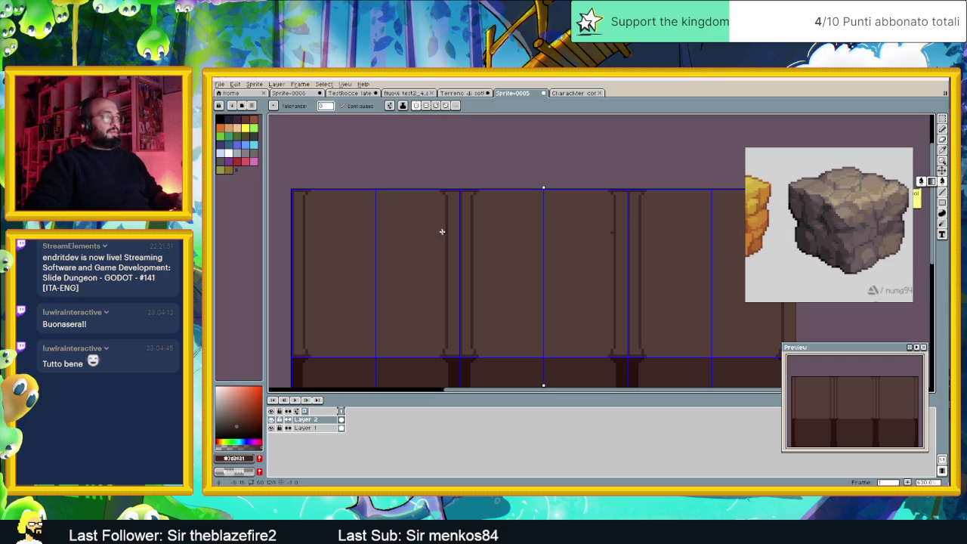
pyautogui.click(468, 223)
pyautogui.scroll(-1, 525, 266)
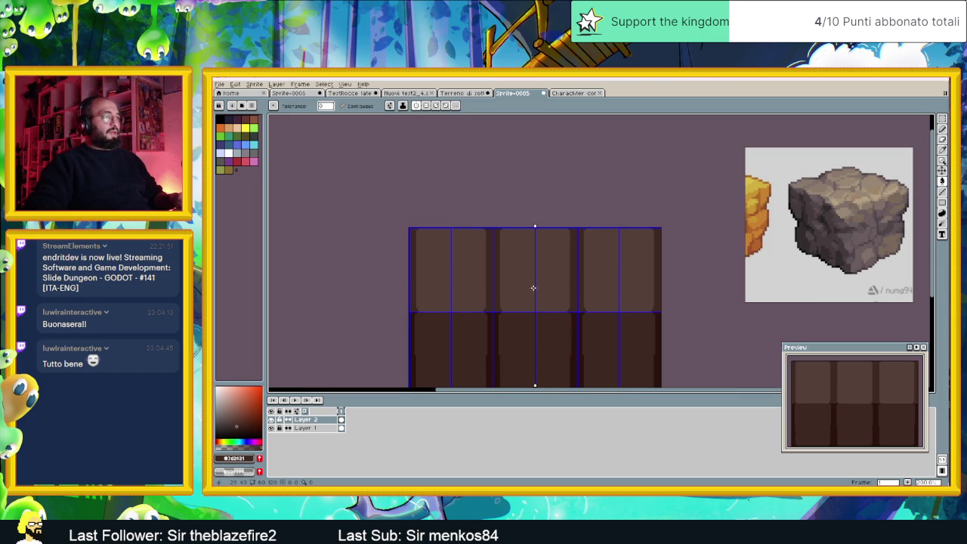
pyautogui.scroll(-2, 515, 275)
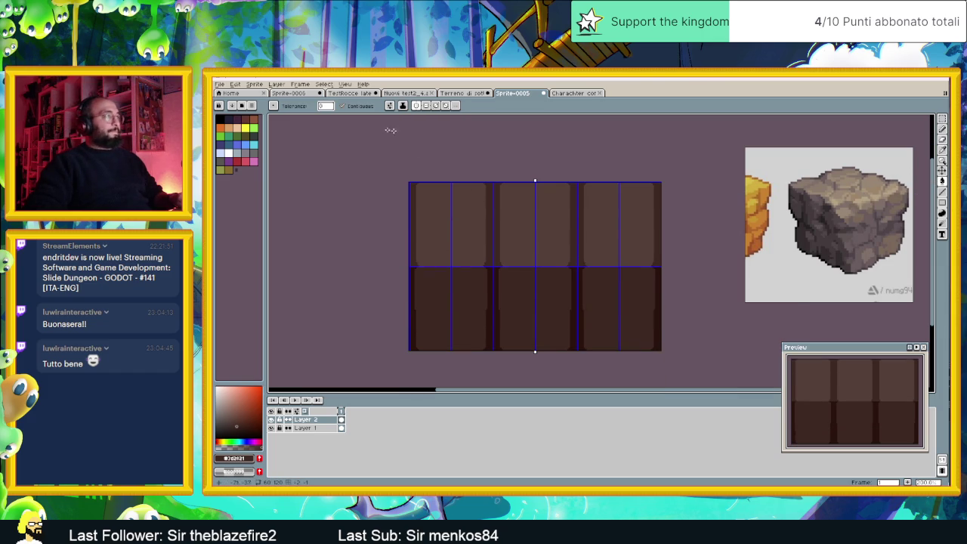
# Set Tiled Mode to None, undo the lower-half fill, and turn off vertical symmetry.
pyautogui.click(343, 84)
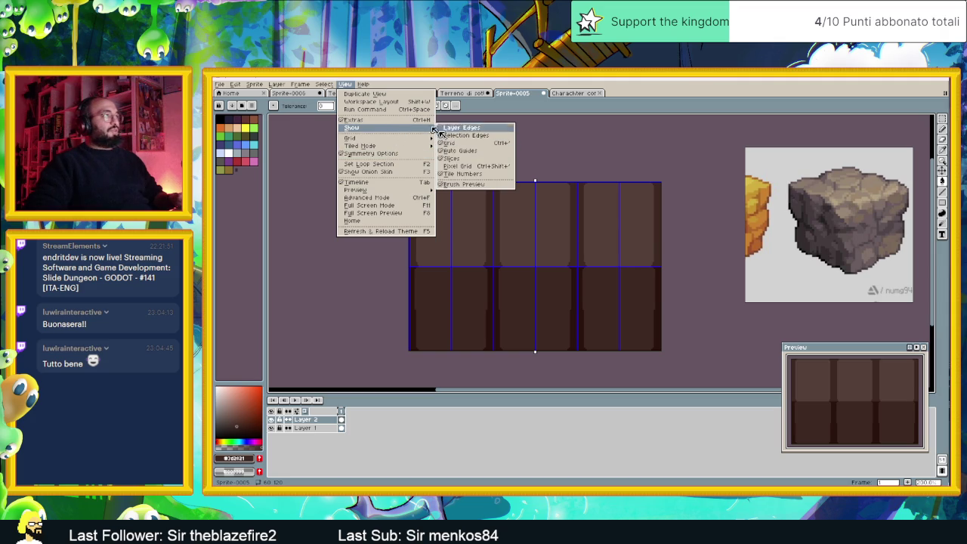
pyautogui.moveTo(361, 146)
pyautogui.click(453, 146)
pyautogui.hotkey('ctrl', 'z')
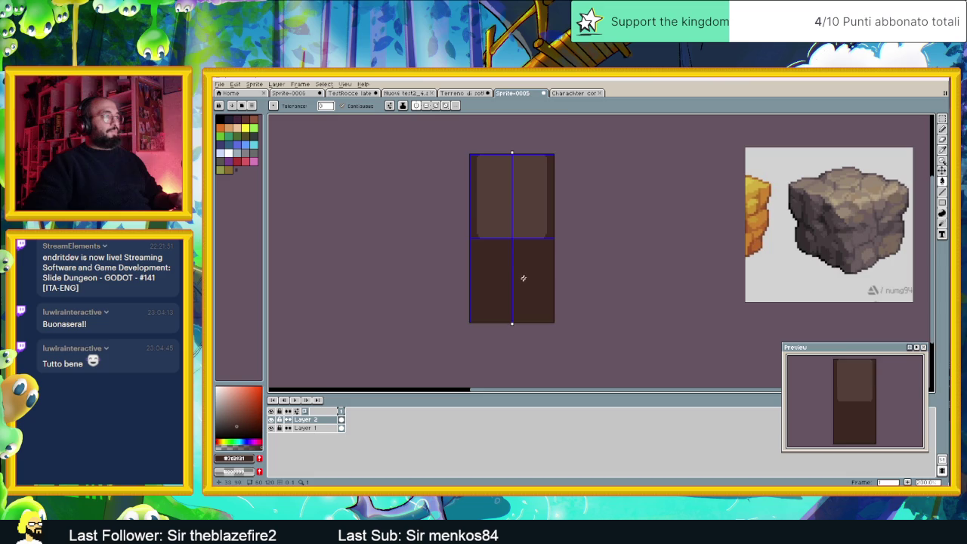
pyautogui.scroll(1, 519, 276)
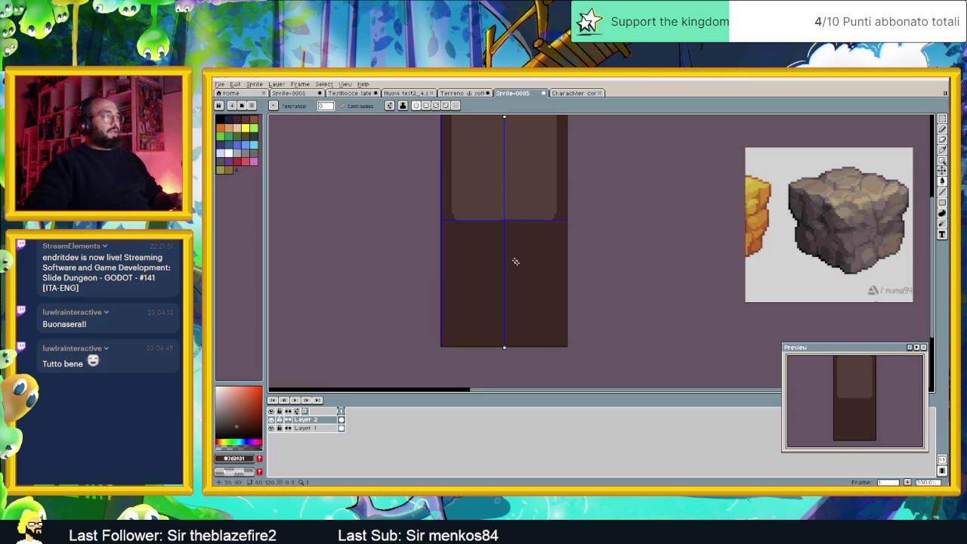
pyautogui.click(420, 107)
# Restore the darker lower-half edge shading, return to the Pencil, and re-frame the sprite.
pyautogui.moveTo(541, 232); pyautogui.dragTo(538, 269)
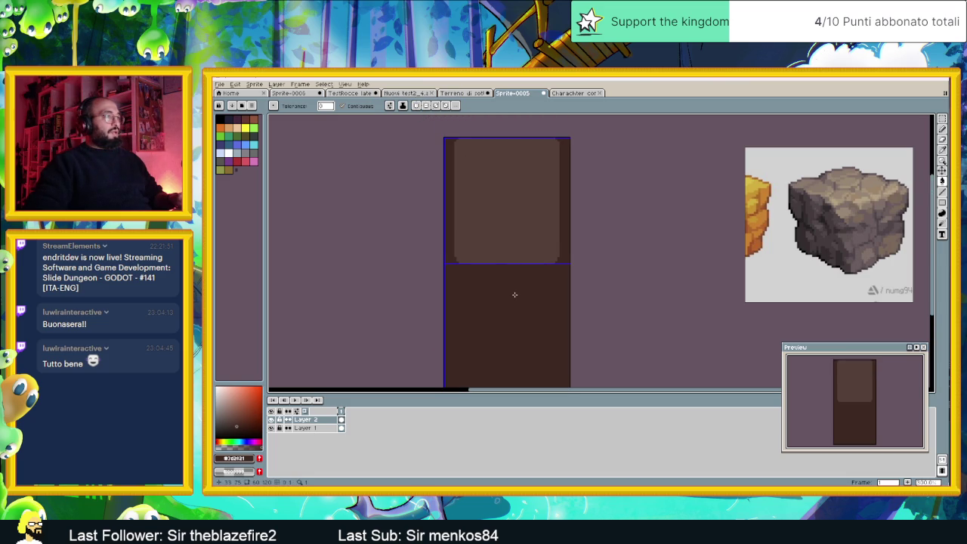
pyautogui.hotkey('ctrl', 'z')
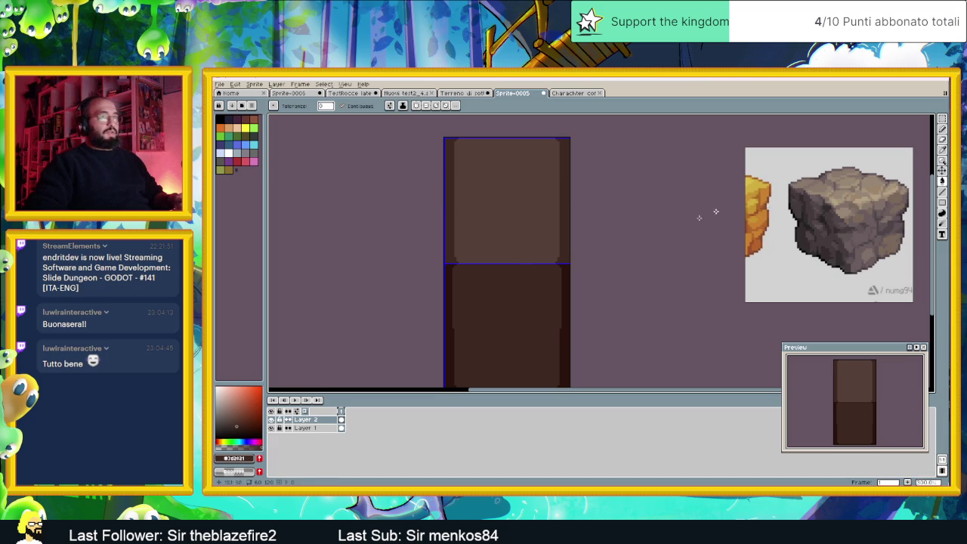
pyautogui.click(943, 129)
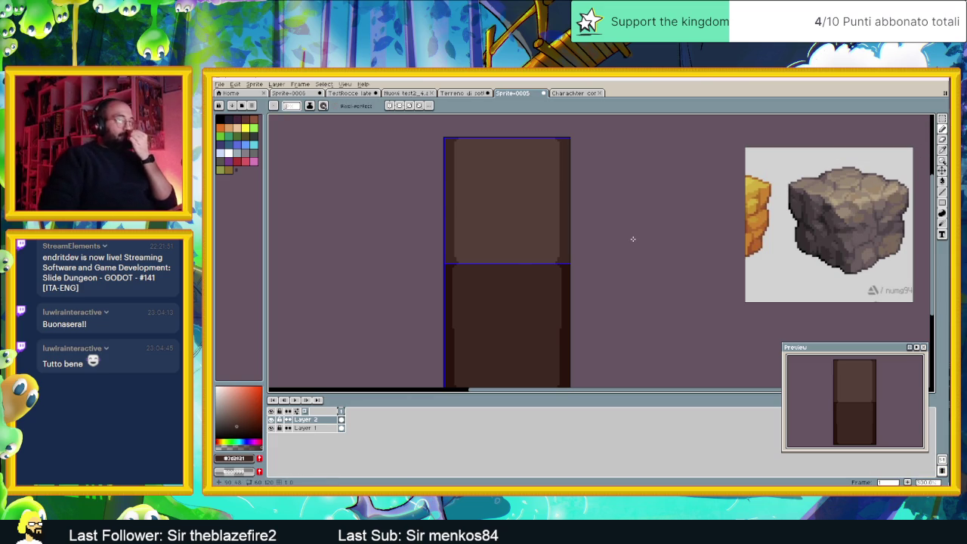
pyautogui.moveTo(586, 308); pyautogui.dragTo(566, 233)
pyautogui.scroll(1, 473, 264)
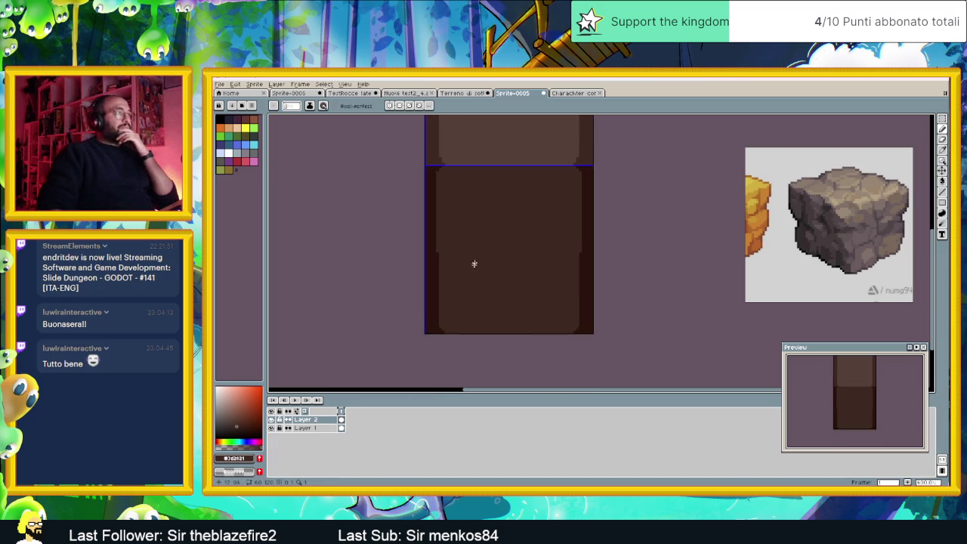
pyautogui.moveTo(472, 264); pyautogui.dragTo(460, 287)
pyautogui.scroll(1, 461, 238)
pyautogui.scroll(1, 445, 232)
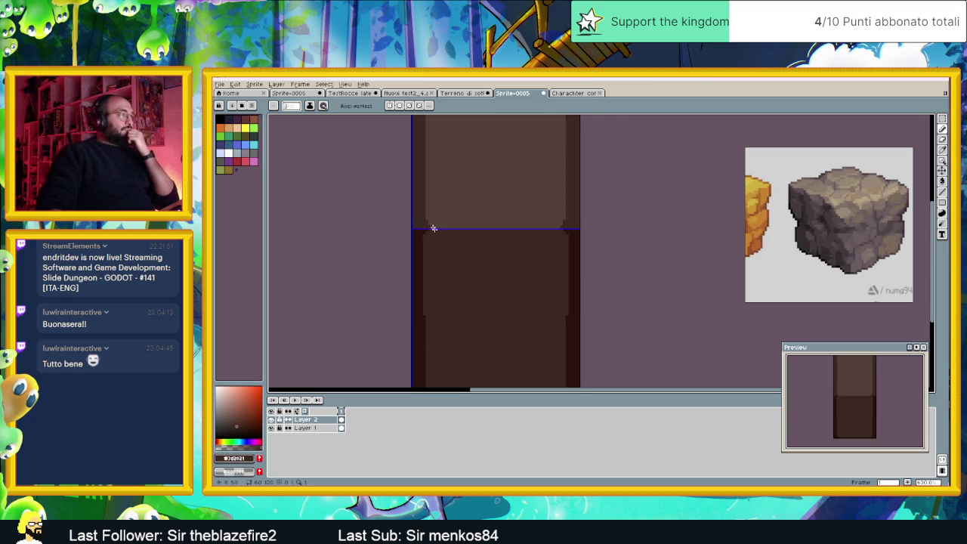
pyautogui.scroll(1, 429, 229)
pyautogui.scroll(-2, 442, 237)
pyautogui.scroll(2, 455, 243)
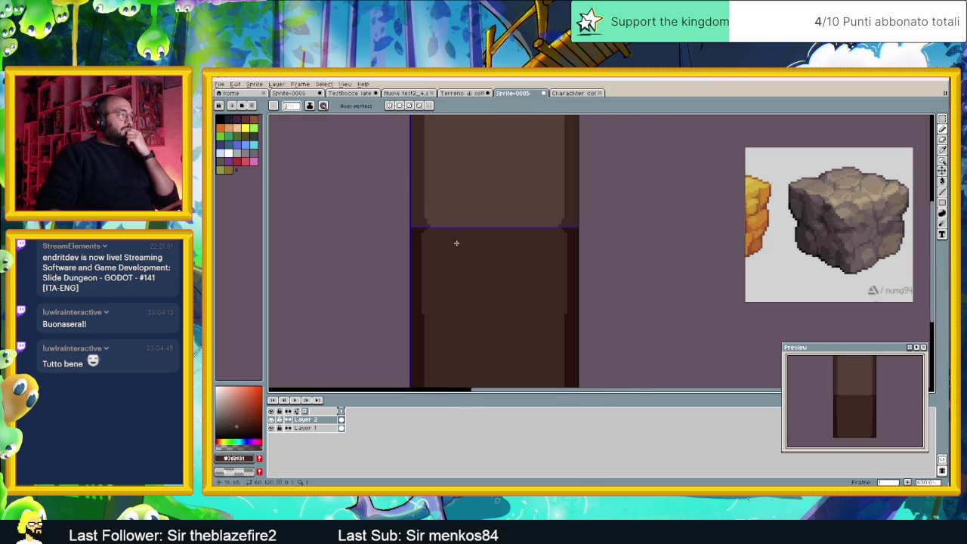
pyautogui.scroll(1, 457, 243)
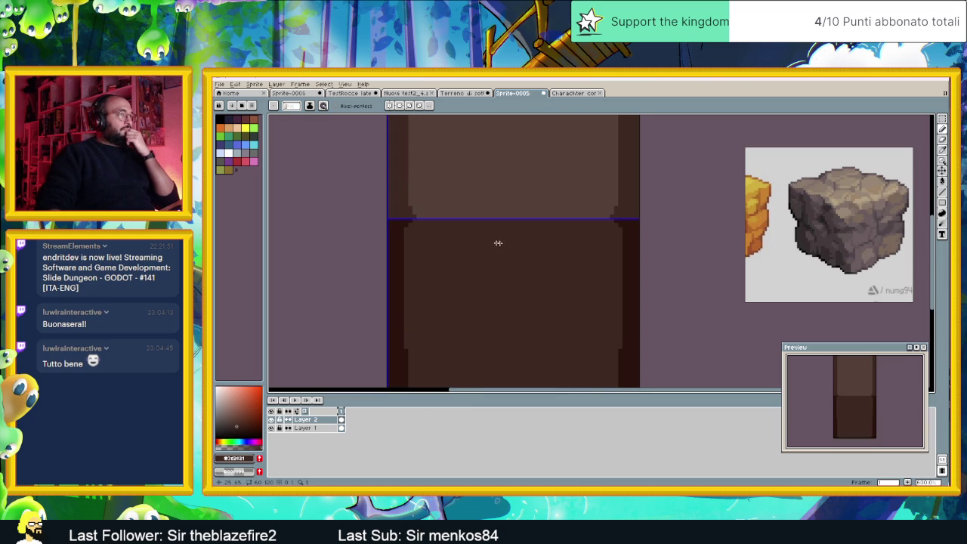
pyautogui.scroll(-1, 507, 243)
pyautogui.scroll(-1, 512, 245)
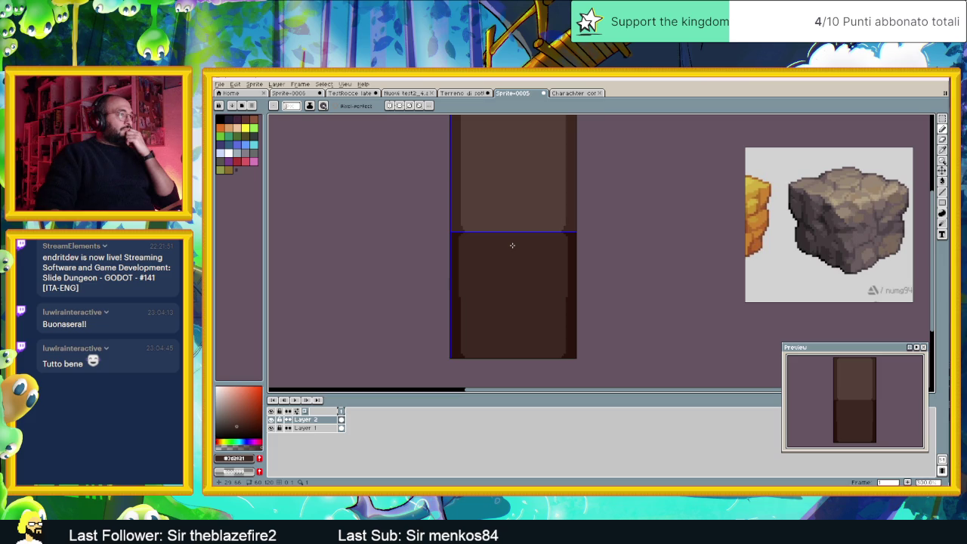
pyautogui.scroll(1, 509, 237)
pyautogui.scroll(-1, 516, 244)
pyautogui.scroll(-1, 514, 233)
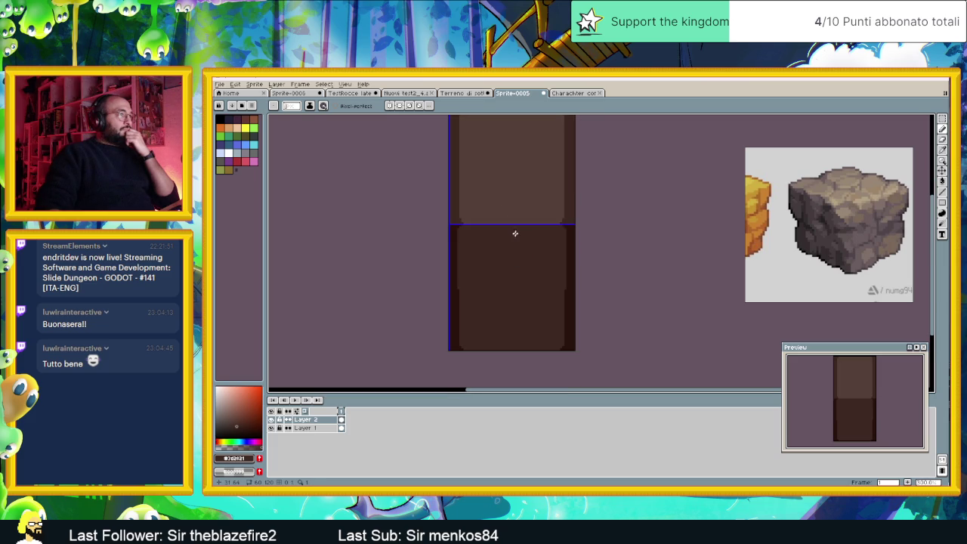
pyautogui.scroll(-1, 515, 230)
pyautogui.scroll(1, 514, 212)
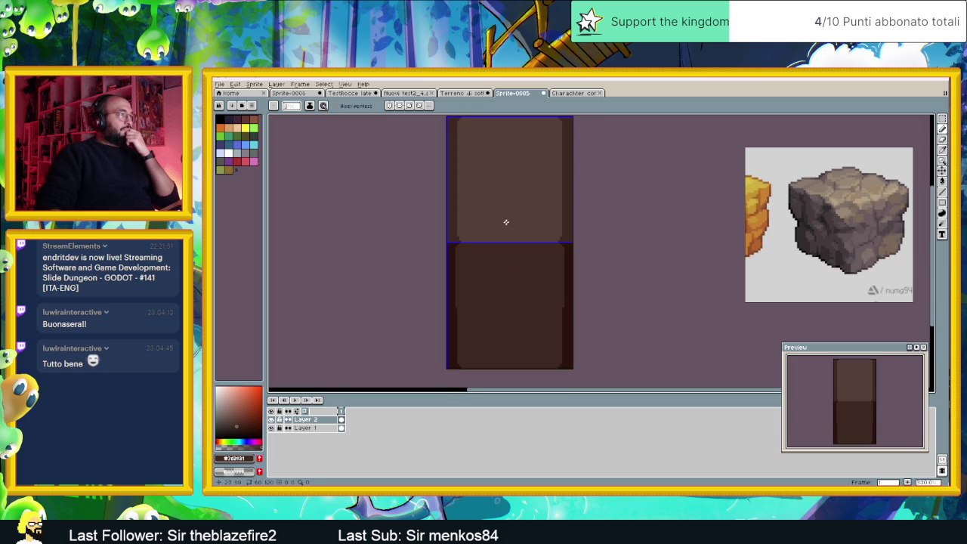
pyautogui.moveTo(526, 304); pyautogui.dragTo(521, 290)
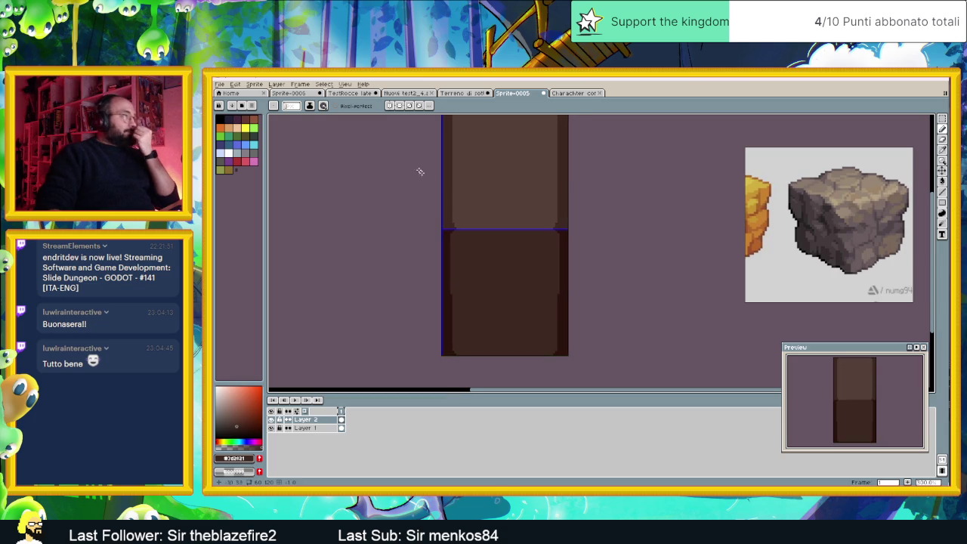
# Look through the character cube and terrain sprites, then return to Sprite-0005 to save it.
pyautogui.click(579, 93)
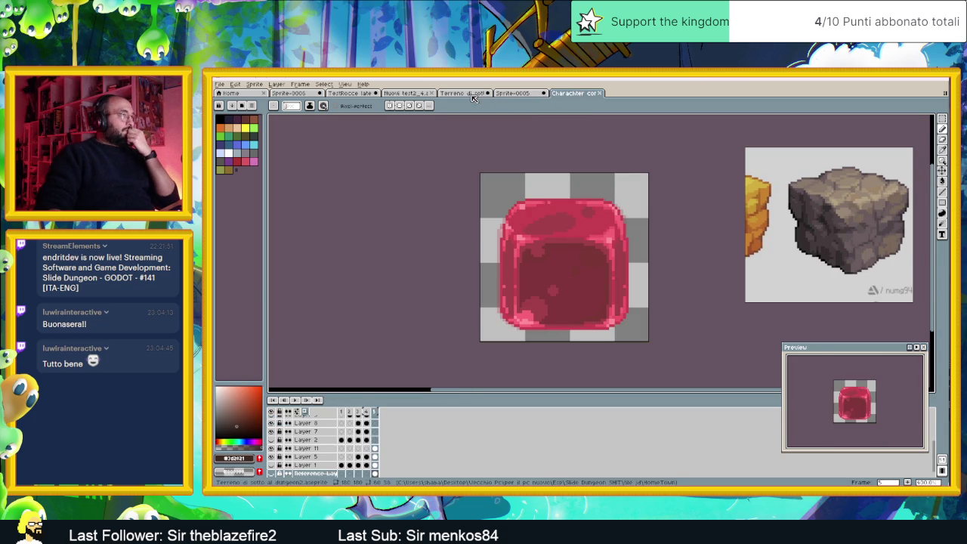
pyautogui.click(463, 93)
pyautogui.scroll(1, 521, 213)
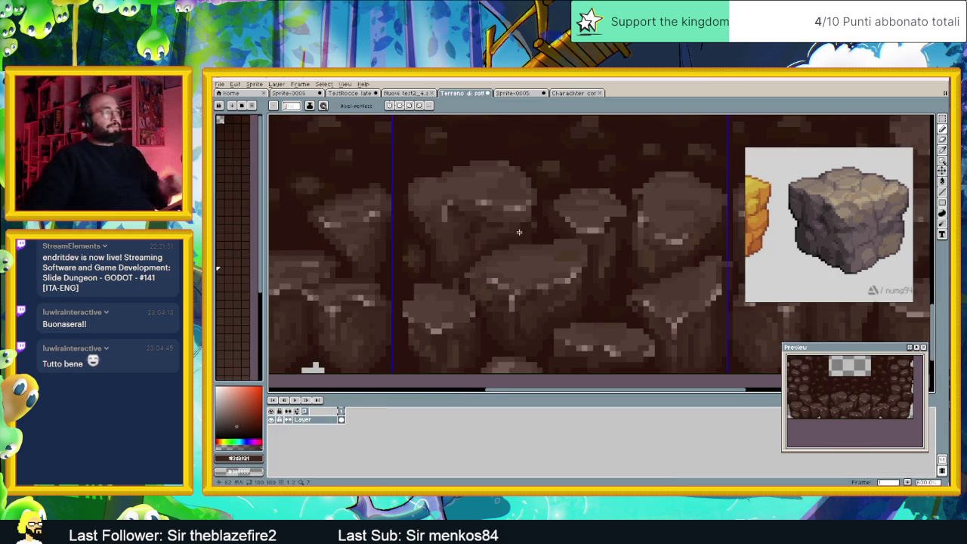
pyautogui.scroll(1, 492, 236)
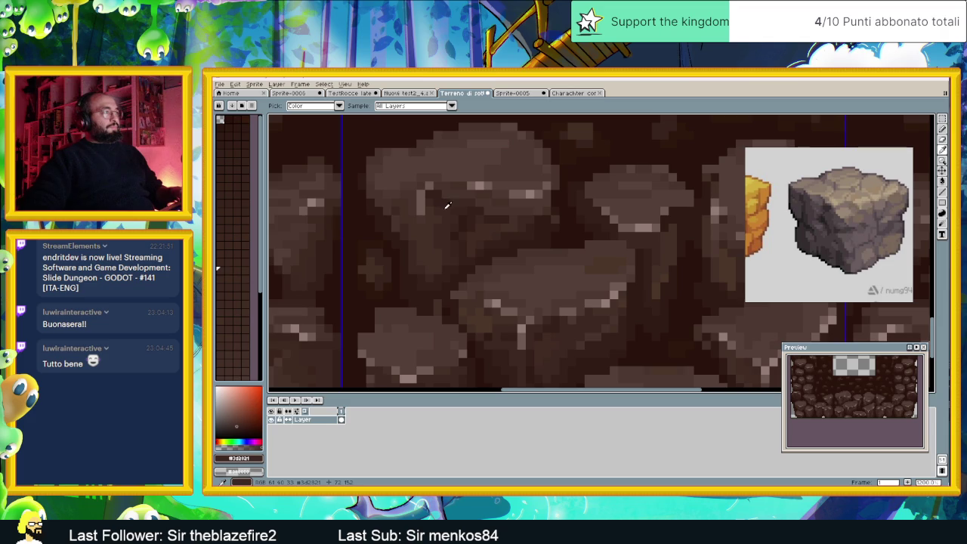
pyautogui.click(512, 93)
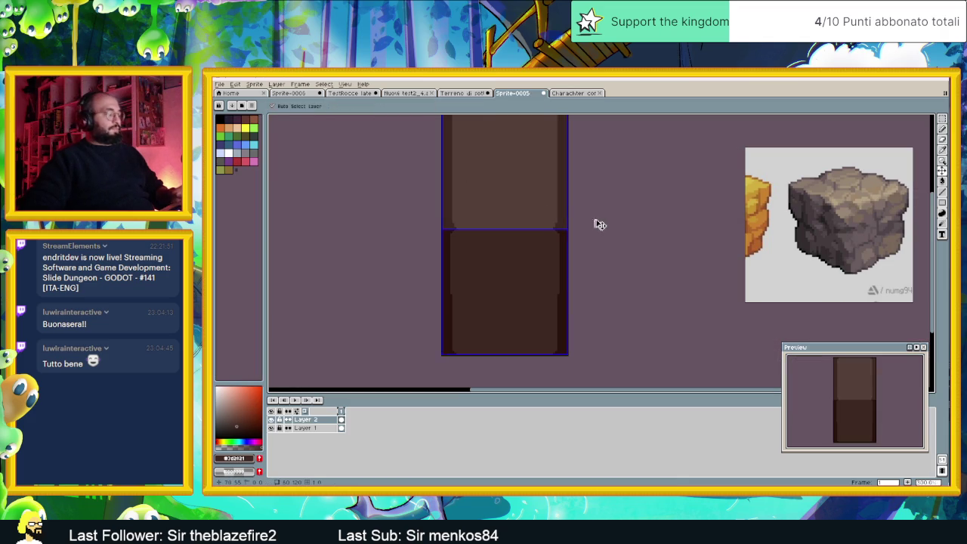
pyautogui.hotkey('ctrl', 's')
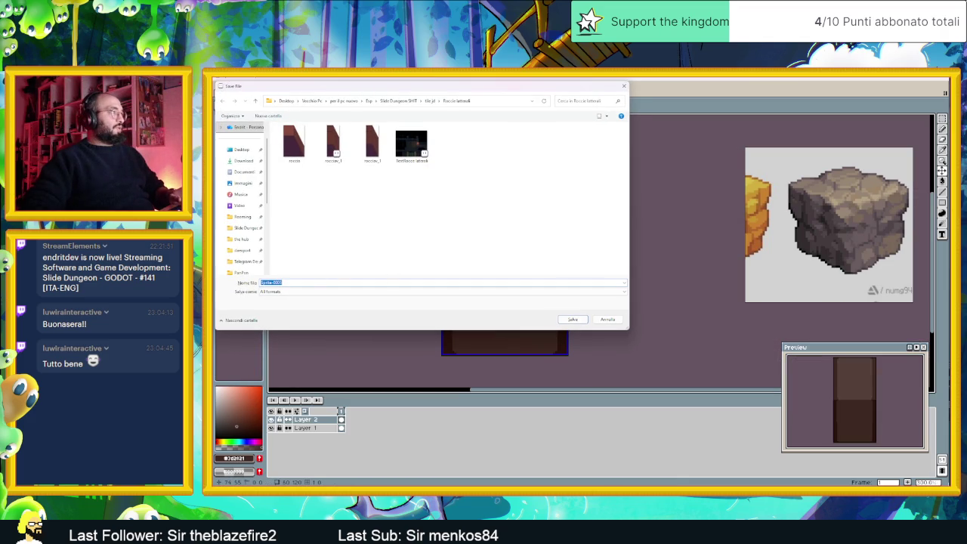
# Enter RocciaConcept1 as the file name and confirm the save.
pyautogui.write('Roccia')
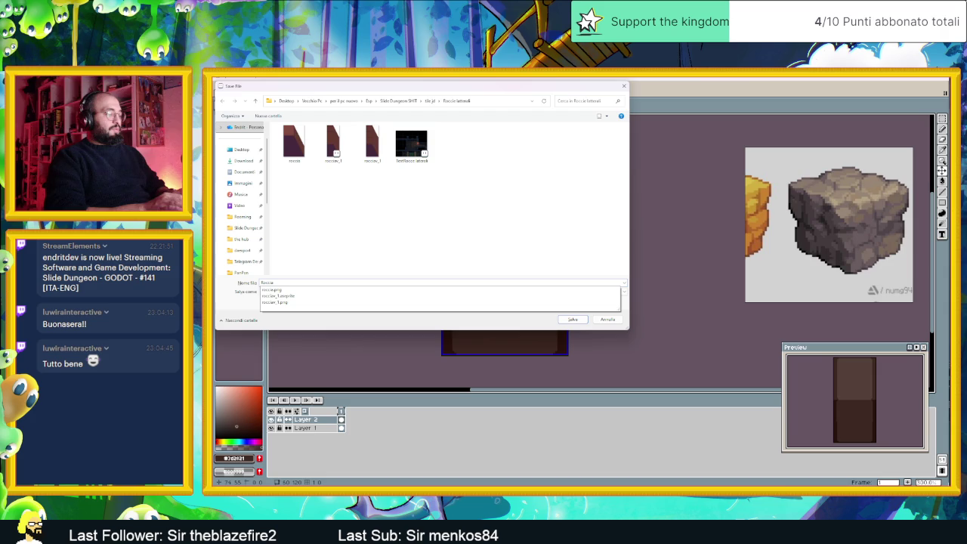
pyautogui.write('Concept1')
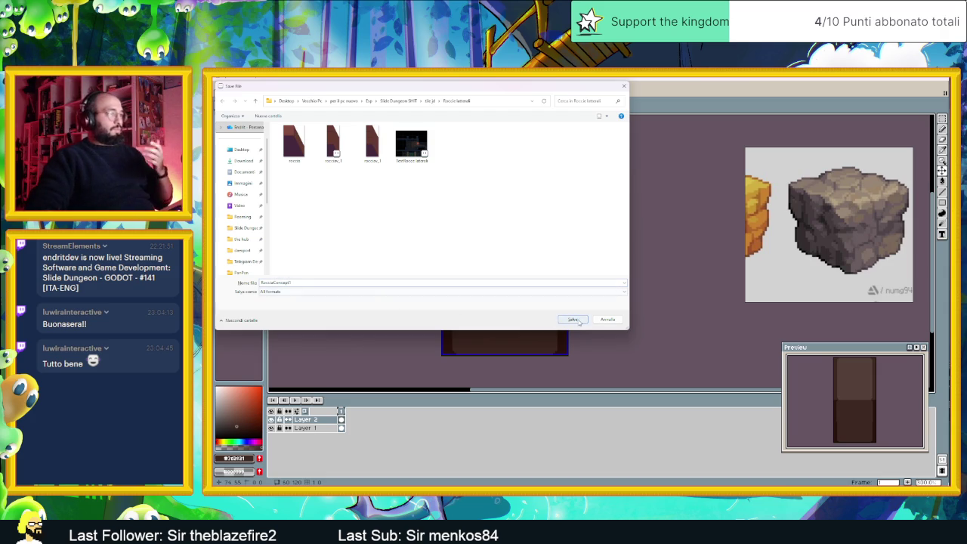
pyautogui.click(573, 320)
pyautogui.scroll(1, 488, 255)
pyautogui.scroll(1, 468, 238)
pyautogui.scroll(1, 446, 210)
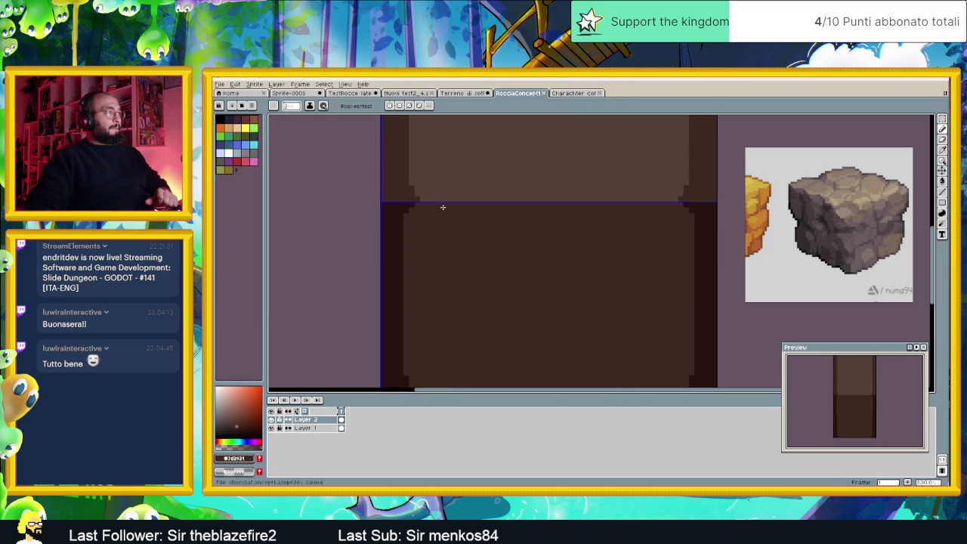
# Undo the stray pencil strokes, consulting the rock terrain tileset for colours.
pyautogui.scroll(1, 443, 207)
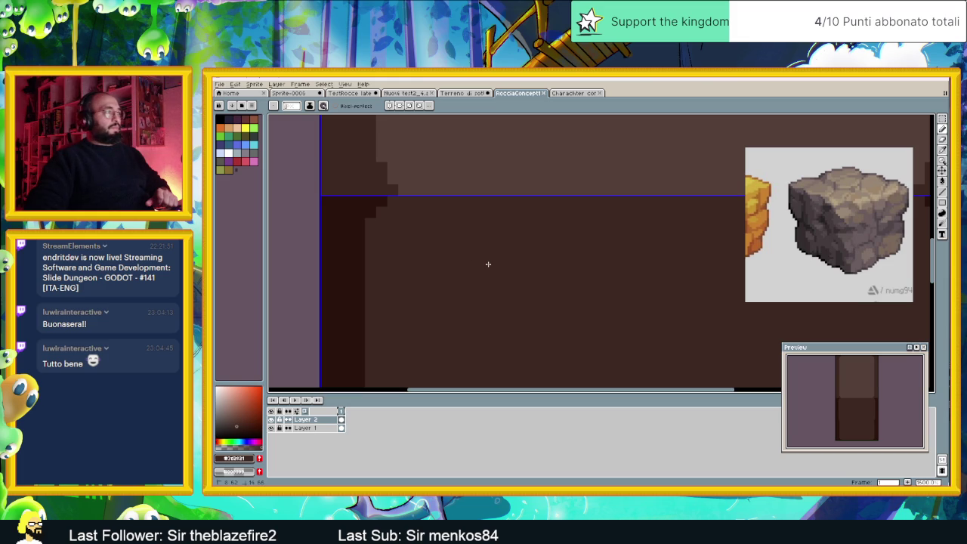
pyautogui.scroll(-4, 489, 264)
pyautogui.moveTo(509, 272); pyautogui.dragTo(473, 217)
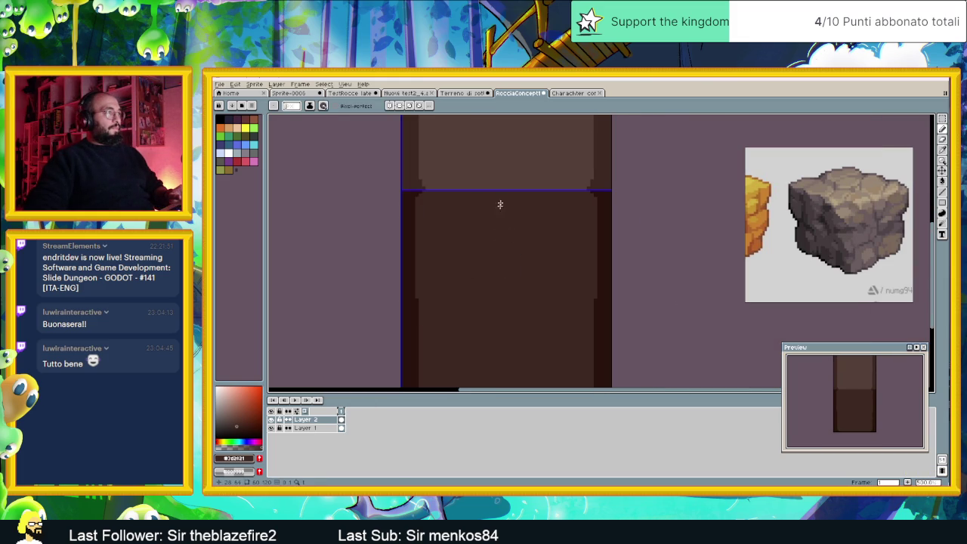
pyautogui.hotkey('ctrl', 'z')
pyautogui.click(488, 94)
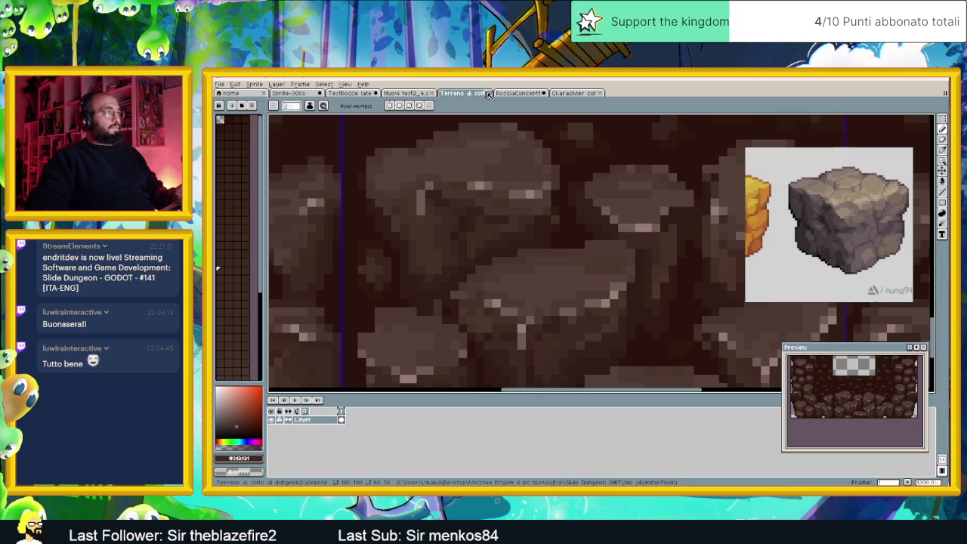
pyautogui.press('i')
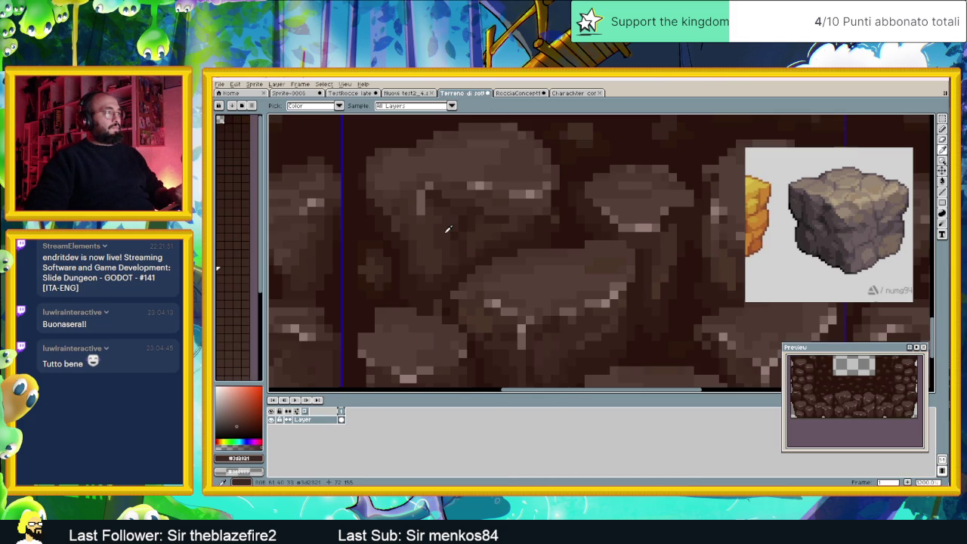
pyautogui.press('b')
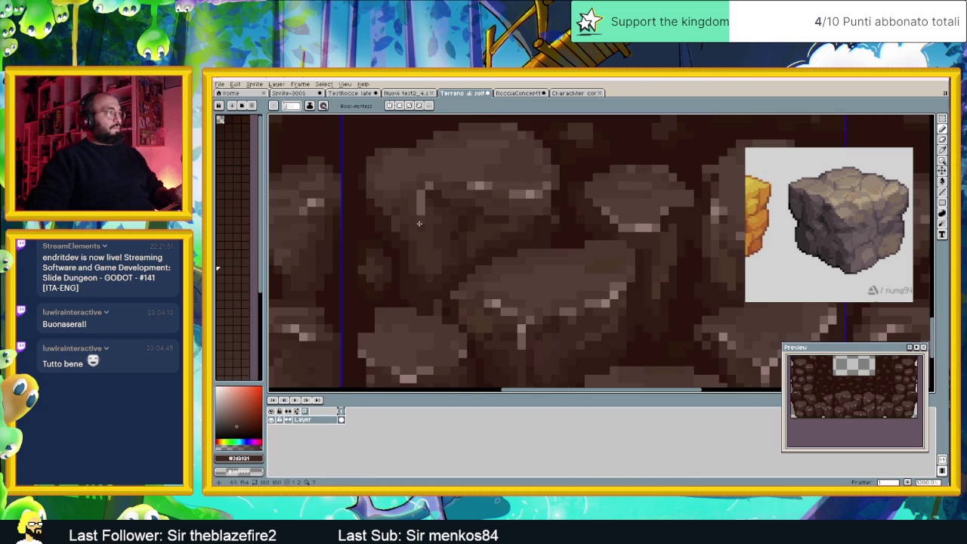
pyautogui.hotkey('ctrl', 'z')
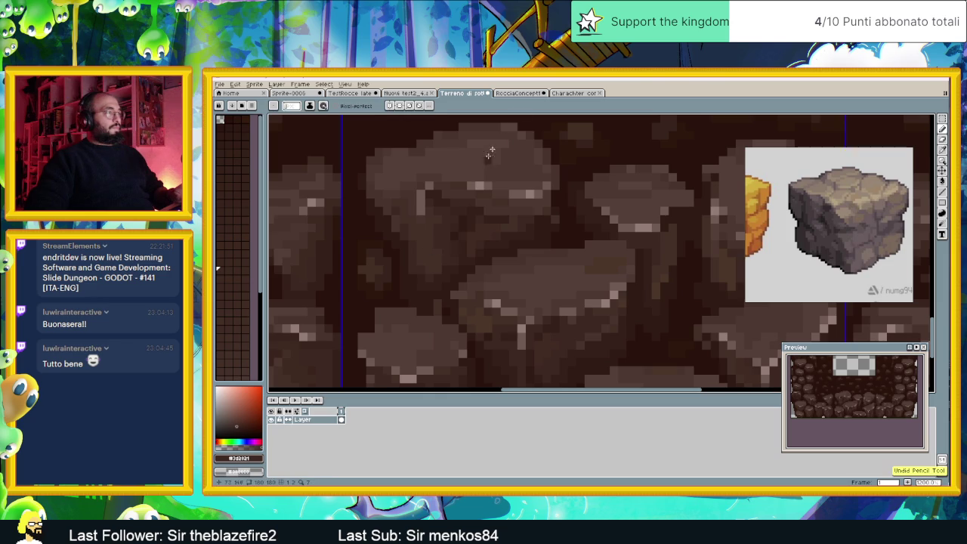
# Back on RocciaConcept1, undo the diagonal pencil stroke after comparing with the terrain tileset.
pyautogui.hotkey('ctrl', 'Tab')
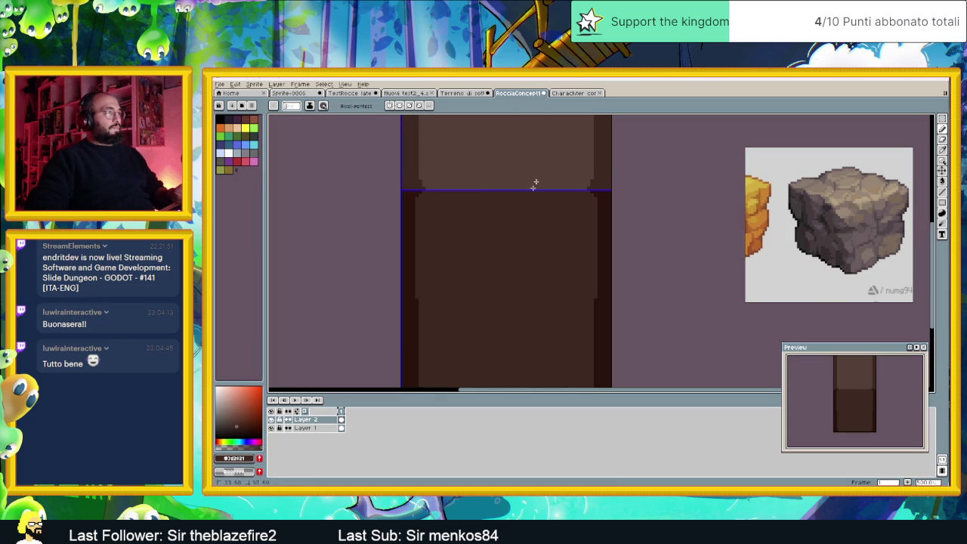
pyautogui.hotkey('ctrl', 'z')
pyautogui.click(466, 92)
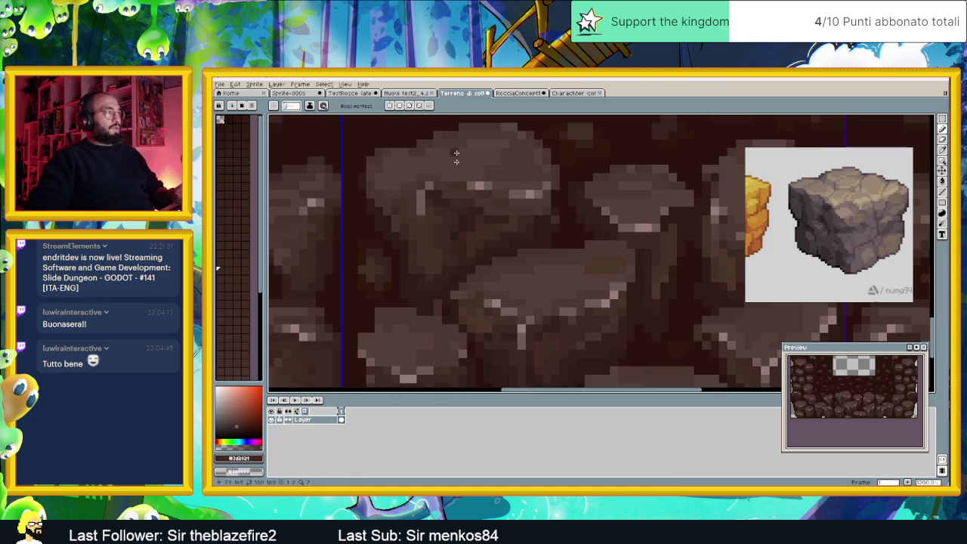
pyautogui.click(518, 92)
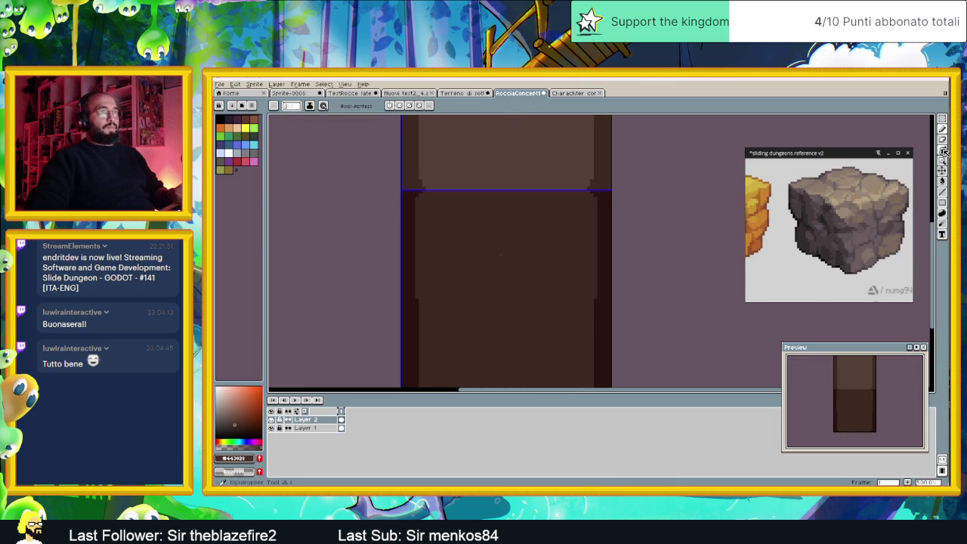
pyautogui.click(942, 181)
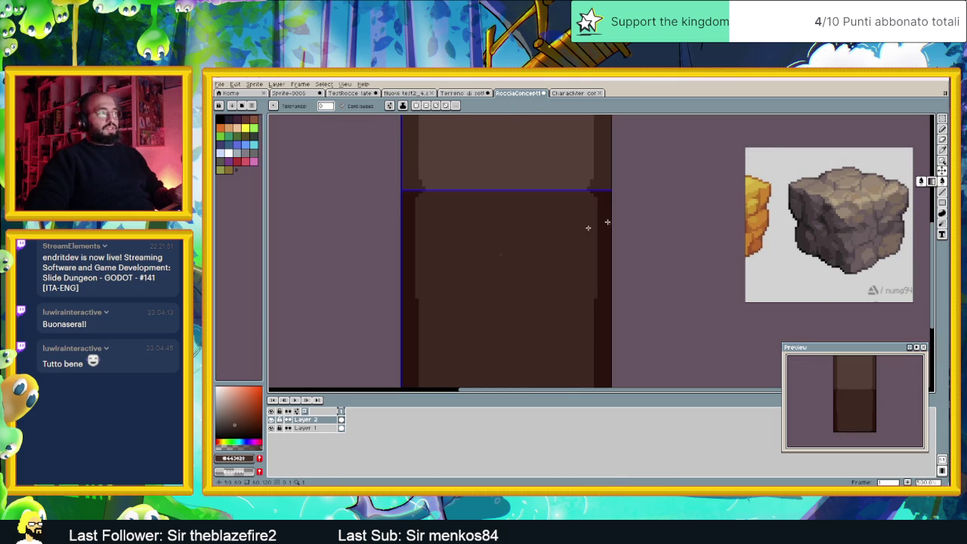
# Try a darker bucket fill, undo it, and toggle Layer 1 to inspect Layer 2 alone.
pyautogui.click(558, 228)
pyautogui.scroll(2, 564, 211)
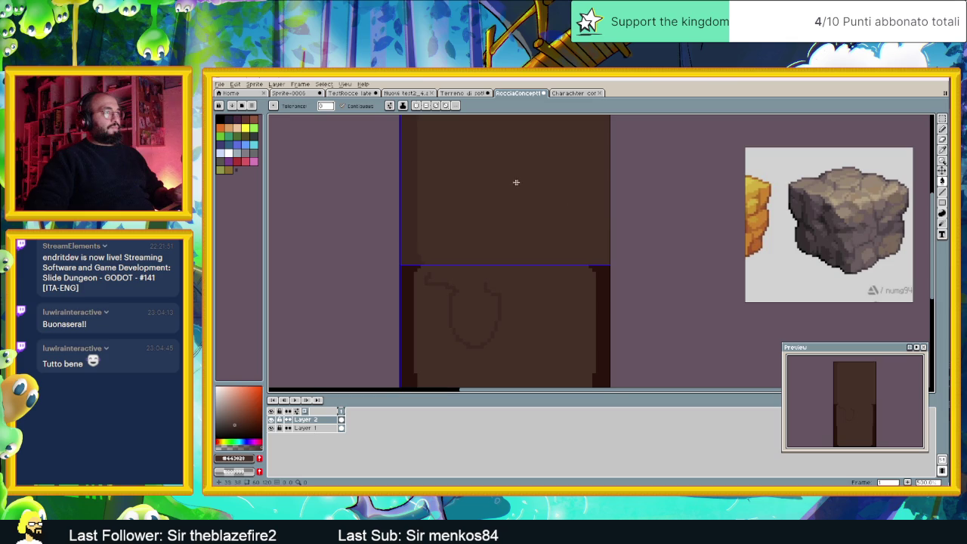
pyautogui.scroll(-3, 501, 238)
pyautogui.hotkey('ctrl', 'z')
pyautogui.press('v')
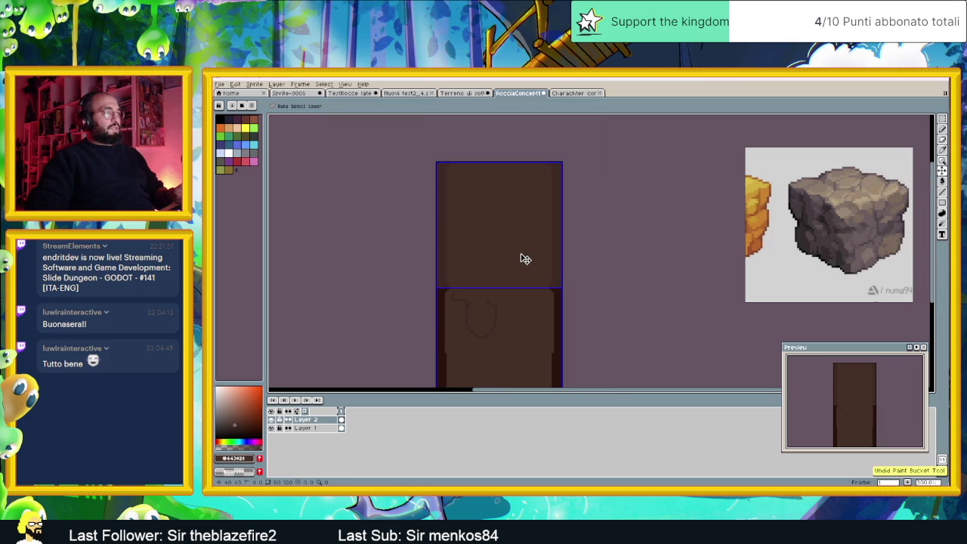
pyautogui.hotkey('ctrl', 'z')
pyautogui.click(271, 428)
pyautogui.click(271, 428)
# With Layer 2 hidden, try a darker fill on the upper block and undo it.
pyautogui.press('g')
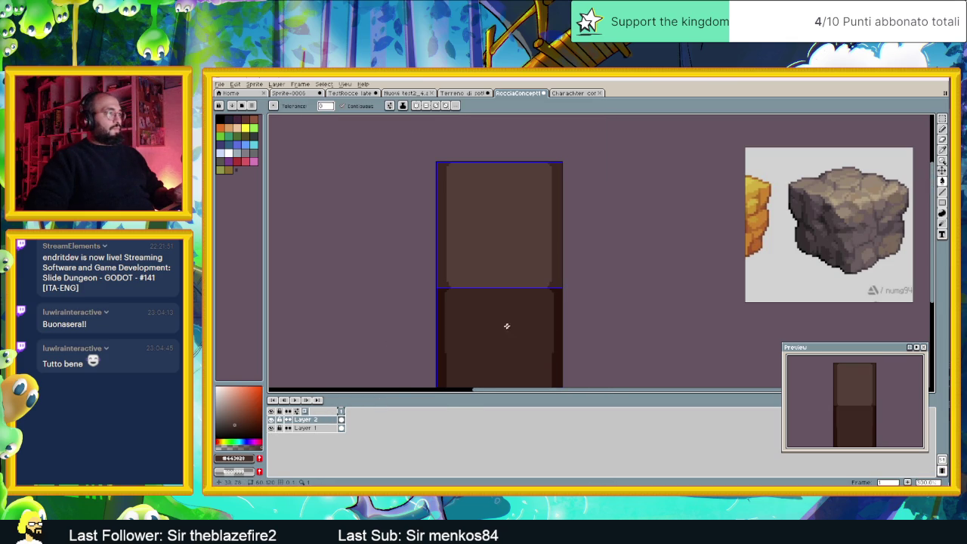
pyautogui.moveTo(507, 323); pyautogui.dragTo(481, 253)
pyautogui.click(271, 420)
pyautogui.click(271, 420)
pyautogui.click(271, 419)
pyautogui.click(271, 420)
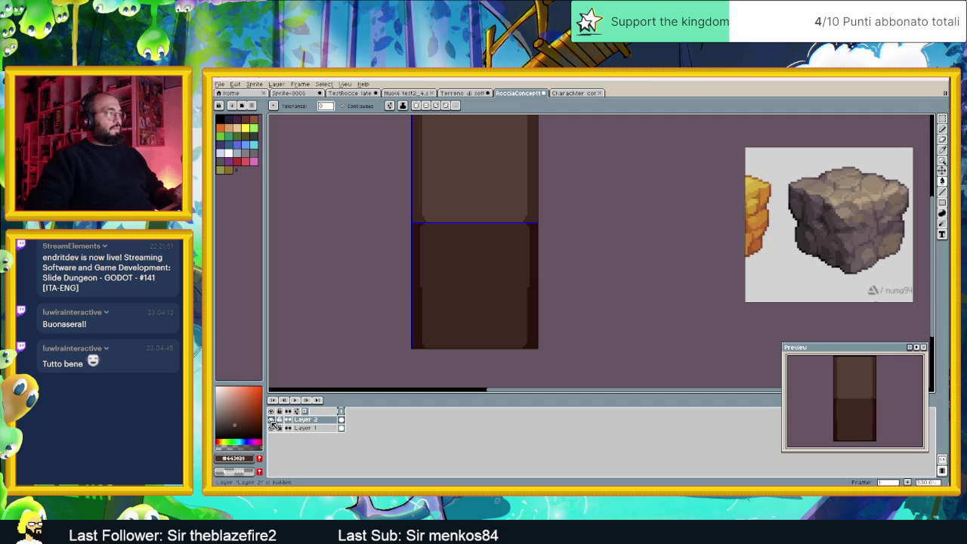
pyautogui.click(467, 266)
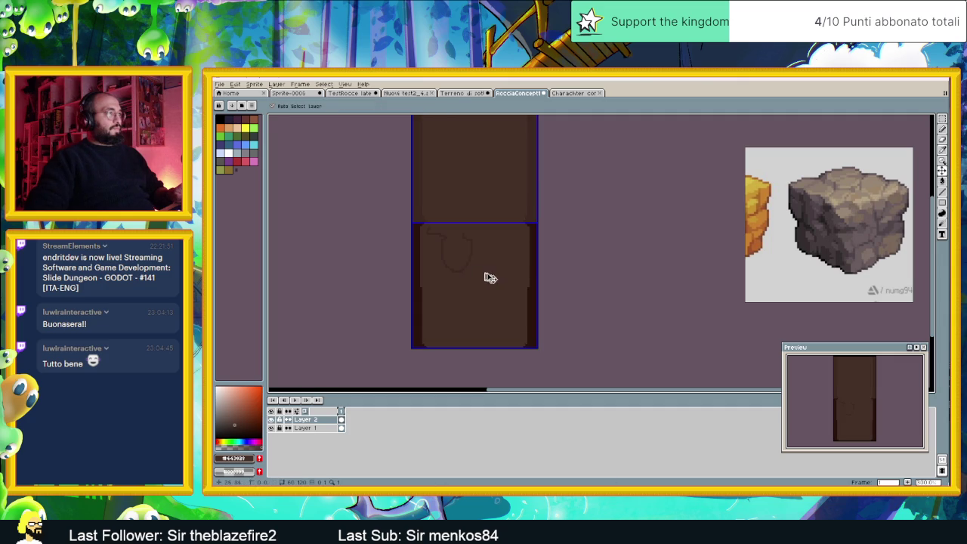
pyautogui.hotkey('ctrl', 'z')
pyautogui.scroll(2, 485, 251)
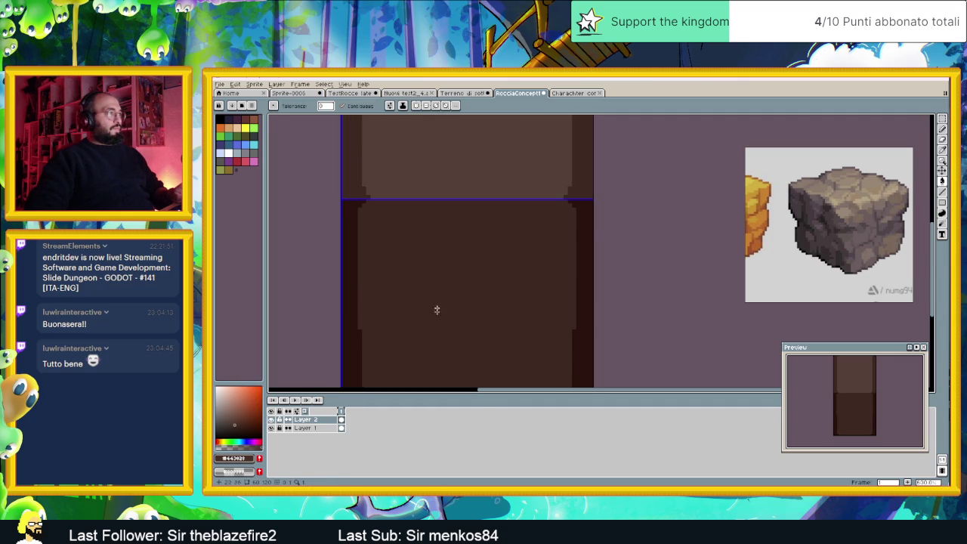
# Draw a straight horizontal line along the boundary between the two blocks.
pyautogui.click(942, 192)
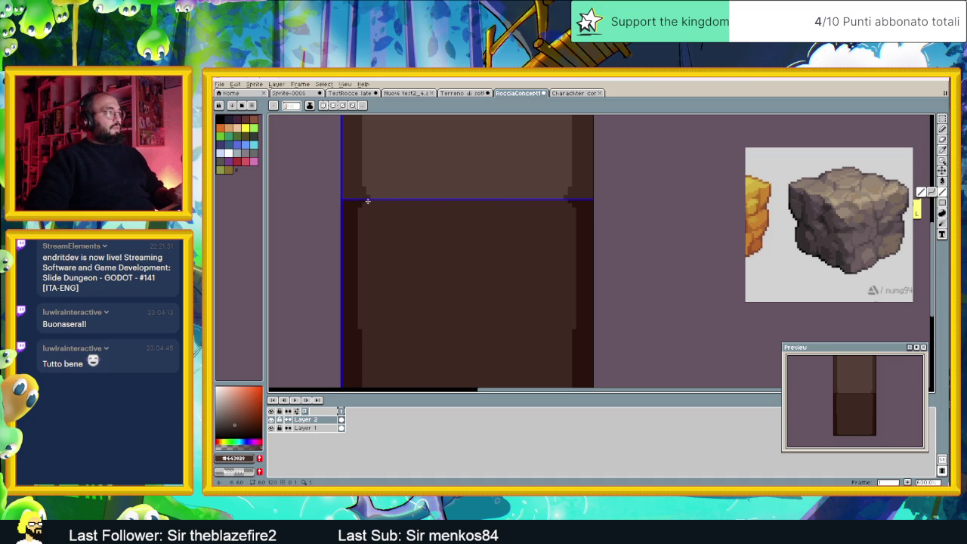
pyautogui.moveTo(368, 201); pyautogui.dragTo(499, 200)
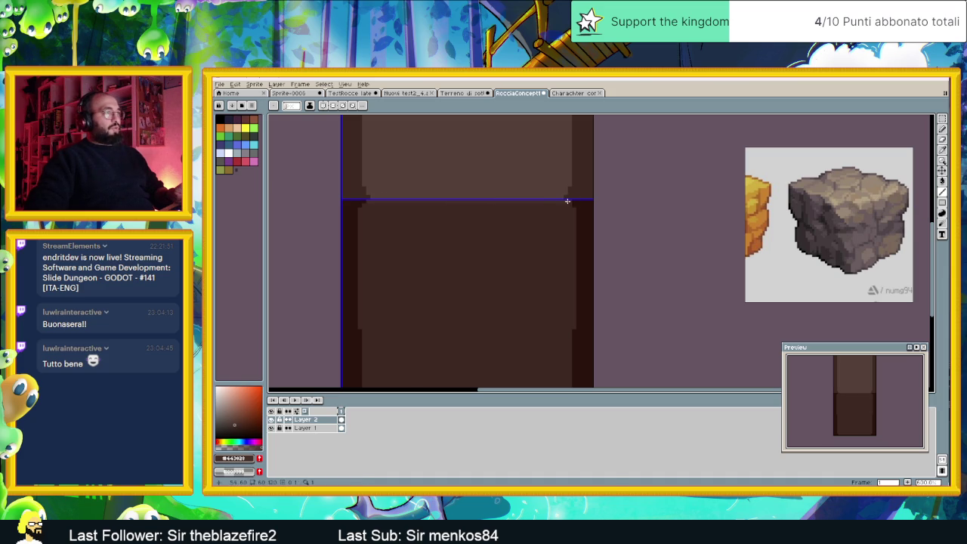
pyautogui.press('g')
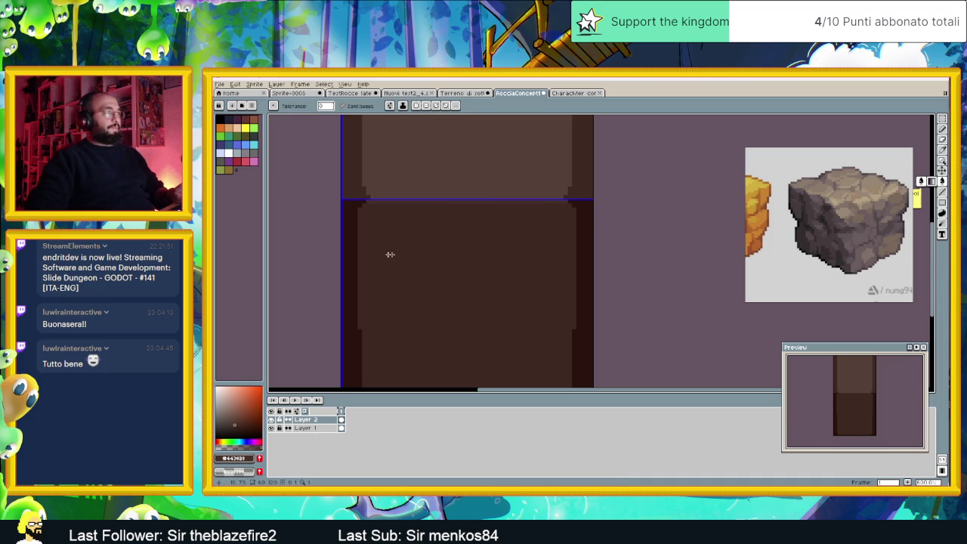
pyautogui.scroll(-1, 472, 268)
pyautogui.scroll(-1, 550, 252)
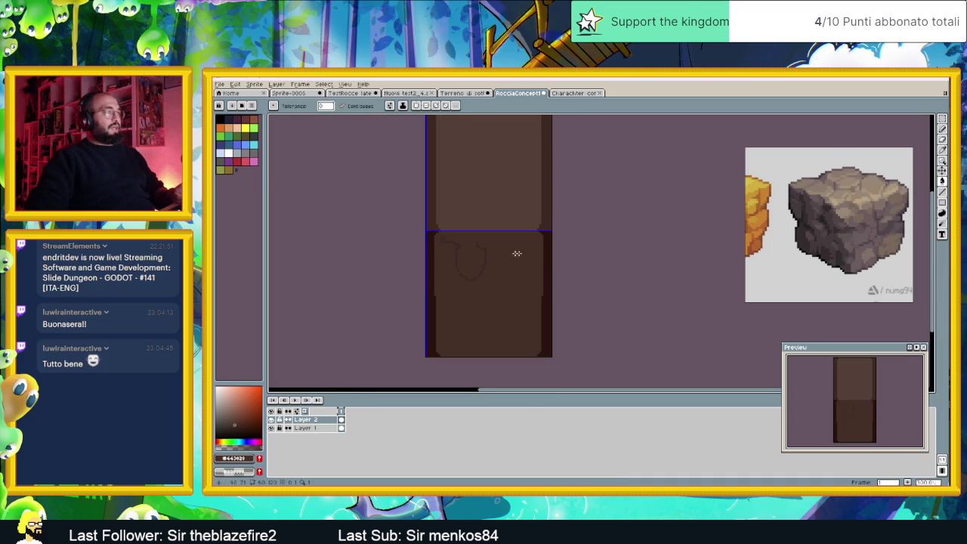
pyautogui.scroll(1, 475, 255)
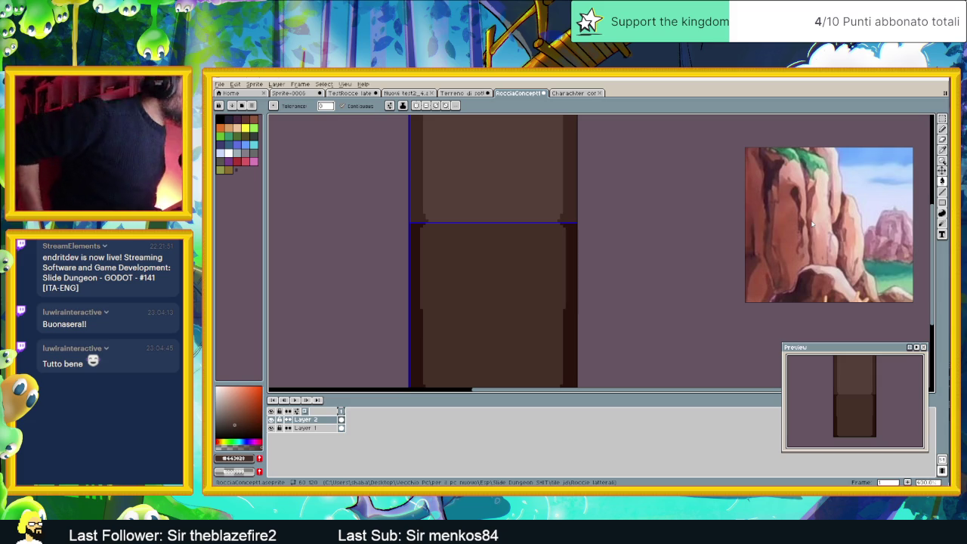
pyautogui.click(574, 92)
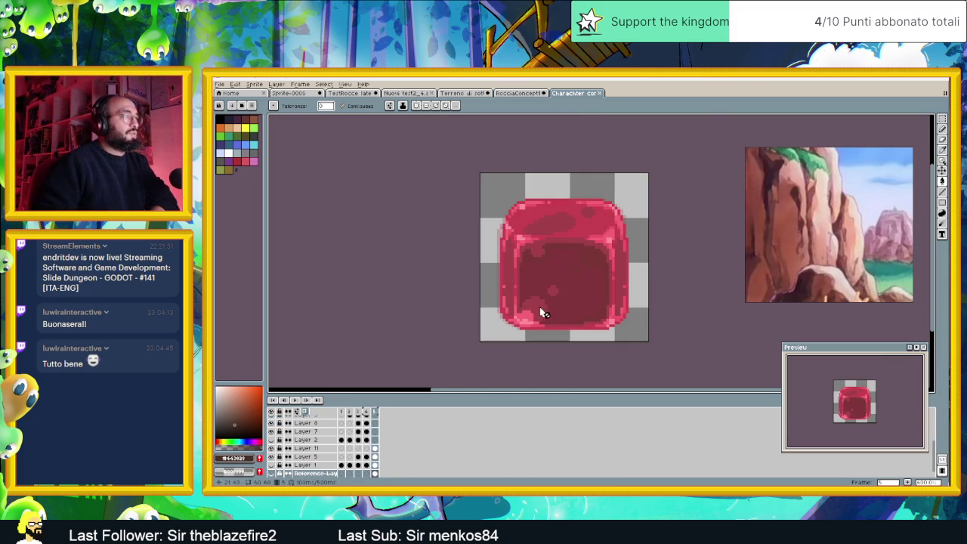
pyautogui.scroll(1, 531, 289)
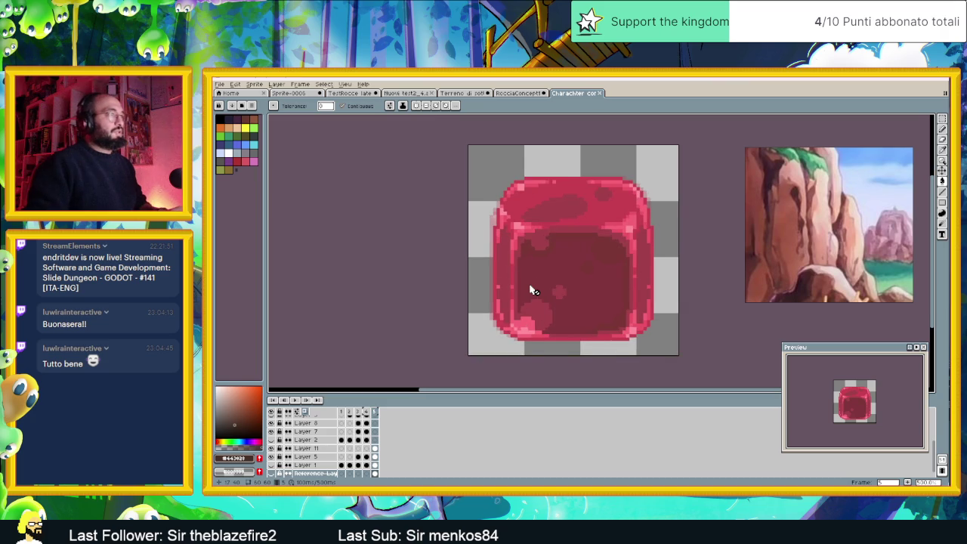
pyautogui.scroll(1, 531, 290)
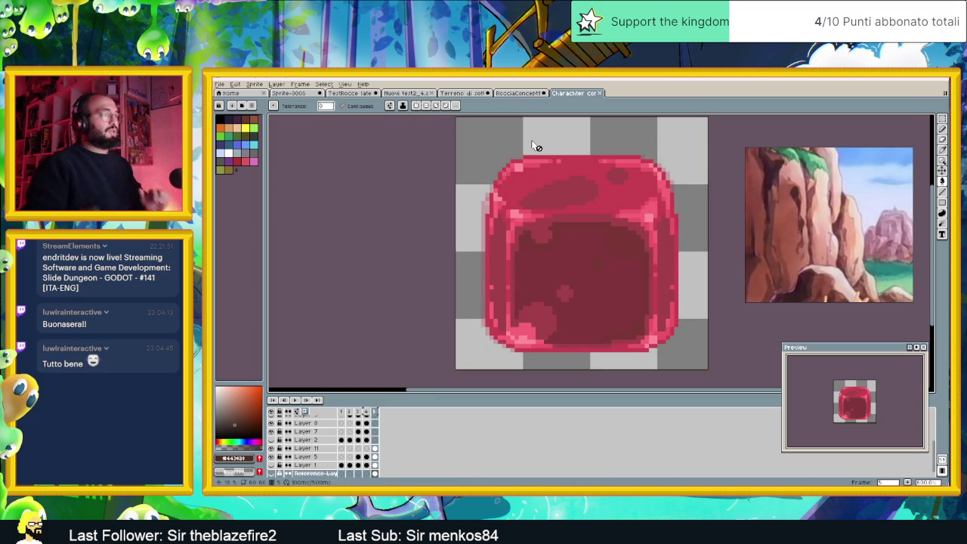
pyautogui.click(520, 93)
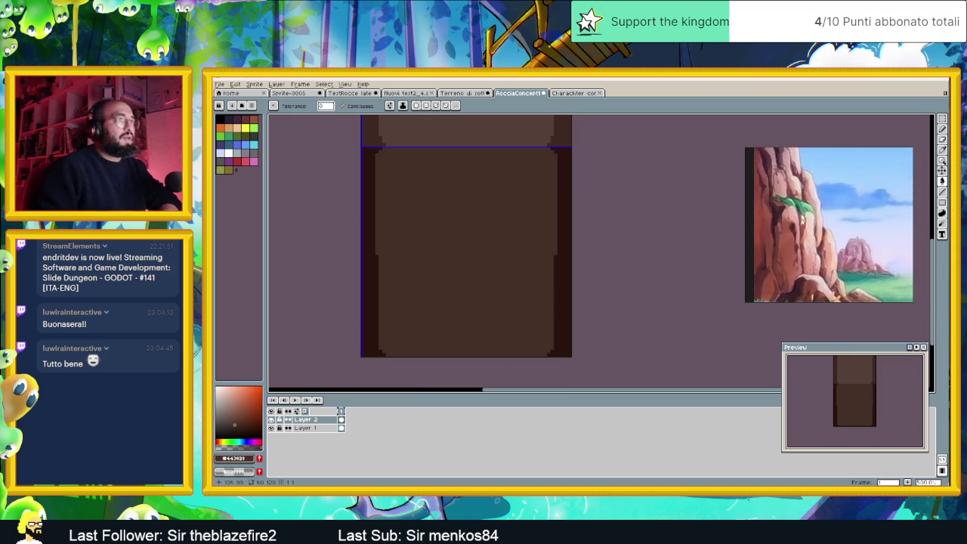
# Undo the last bucket fill to restore the dark left pillar edge, then try the eraser.
pyautogui.hscroll(-2, 491, 257)
pyautogui.hscroll(-2, 529, 253)
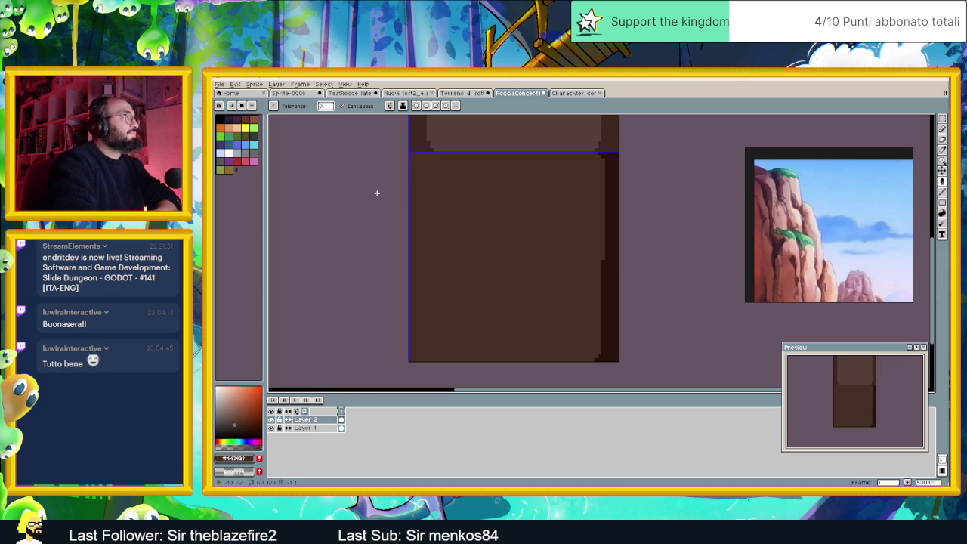
pyautogui.hotkey('ctrl', 'z')
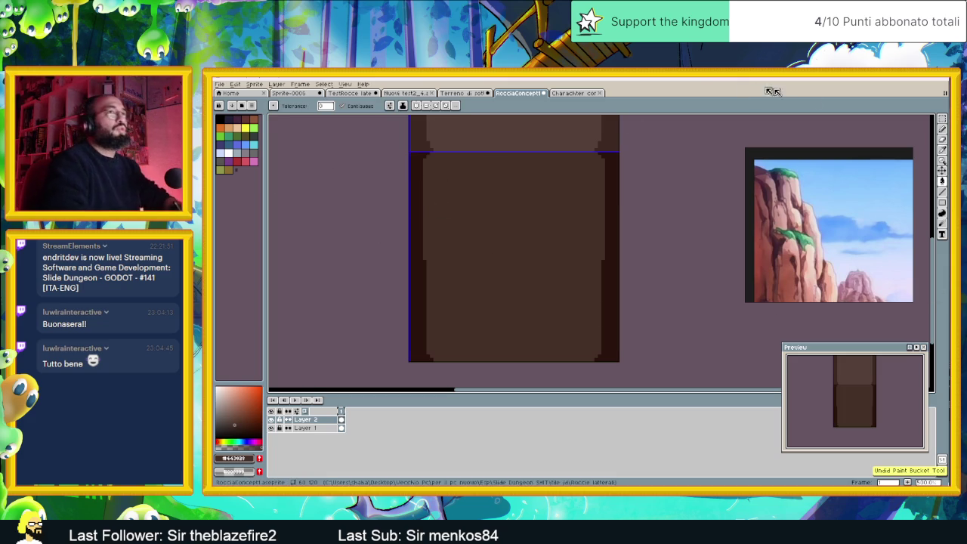
pyautogui.click(942, 140)
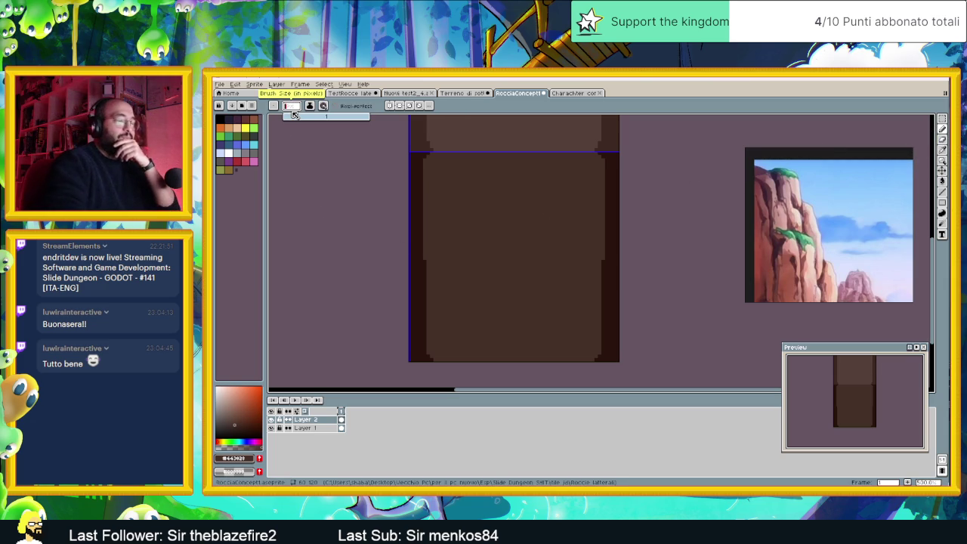
pyautogui.press('Return')
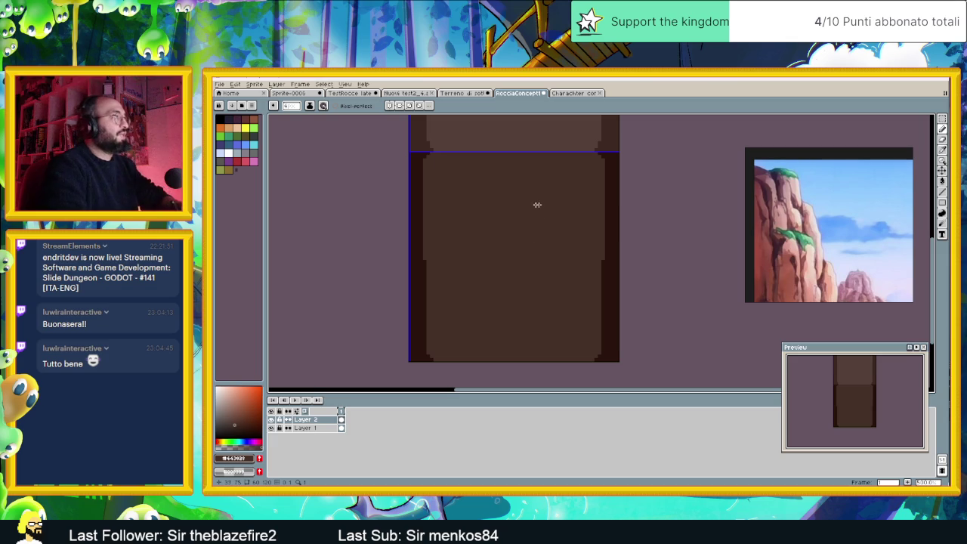
# Sample the tile's darker brown and pencil a short vertical stroke on the pillar.
pyautogui.press('i')
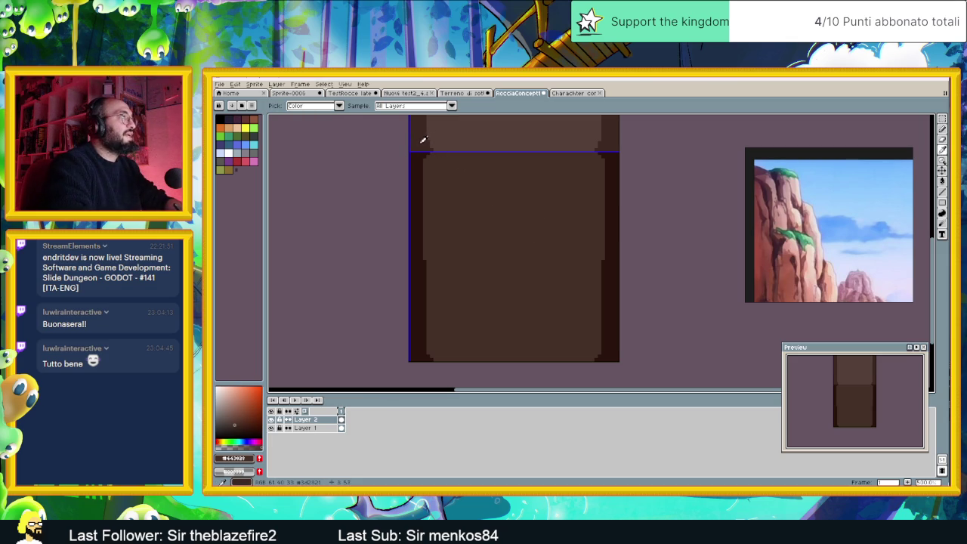
pyautogui.click(429, 155)
pyautogui.press('b')
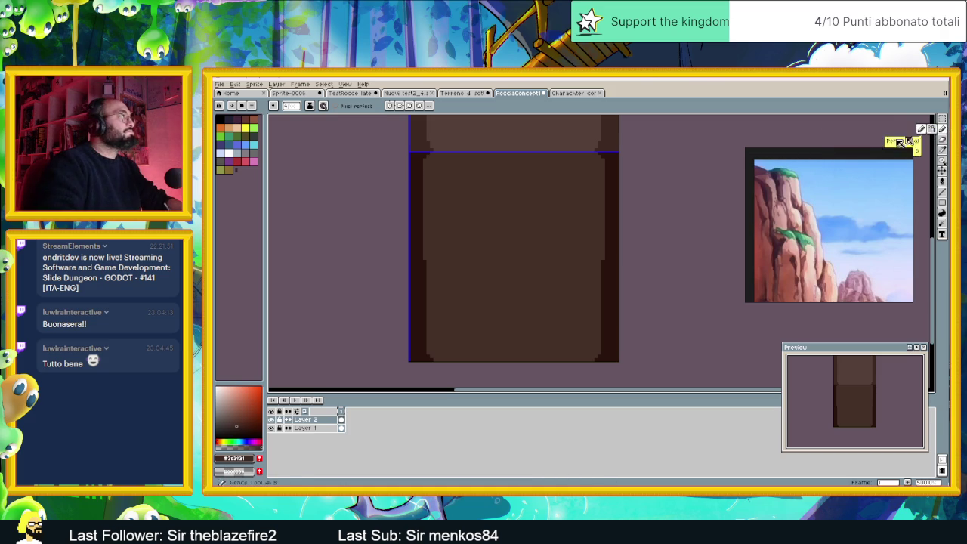
pyautogui.moveTo(421, 160); pyautogui.dragTo(423, 200)
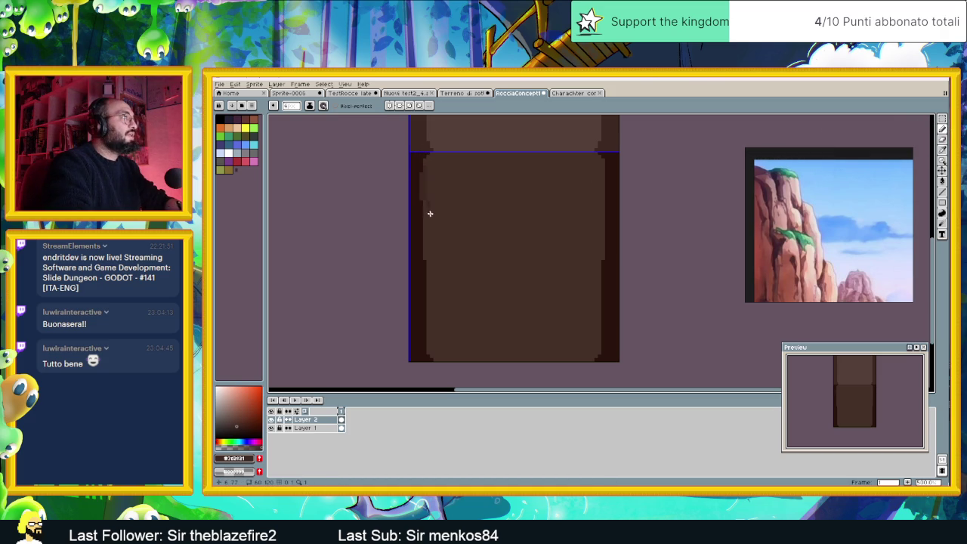
# With vertical symmetry on, stroke the pillar's inner edges and top band, mirrored left and right.
pyautogui.click(389, 106)
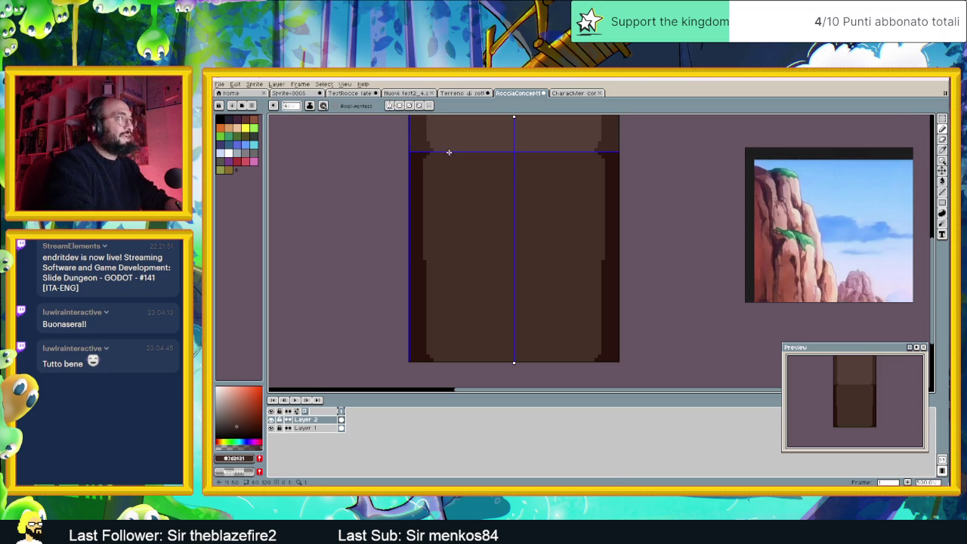
pyautogui.moveTo(427, 163); pyautogui.dragTo(429, 213)
pyautogui.moveTo(418, 166); pyautogui.dragTo(422, 217)
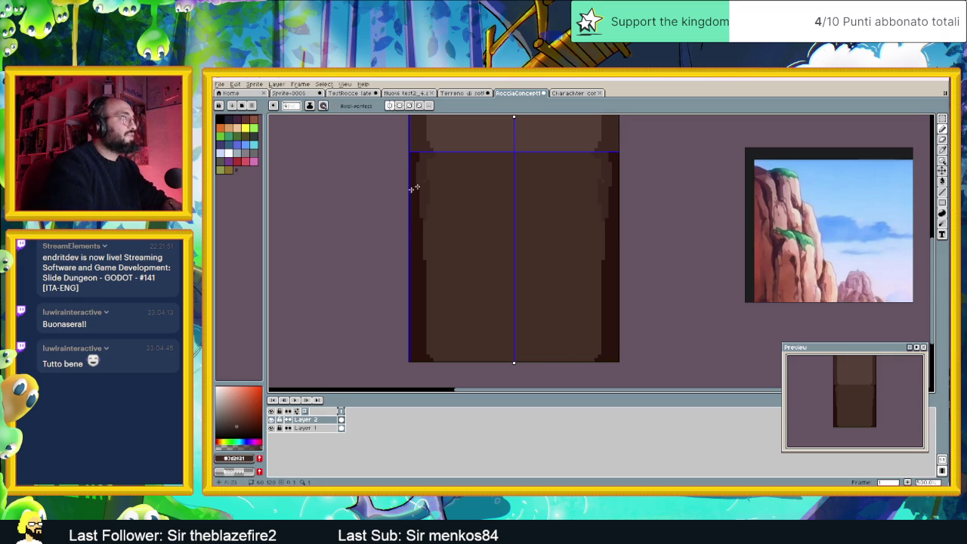
pyautogui.moveTo(437, 152); pyautogui.dragTo(501, 152)
pyautogui.moveTo(428, 160)
pyautogui.mouseDown()
pyautogui.moveTo(417, 197)
pyautogui.moveTo(430, 345)
pyautogui.moveTo(441, 362)
pyautogui.mouseUp()
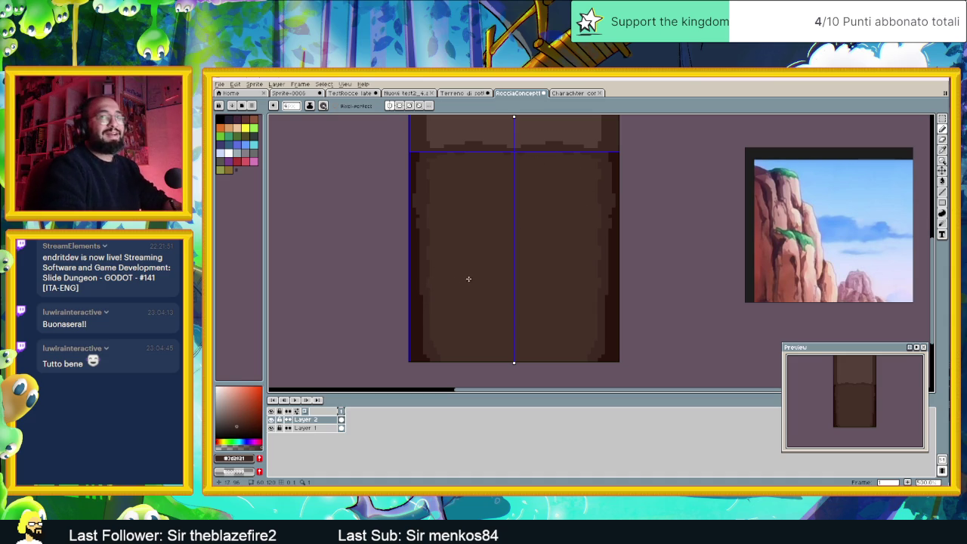
# Sample a darker brown from the pillar and draw a mirrored dark stroke down its left edge.
pyautogui.keyDown('alt'); pyautogui.click(409, 249); pyautogui.keyUp('alt')
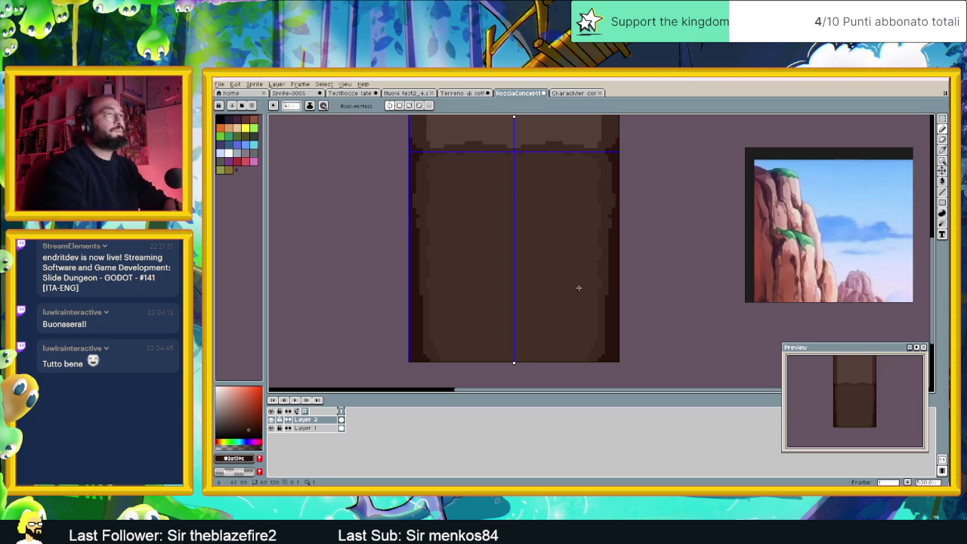
pyautogui.moveTo(934, 302); pyautogui.dragTo(926, 241)
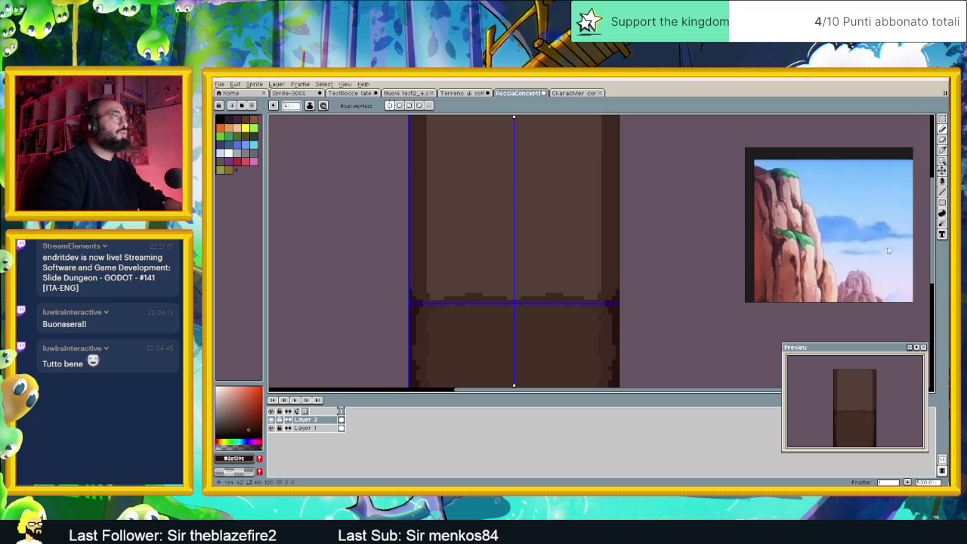
pyautogui.moveTo(935, 261); pyautogui.dragTo(935, 248)
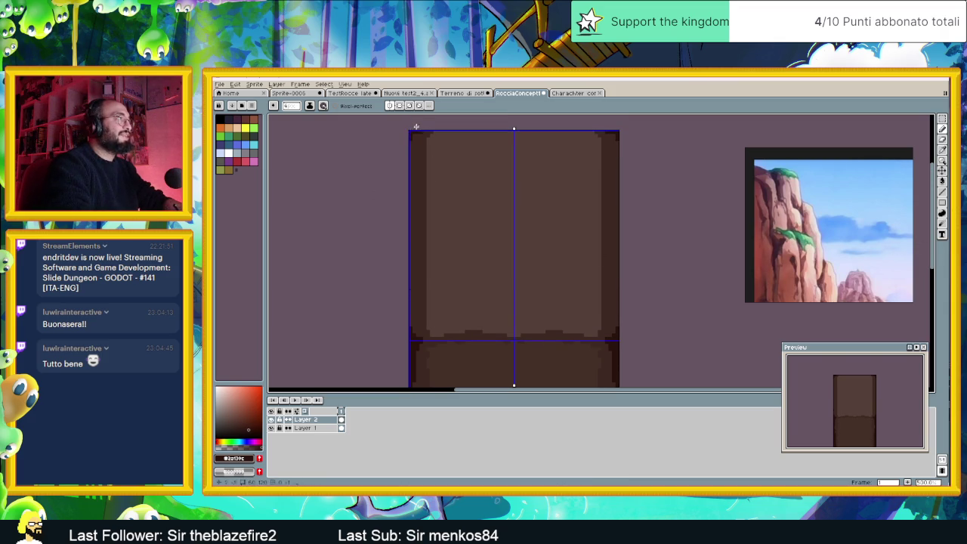
pyautogui.moveTo(409, 151); pyautogui.dragTo(418, 336)
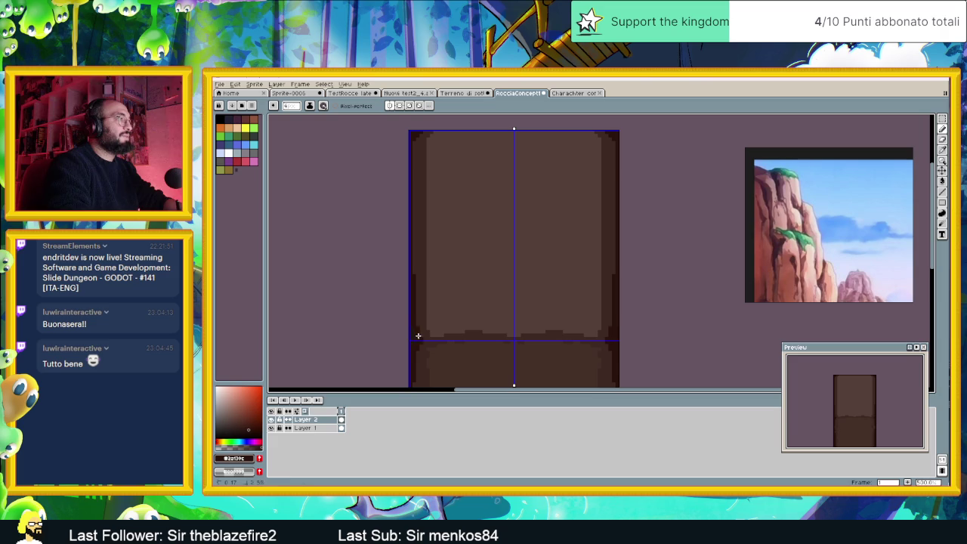
pyautogui.scroll(-2, 429, 320)
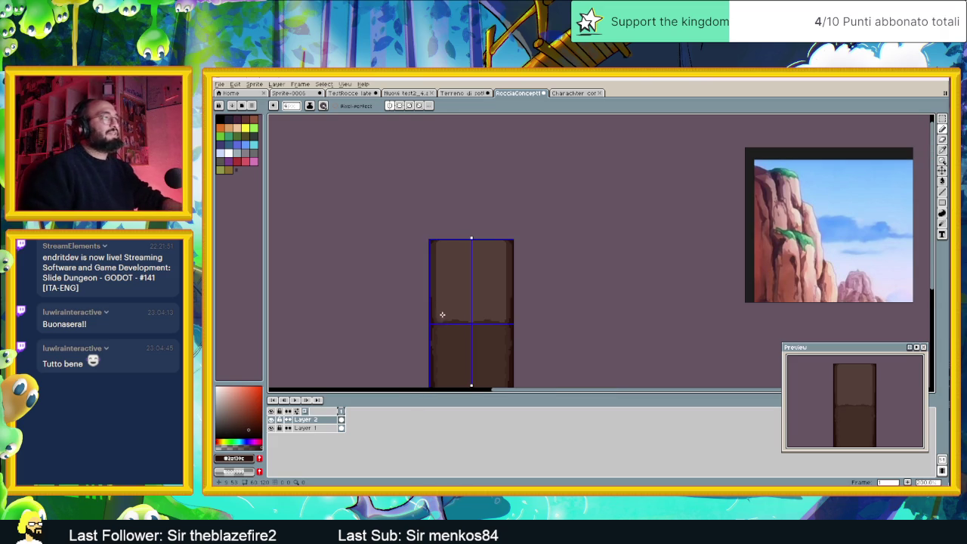
pyautogui.scroll(-1, 505, 334)
pyautogui.moveTo(505, 329)
pyautogui.mouseDown()
pyautogui.moveTo(504, 310)
pyautogui.moveTo(551, 281)
pyautogui.mouseUp()
pyautogui.scroll(1, 504, 311)
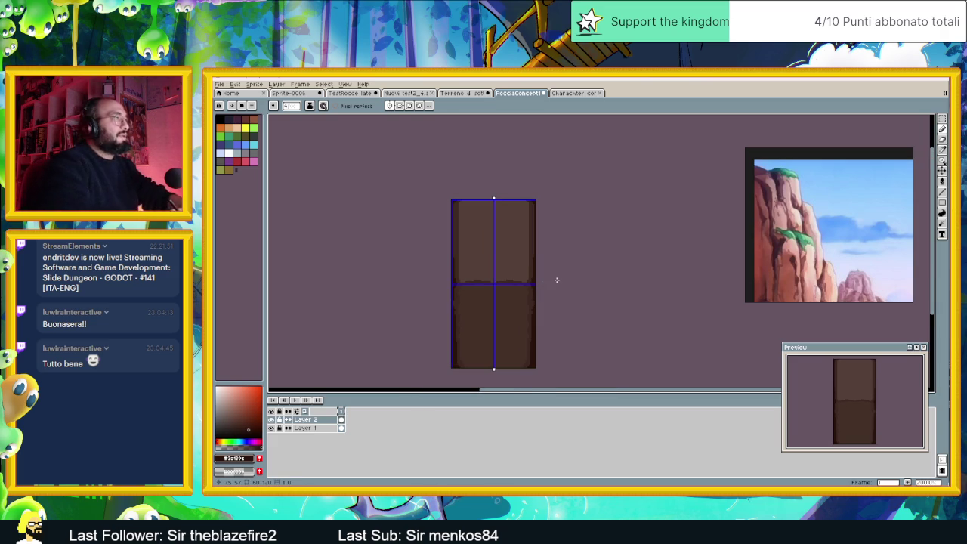
pyautogui.click(345, 83)
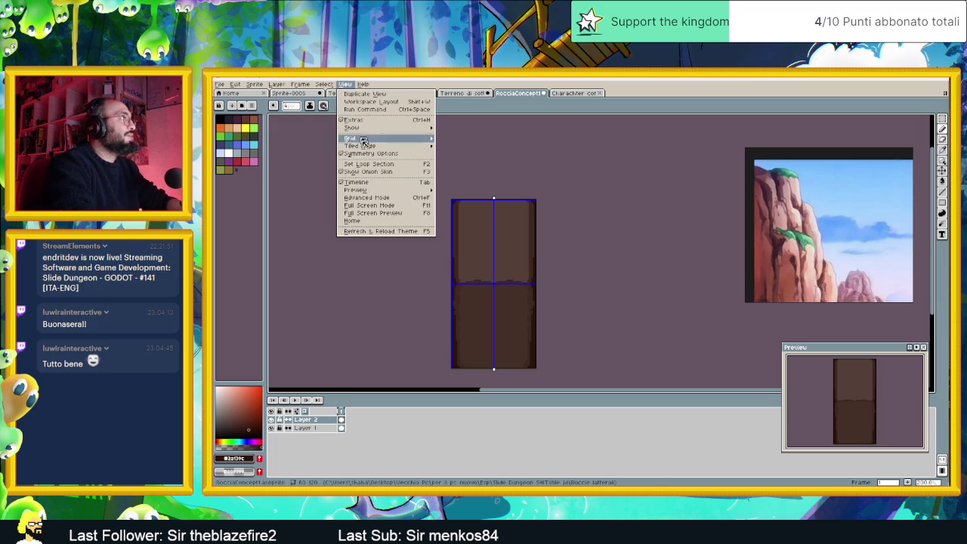
pyautogui.click(463, 165)
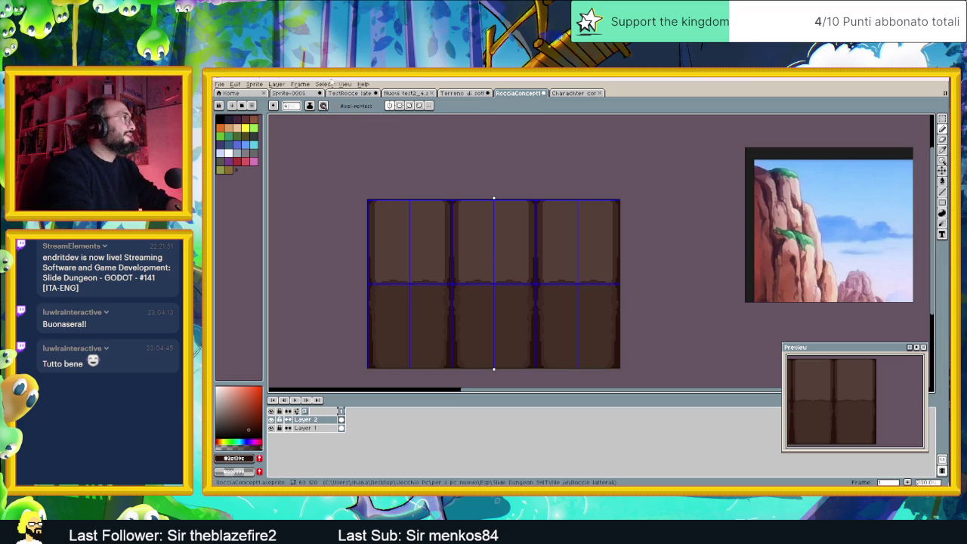
pyautogui.click(347, 85)
pyautogui.moveTo(359, 145)
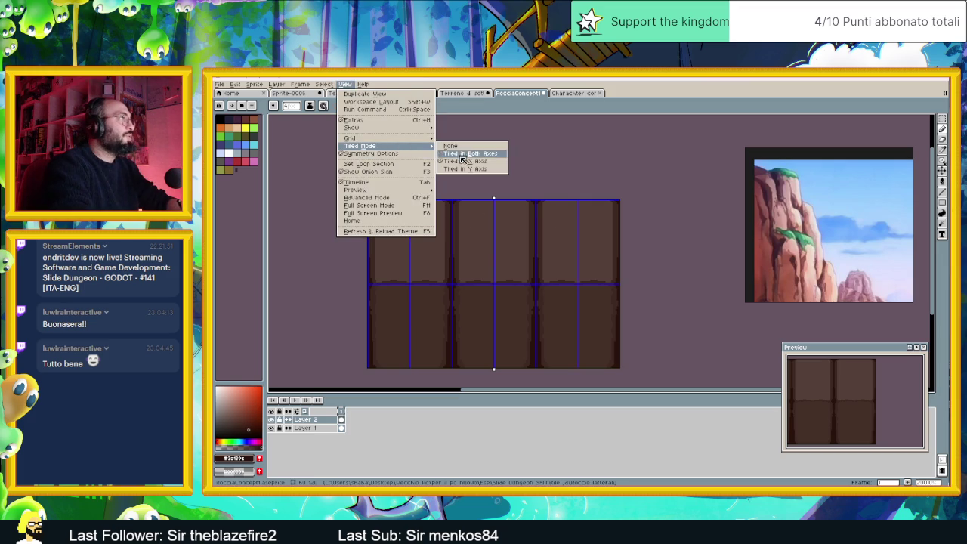
pyautogui.click(469, 164)
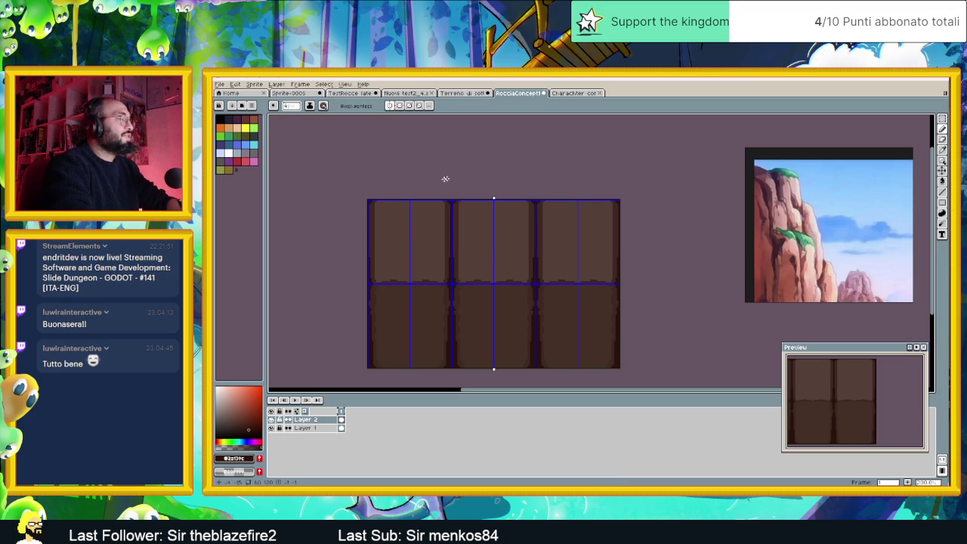
pyautogui.click(346, 84)
pyautogui.click(450, 148)
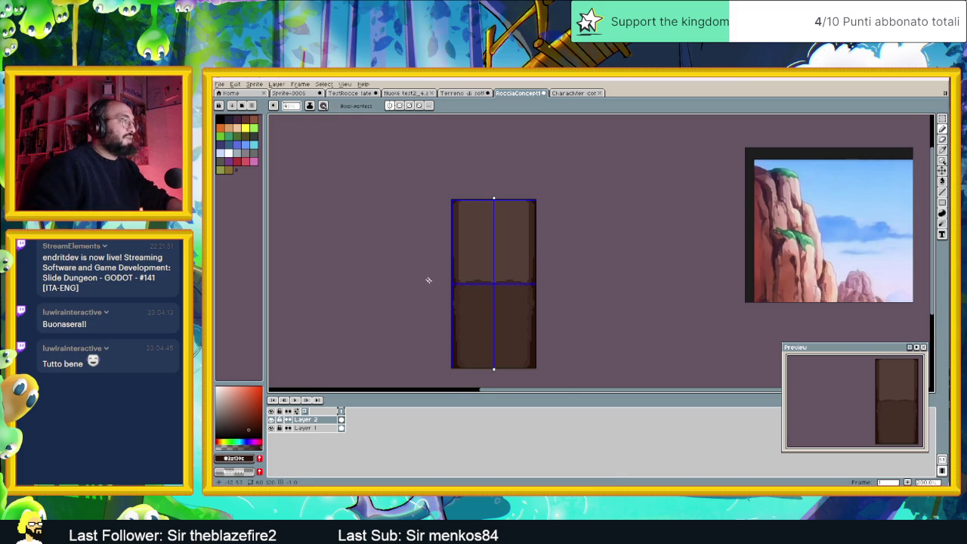
# Eyedrop the pillar's dark brown as the current colour and turn vertical symmetry off.
pyautogui.scroll(1, 427, 280)
pyautogui.moveTo(520, 287); pyautogui.dragTo(520, 244)
pyautogui.scroll(1, 520, 244)
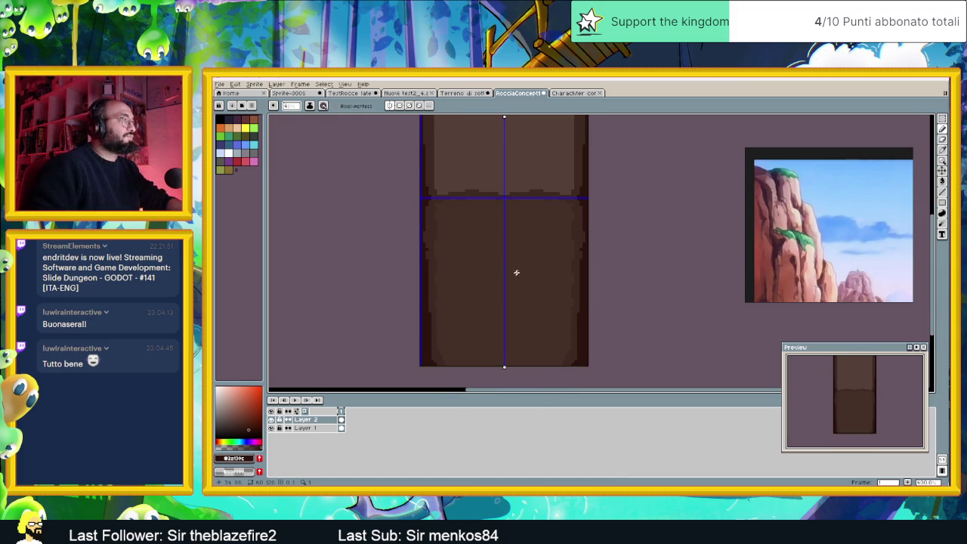
pyautogui.scroll(1, 529, 302)
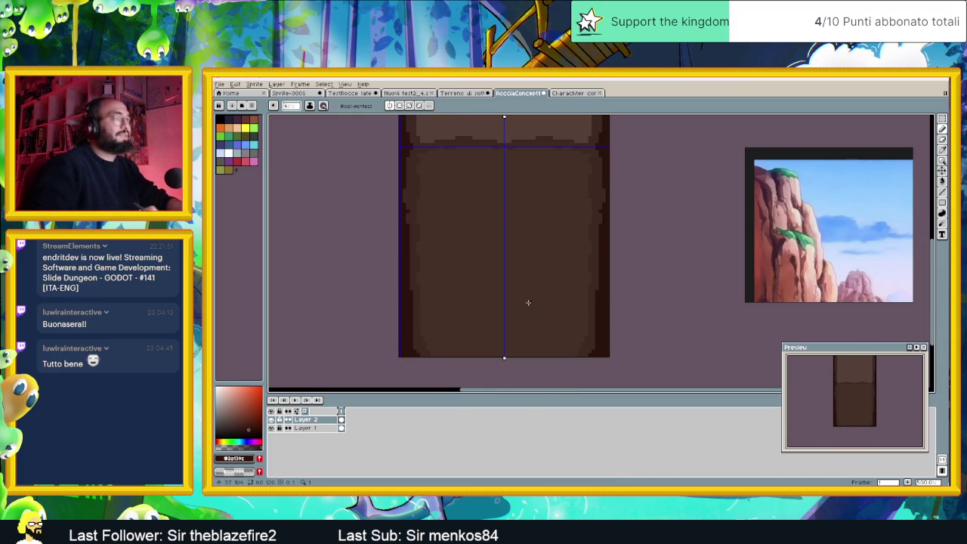
pyautogui.keyDown('alt'); pyautogui.click(422, 223); pyautogui.keyUp('alt')
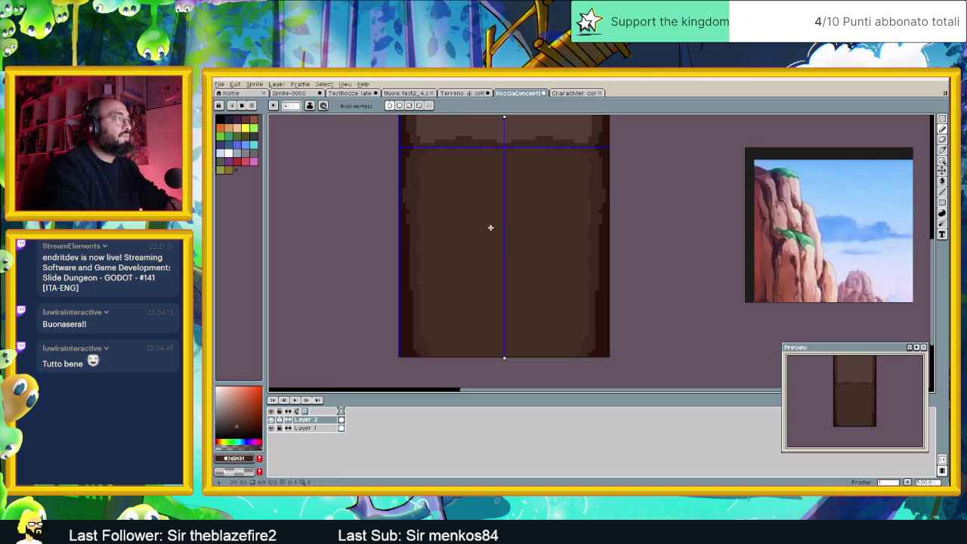
pyautogui.click(390, 105)
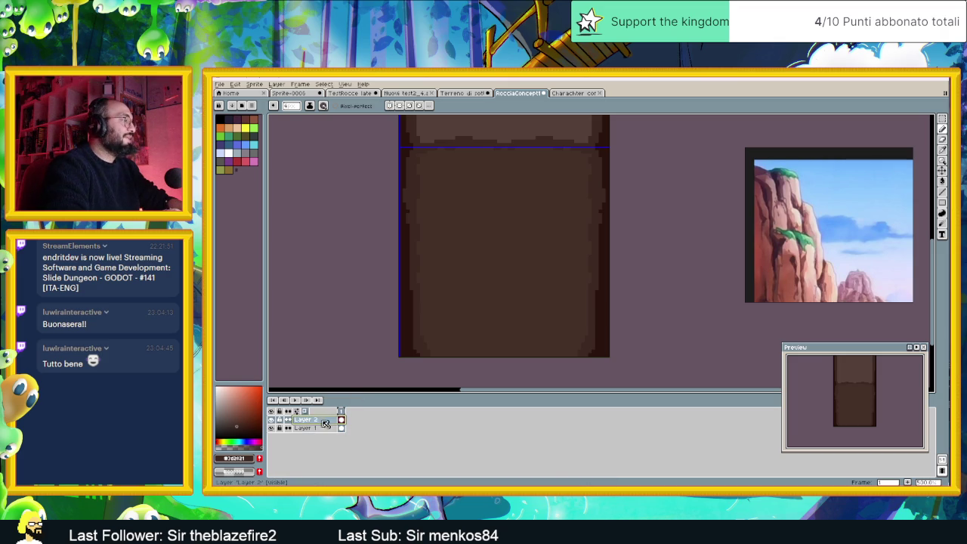
# Add Layer 3 above Layer 2 and sketch a faint brown rock outline on the pillar's lower block.
pyautogui.rightClick(313, 422)
pyautogui.moveTo(332, 432)
pyautogui.click(392, 434)
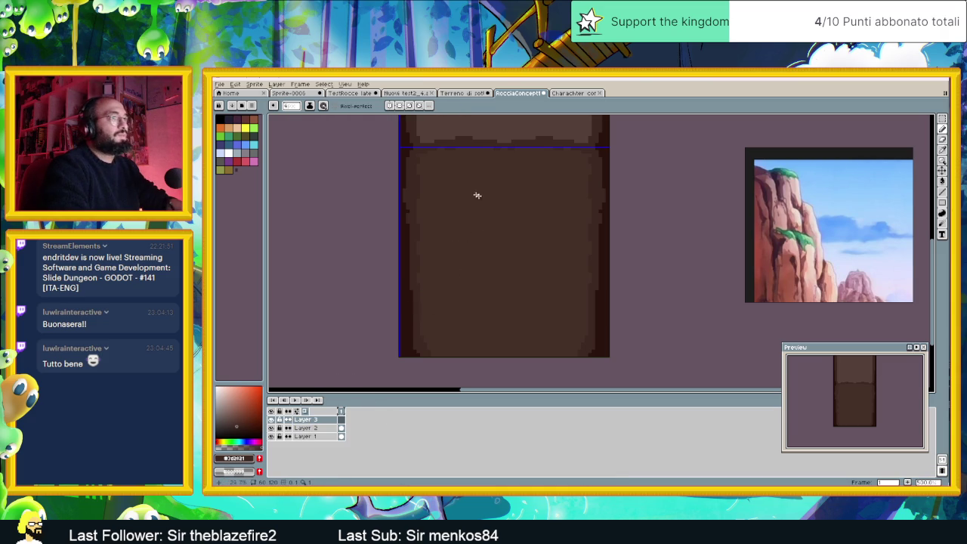
pyautogui.moveTo(424, 211)
pyautogui.mouseDown()
pyautogui.moveTo(516, 192)
pyautogui.moveTo(531, 346)
pyautogui.mouseUp()
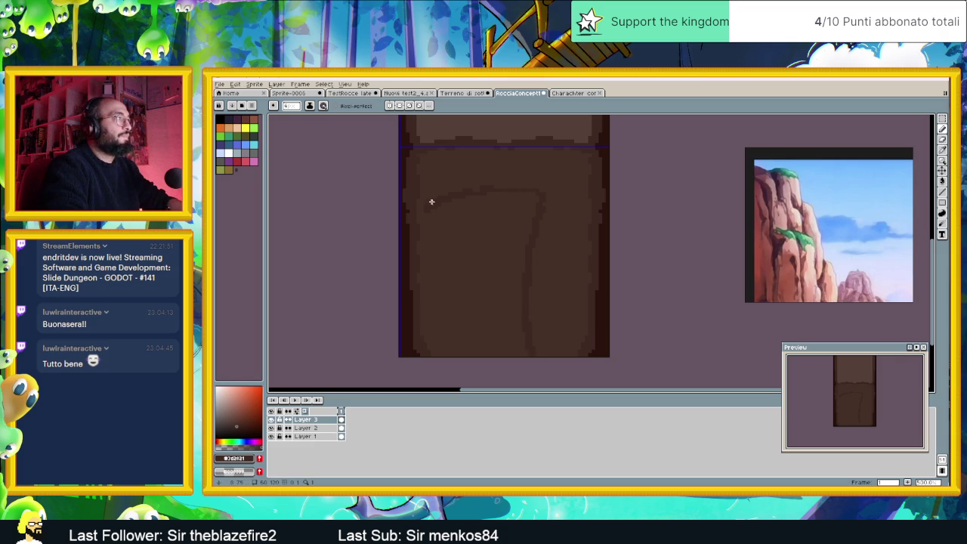
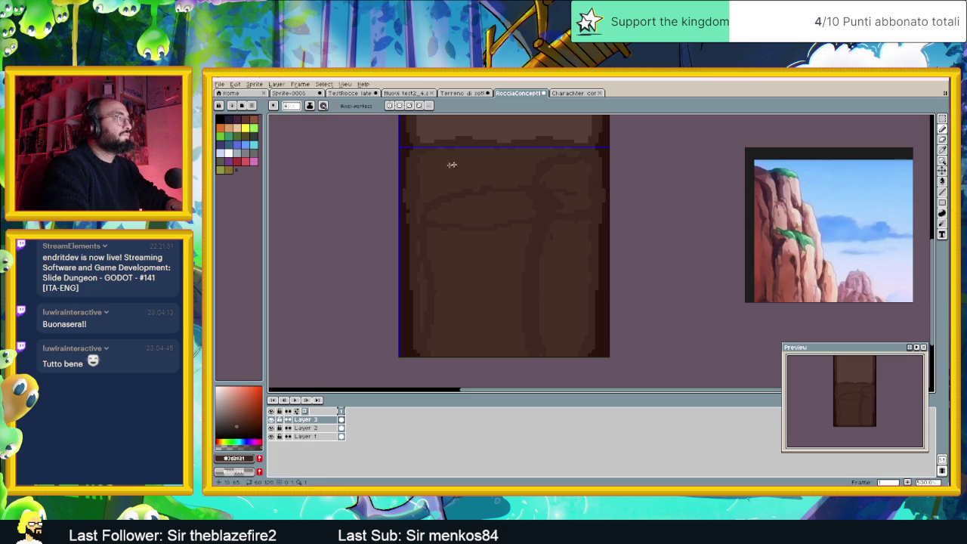
# Sketch a rounded boulder with a crack running right on the upper panel, then save RocciaConcept.
pyautogui.moveTo(477, 204); pyautogui.dragTo(464, 285)
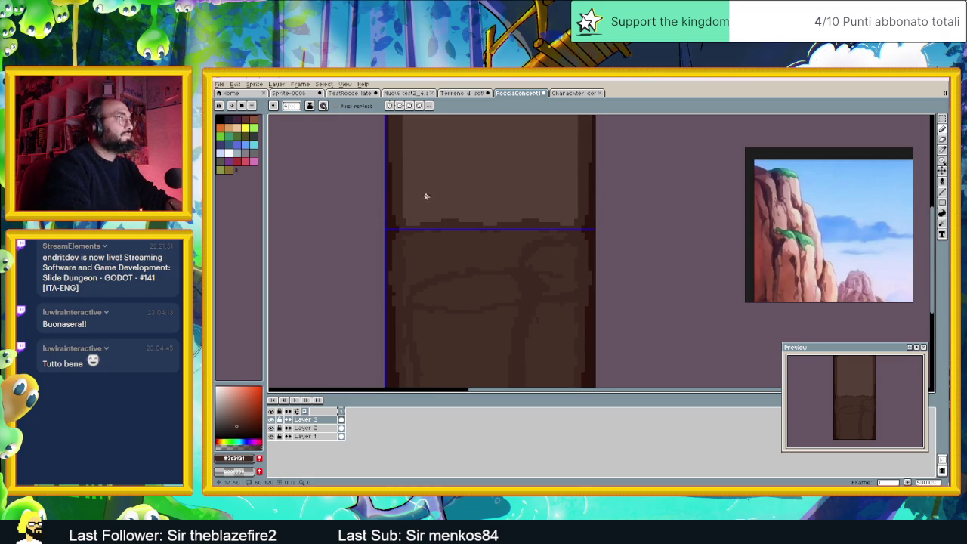
pyautogui.moveTo(405, 200); pyautogui.dragTo(428, 219)
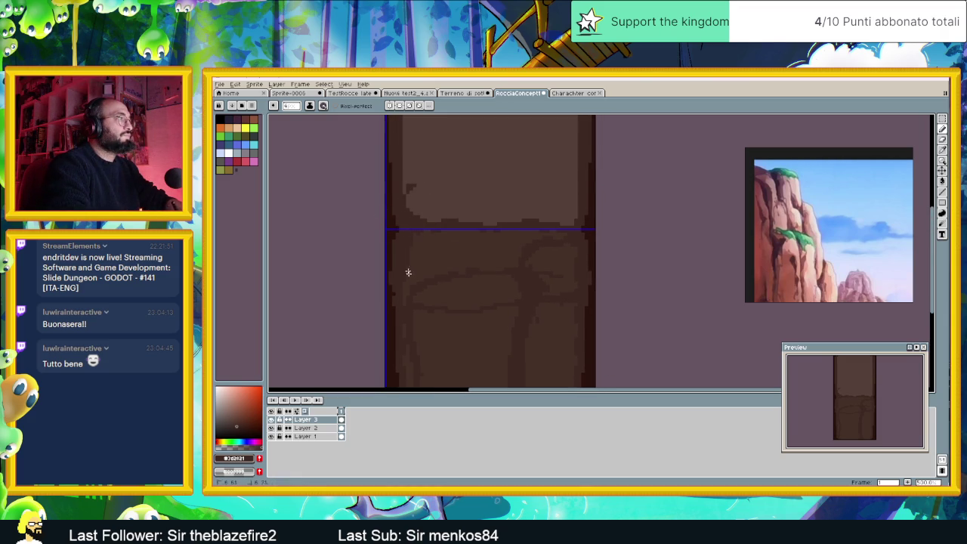
pyautogui.moveTo(410, 204)
pyautogui.mouseDown()
pyautogui.moveTo(431, 177)
pyautogui.moveTo(468, 188)
pyautogui.moveTo(468, 177)
pyautogui.moveTo(494, 204)
pyautogui.mouseUp()
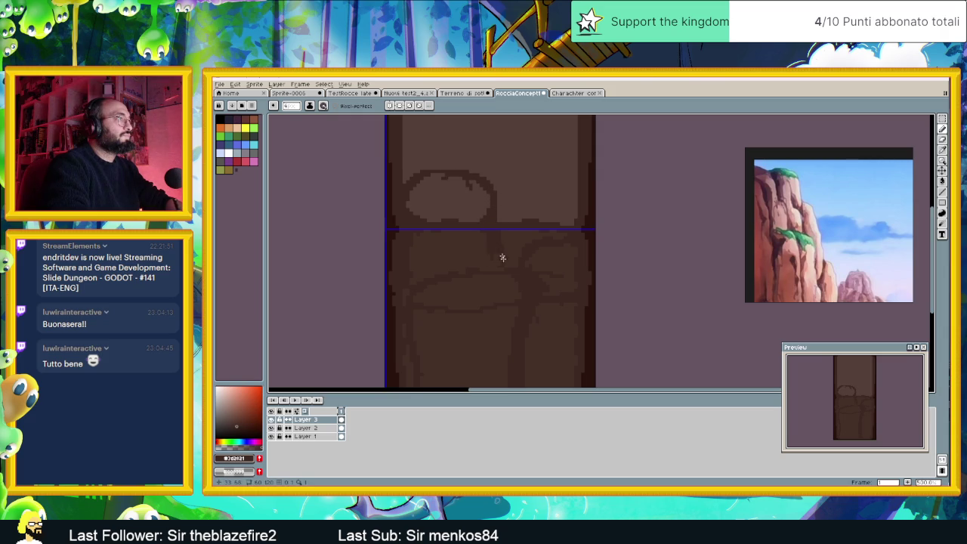
pyautogui.moveTo(496, 205); pyautogui.dragTo(582, 204)
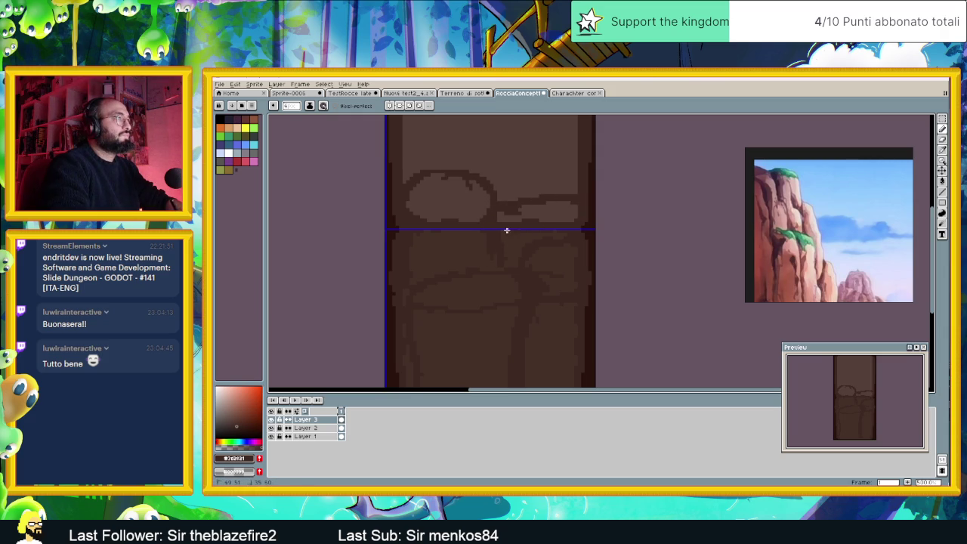
pyautogui.moveTo(505, 201)
pyautogui.mouseDown()
pyautogui.moveTo(554, 189)
pyautogui.moveTo(572, 196)
pyautogui.mouseUp()
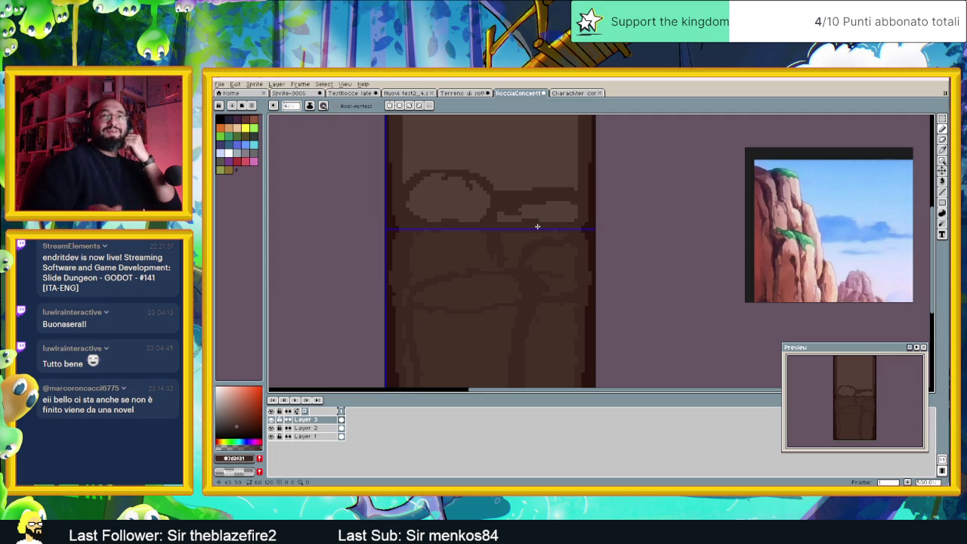
pyautogui.hotkey('ctrl', 's')
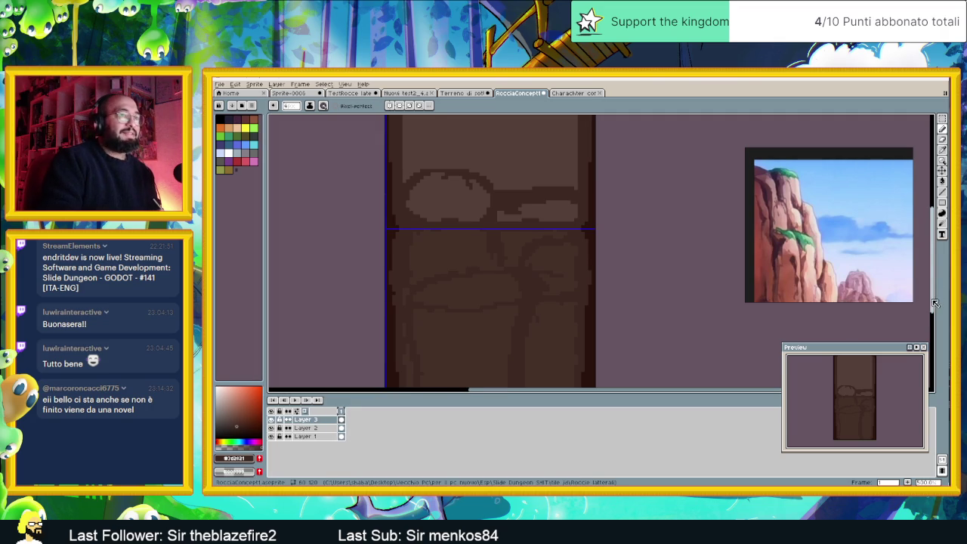
pyautogui.moveTo(926, 299); pyautogui.dragTo(947, 276)
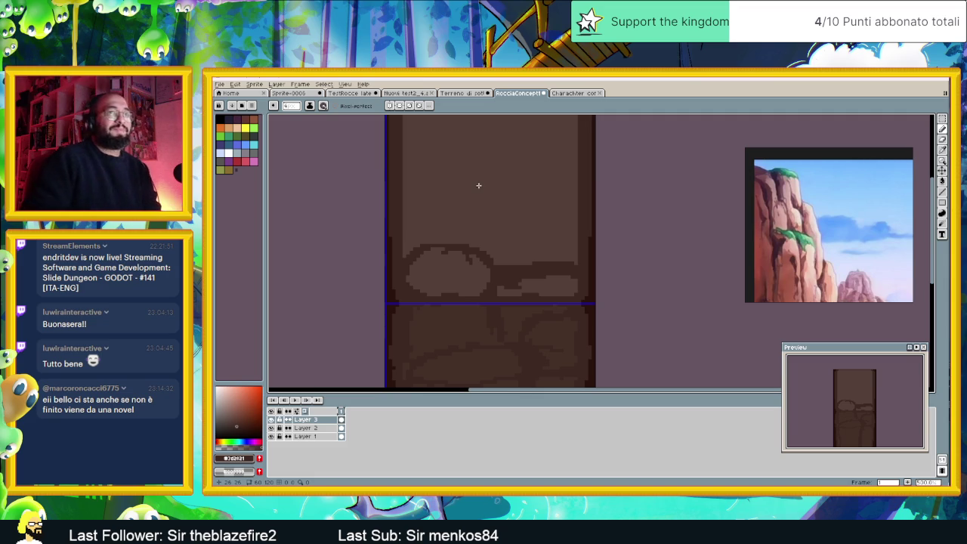
pyautogui.moveTo(504, 183); pyautogui.dragTo(554, 233)
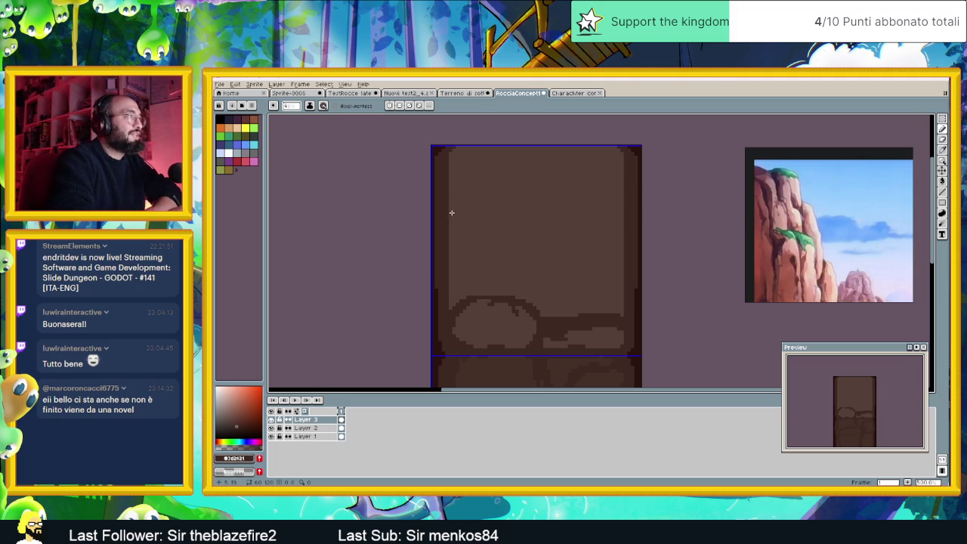
# Outline stacked stone blocks above the boulder with dark horizontal and vertical crack lines.
pyautogui.moveTo(453, 200)
pyautogui.mouseDown()
pyautogui.moveTo(453, 184)
pyautogui.moveTo(495, 180)
pyautogui.moveTo(623, 199)
pyautogui.mouseUp()
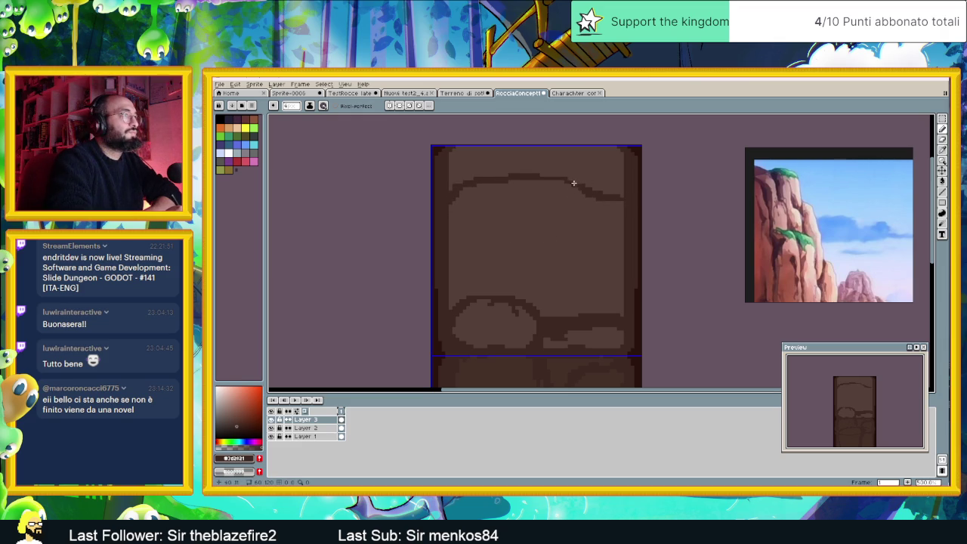
pyautogui.moveTo(568, 184)
pyautogui.mouseDown()
pyautogui.moveTo(572, 216)
pyautogui.moveTo(554, 239)
pyautogui.moveTo(450, 246)
pyautogui.mouseUp()
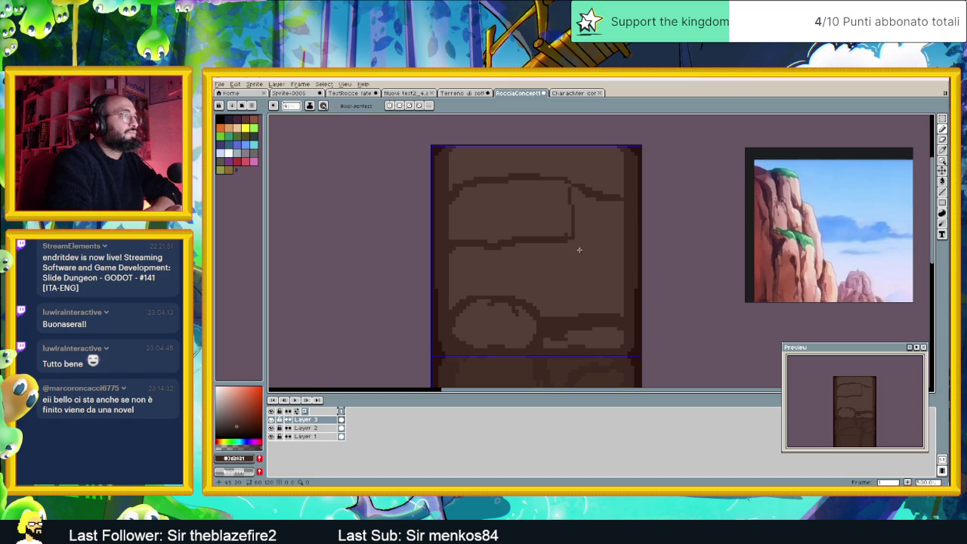
pyautogui.moveTo(572, 231)
pyautogui.mouseDown()
pyautogui.moveTo(572, 274)
pyautogui.moveTo(457, 279)
pyautogui.mouseUp()
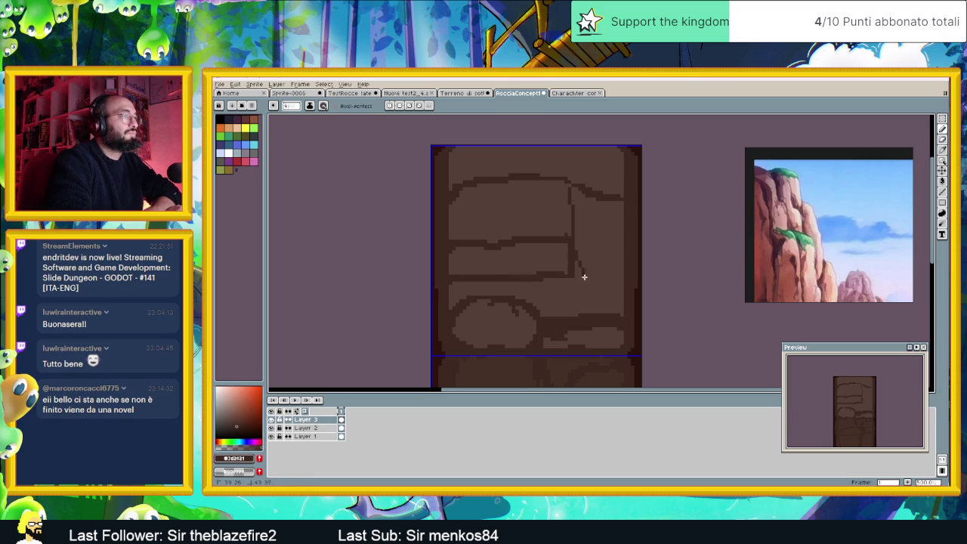
pyautogui.moveTo(597, 276); pyautogui.dragTo(620, 278)
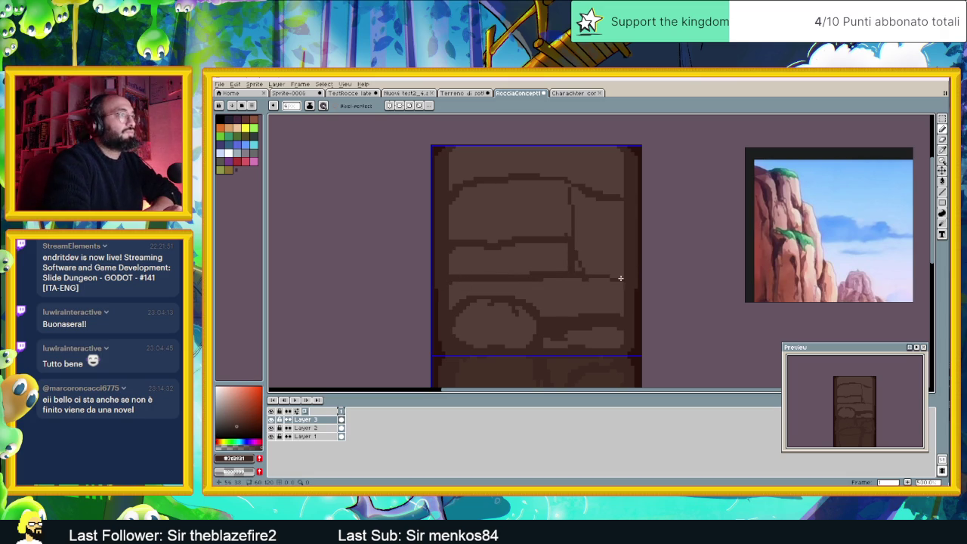
pyautogui.moveTo(594, 207); pyautogui.dragTo(599, 266)
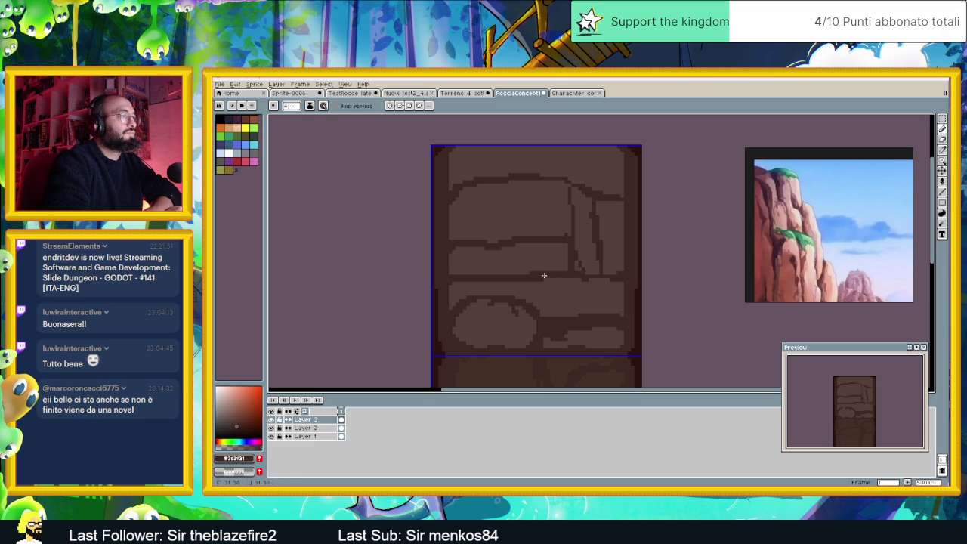
pyautogui.moveTo(529, 282); pyautogui.dragTo(528, 305)
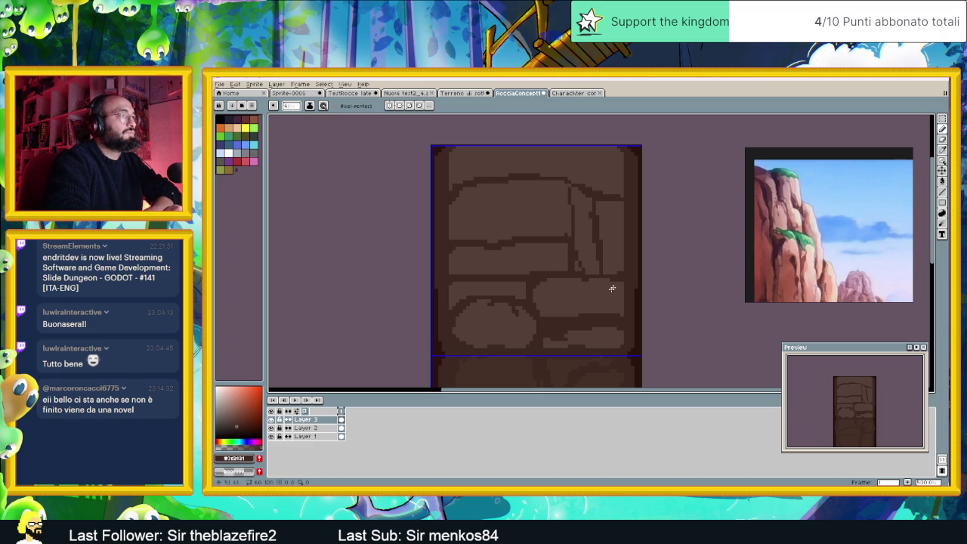
pyautogui.moveTo(573, 255); pyautogui.dragTo(580, 272)
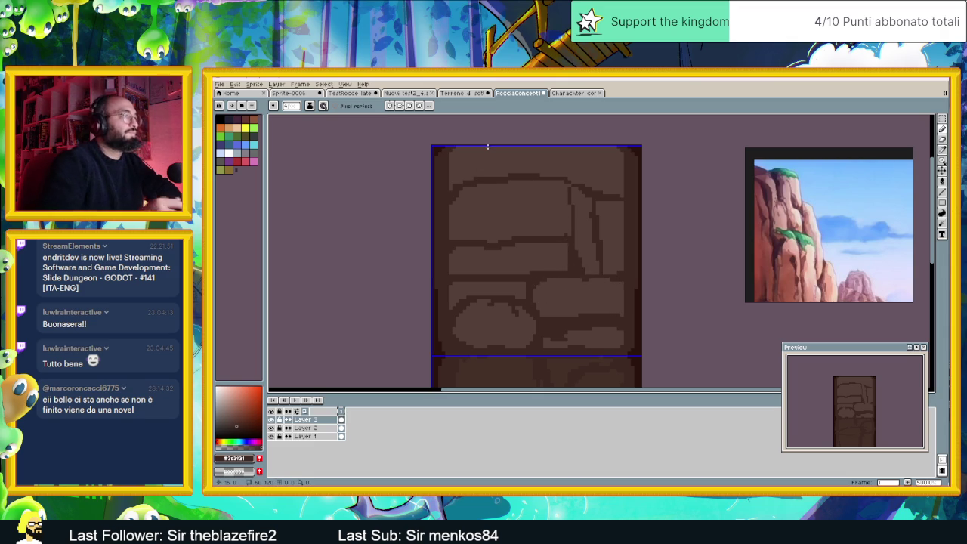
pyautogui.scroll(-2, 533, 207)
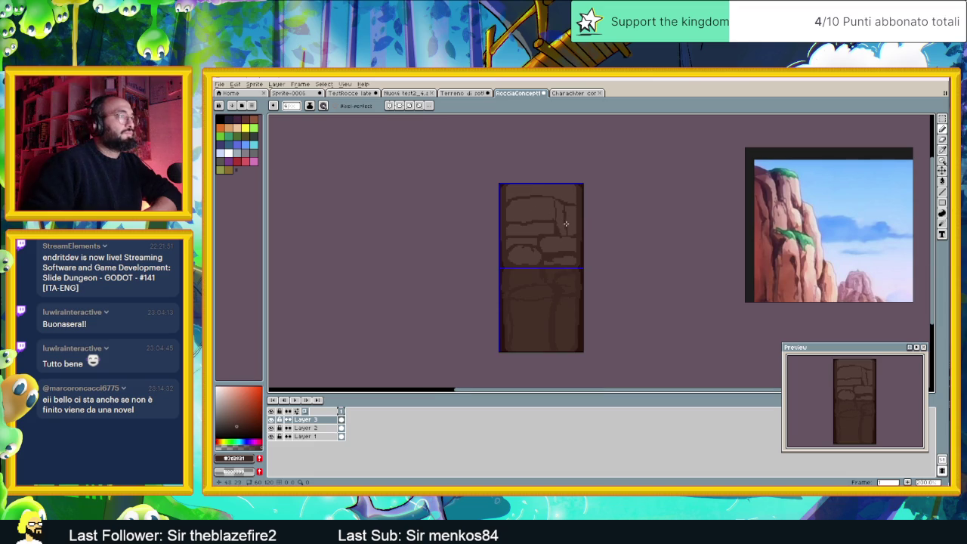
# Sample a lighter brown from the tile and brush a highlight band across the lower panel.
pyautogui.scroll(-1, 565, 224)
pyautogui.scroll(1, 556, 237)
pyautogui.scroll(1, 557, 240)
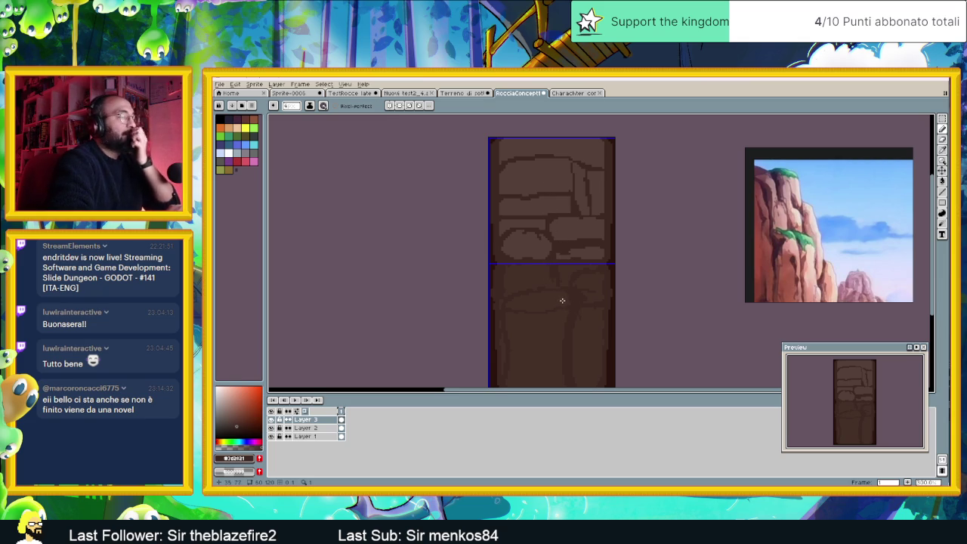
pyautogui.keyDown('alt'); pyautogui.click(530, 244); pyautogui.keyUp('alt')
pyautogui.moveTo(534, 297)
pyautogui.mouseDown()
pyautogui.moveTo(515, 304)
pyautogui.moveTo(562, 304)
pyautogui.mouseUp()
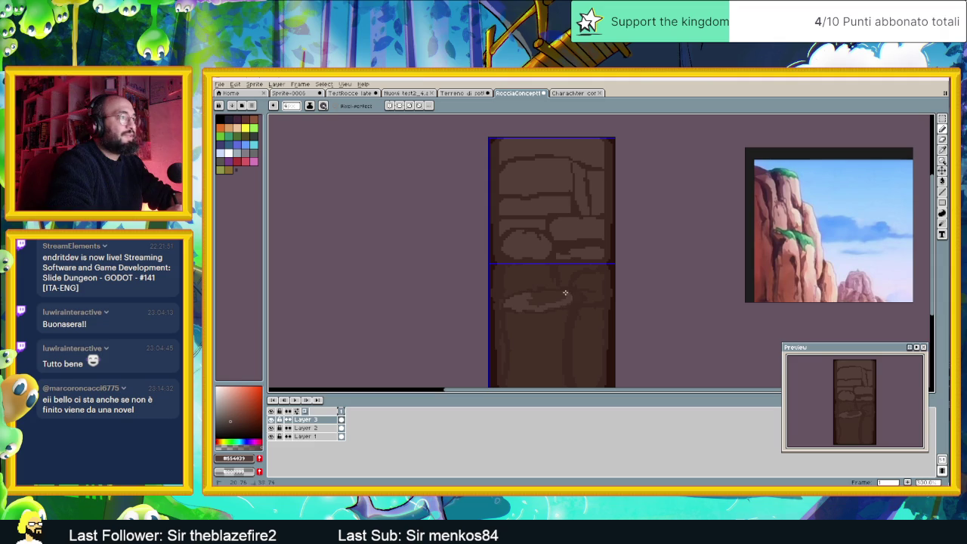
pyautogui.moveTo(573, 298)
pyautogui.mouseDown()
pyautogui.moveTo(522, 307)
pyautogui.moveTo(559, 298)
pyautogui.mouseUp()
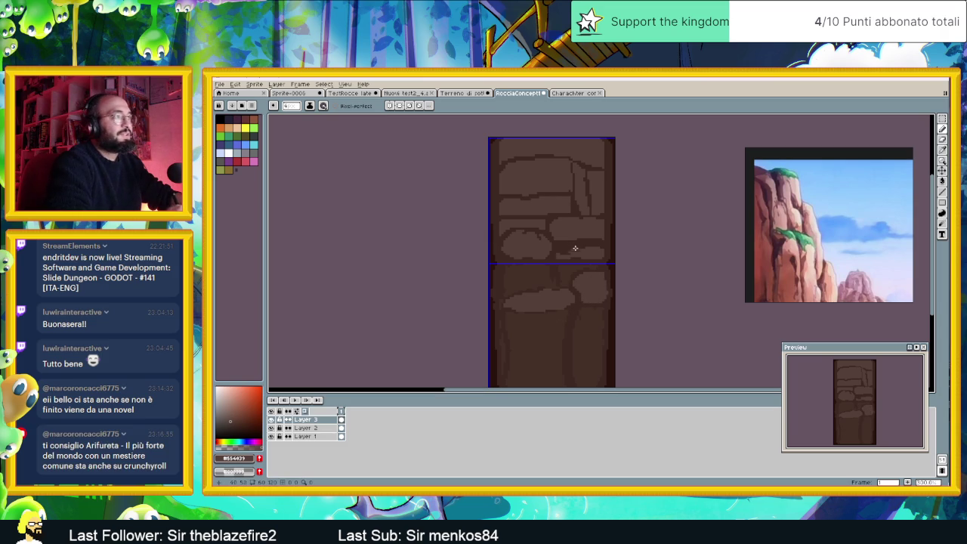
# Sample a darker brown and shade the upper stone blocks with it.
pyautogui.keyDown('alt'); pyautogui.click(540, 272); pyautogui.keyUp('alt')
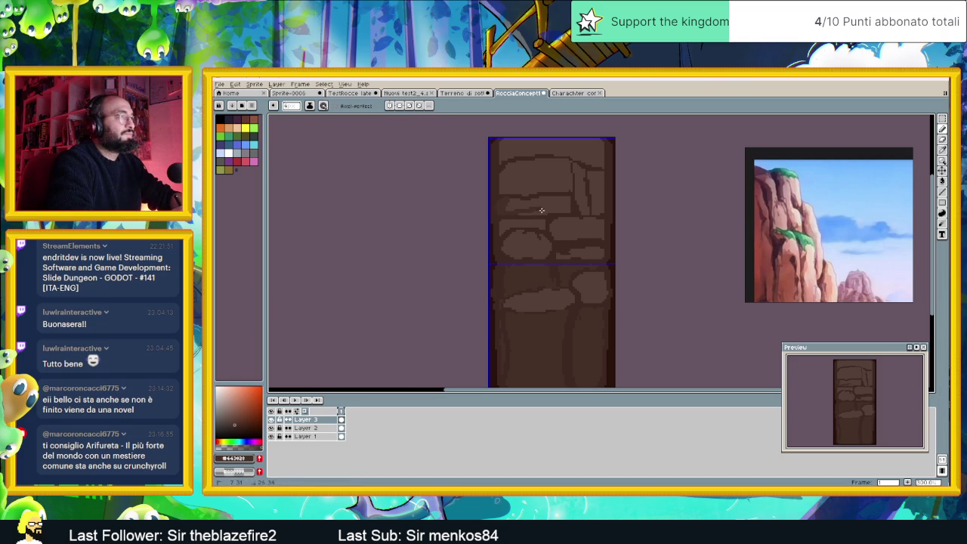
pyautogui.moveTo(566, 196); pyautogui.dragTo(561, 207)
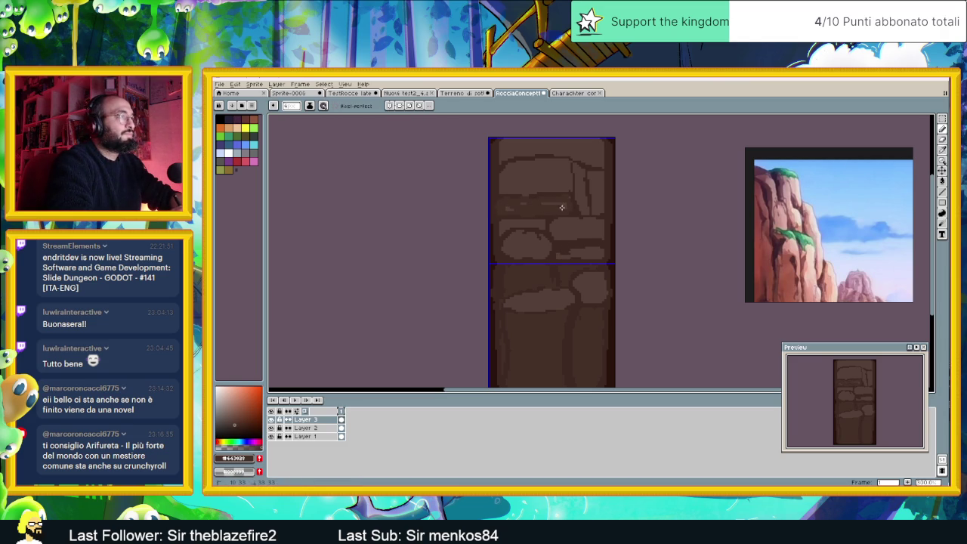
pyautogui.moveTo(566, 198); pyautogui.dragTo(503, 209)
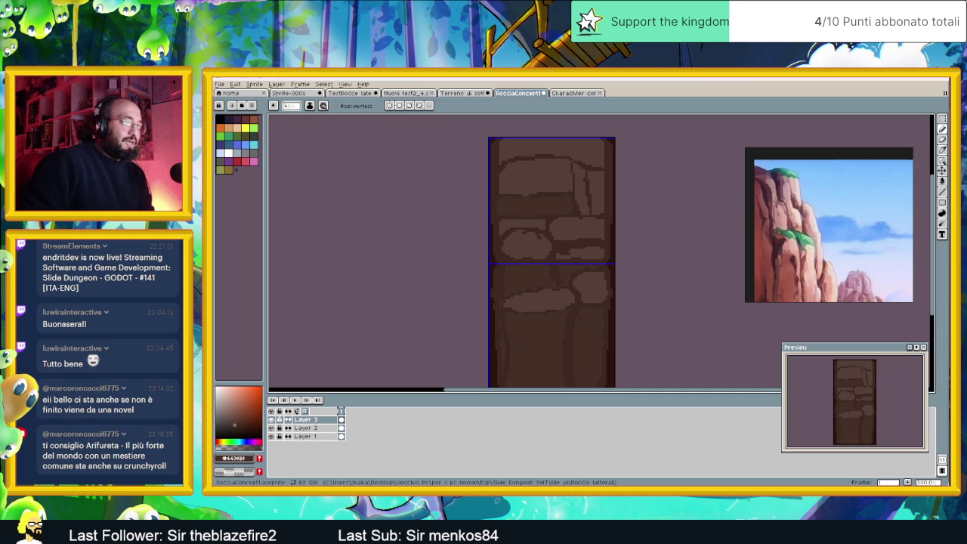
# In the browser's Google tab, replace the query with 'arifureta' and search.
pyautogui.hotkey('alt', 'Tab')
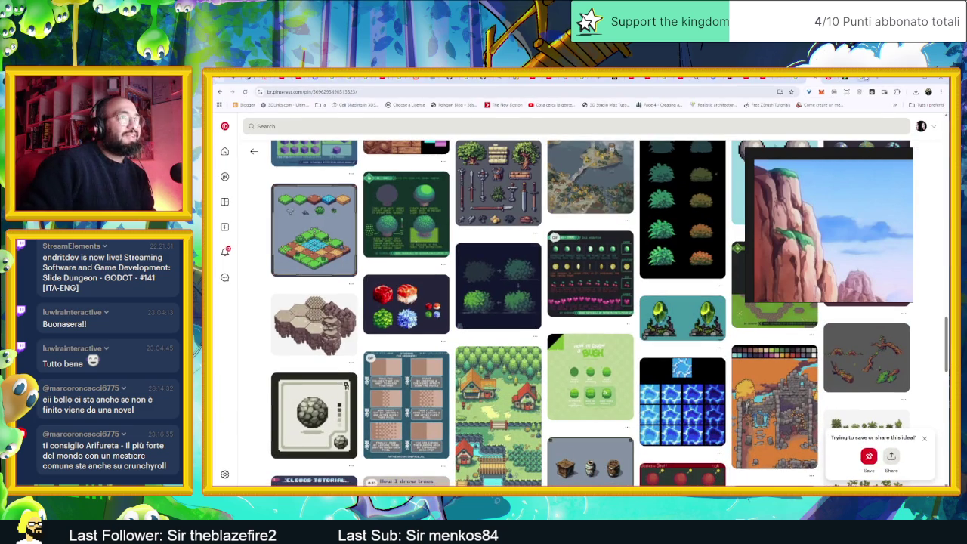
pyautogui.hotkey('ctrl', 'Tab')
pyautogui.click(313, 130)
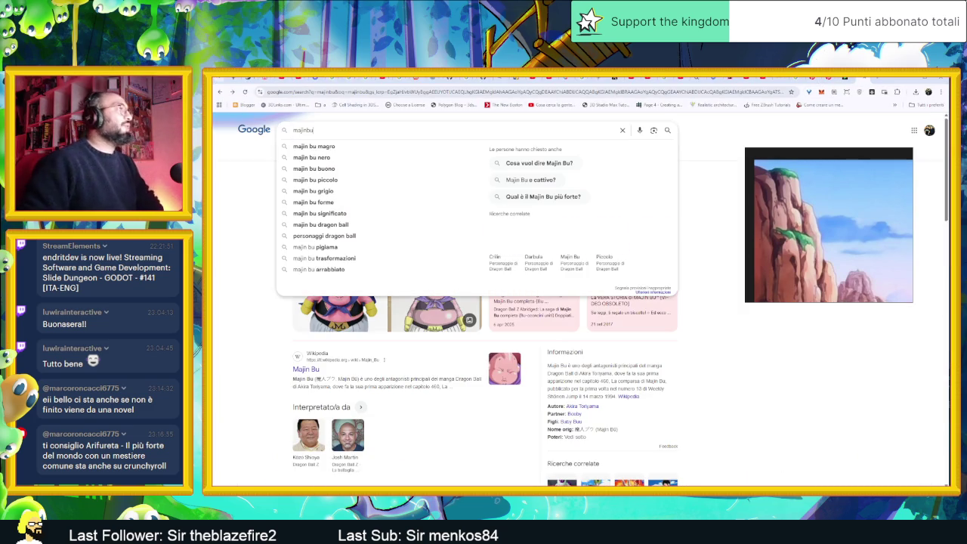
pyautogui.hotkey('ctrl', 'a')
pyautogui.write('a')
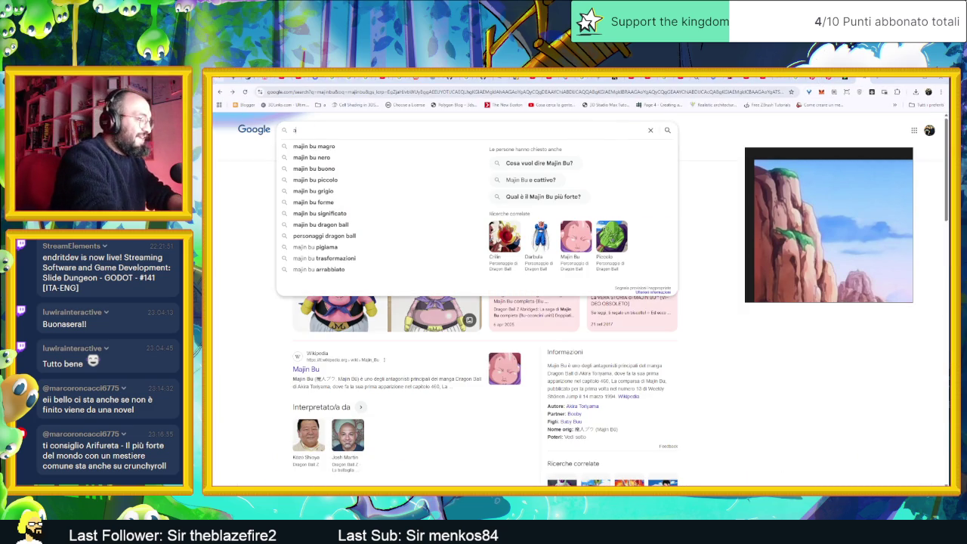
pyautogui.write('rif')
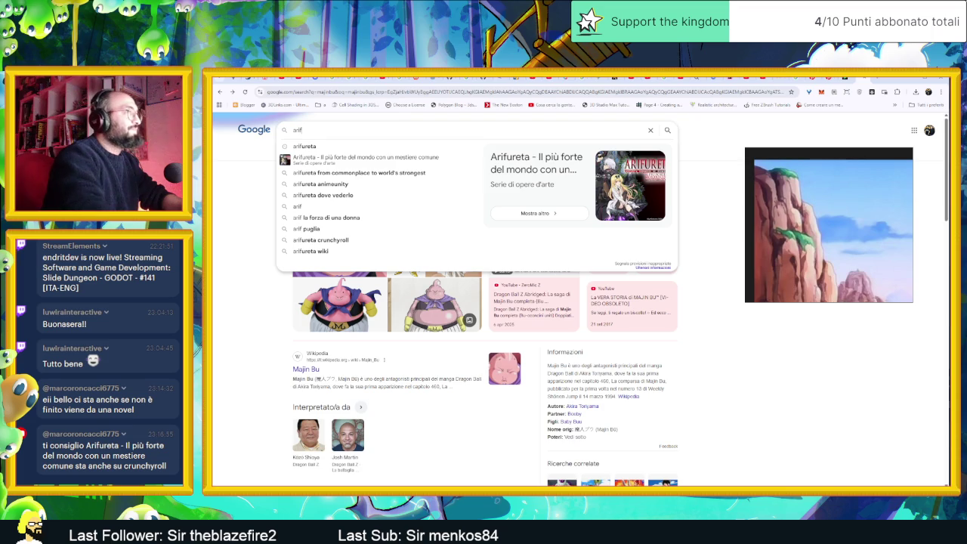
pyautogui.write('ureta')
pyautogui.press('Return')
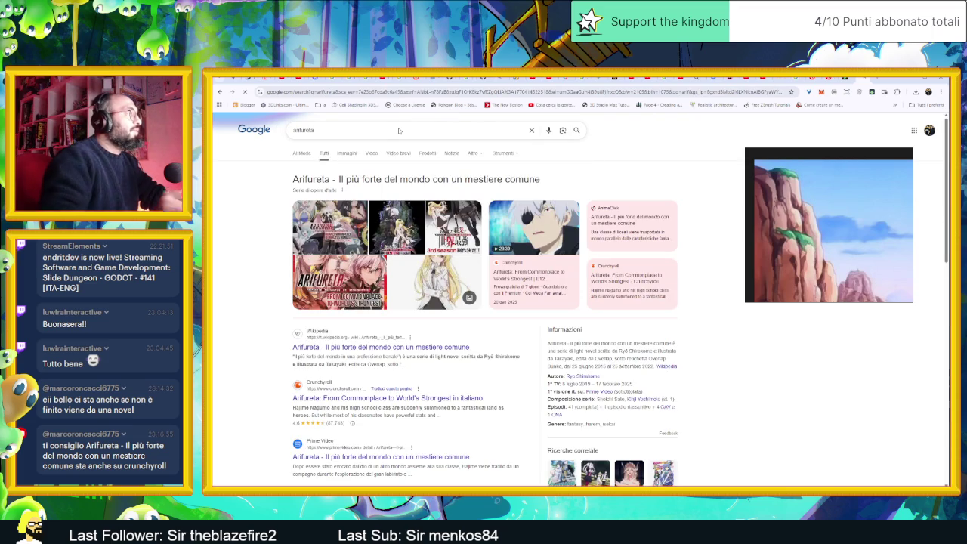
# Open Arifureta's Crunchyroll page and advance the 'Altri simili' row of similar series.
pyautogui.click(364, 398)
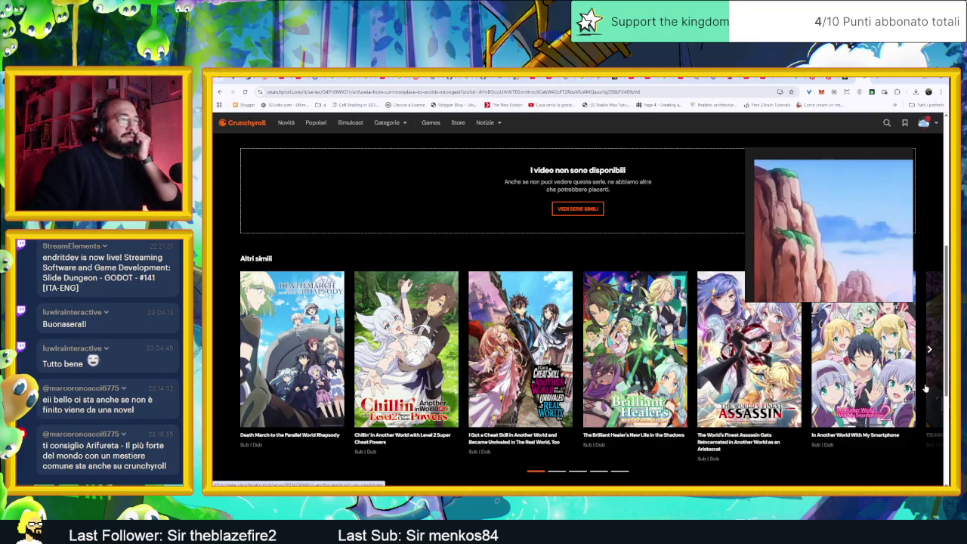
pyautogui.click(928, 351)
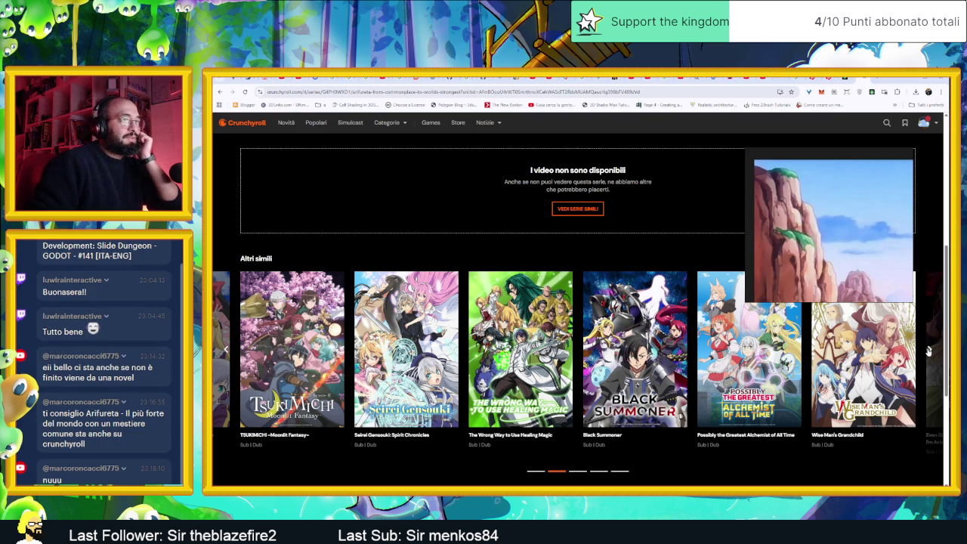
pyautogui.click(929, 350)
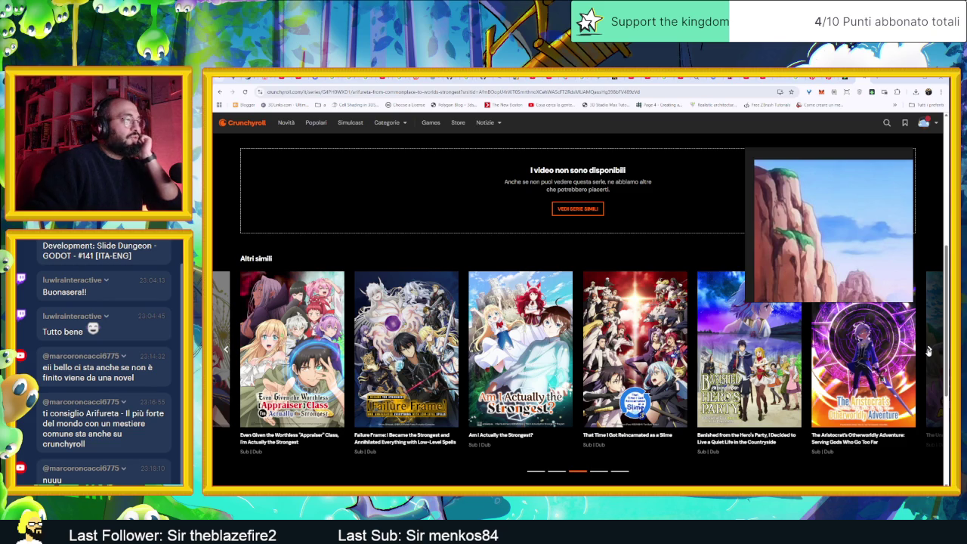
pyautogui.moveTo(863, 363)
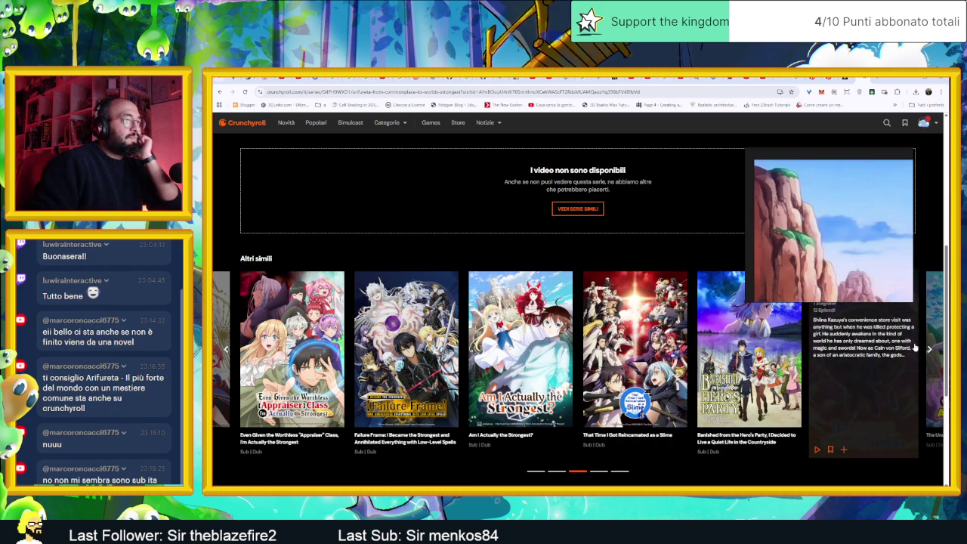
pyautogui.click(929, 349)
# Page the similar-series row to its last set and open The Misfit of Demon King Academy II.
pyautogui.click(929, 349)
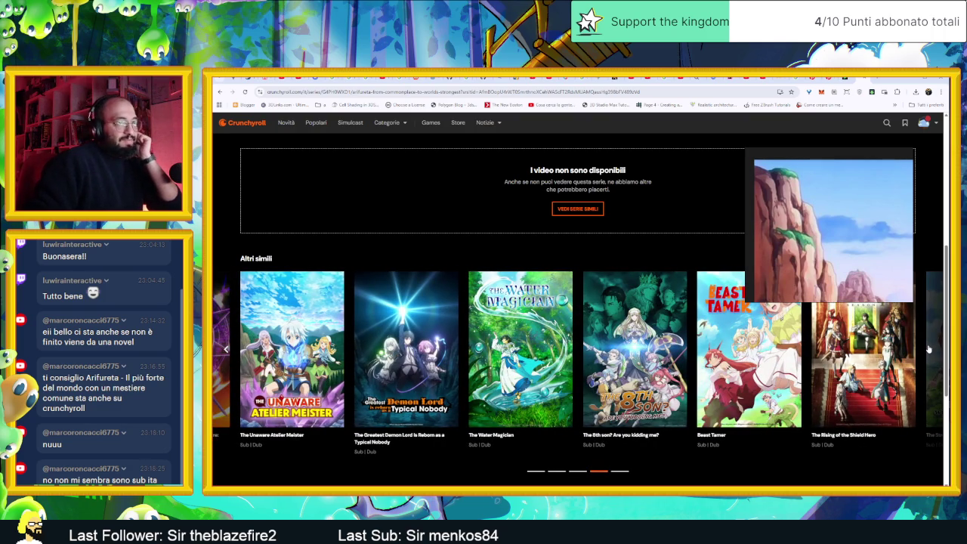
pyautogui.click(929, 349)
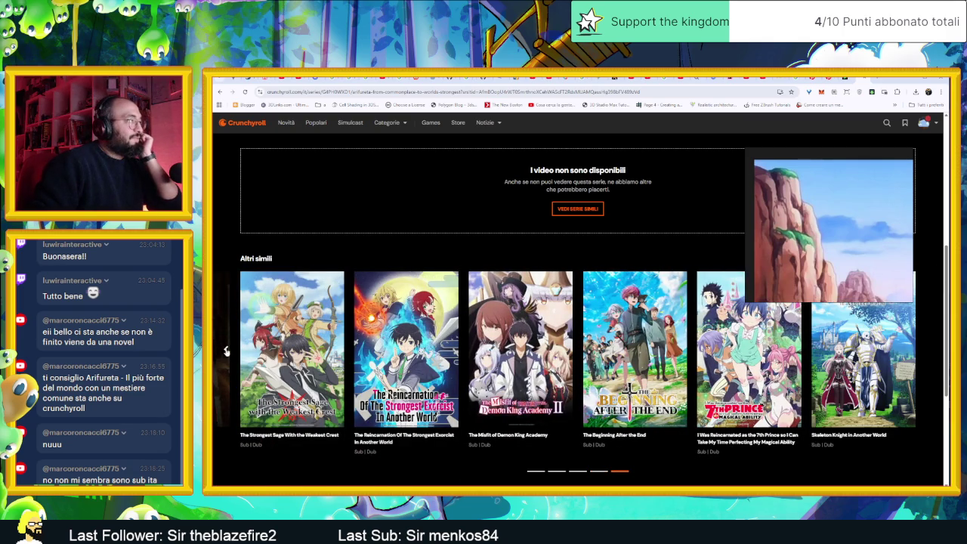
pyautogui.click(226, 349)
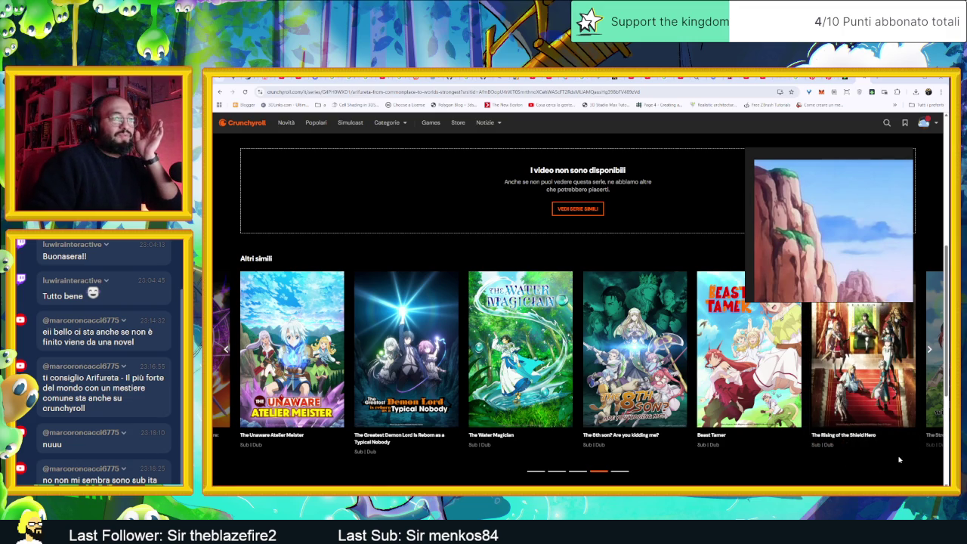
pyautogui.click(929, 352)
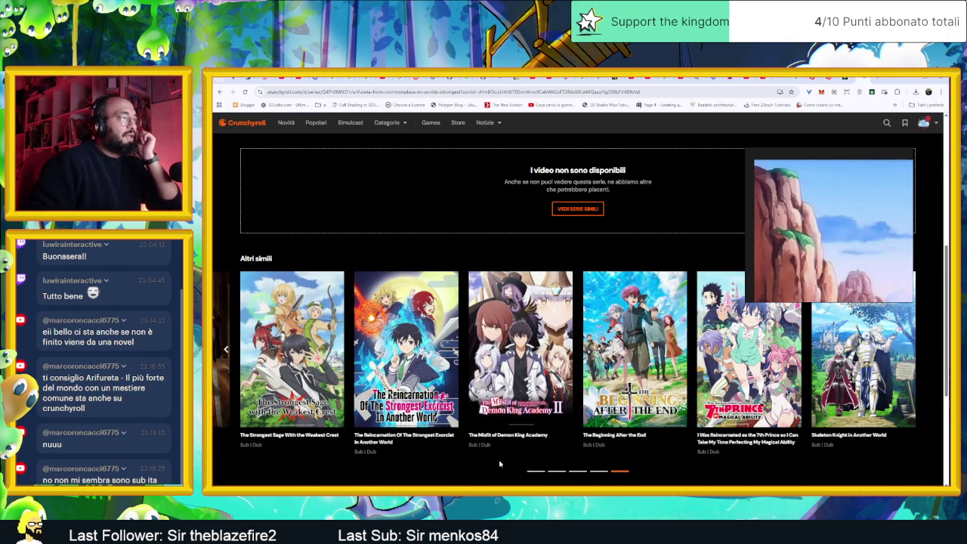
pyautogui.click(521, 377)
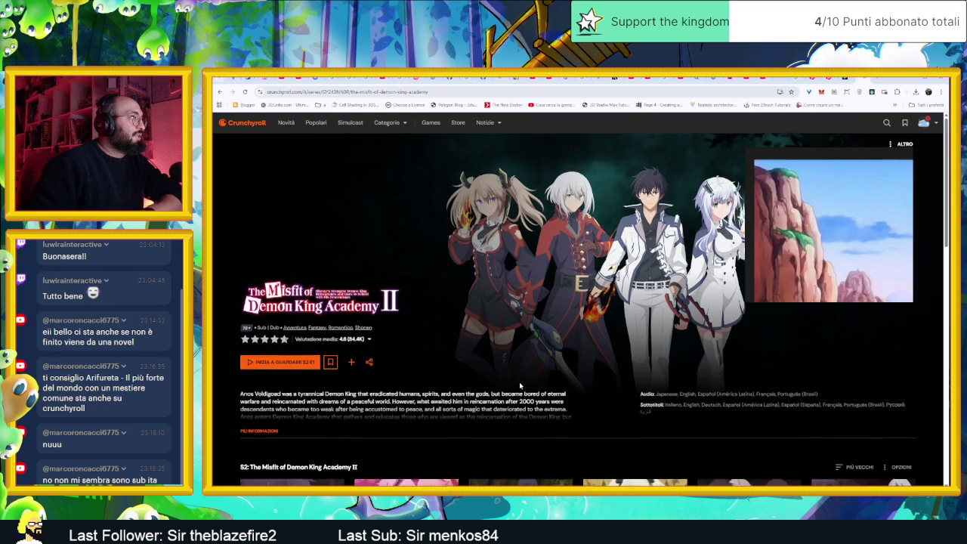
# Expand the full series description with 'PIÙ INFORMAZIONI' and look over the audio languages.
pyautogui.scroll(-1, 521, 389)
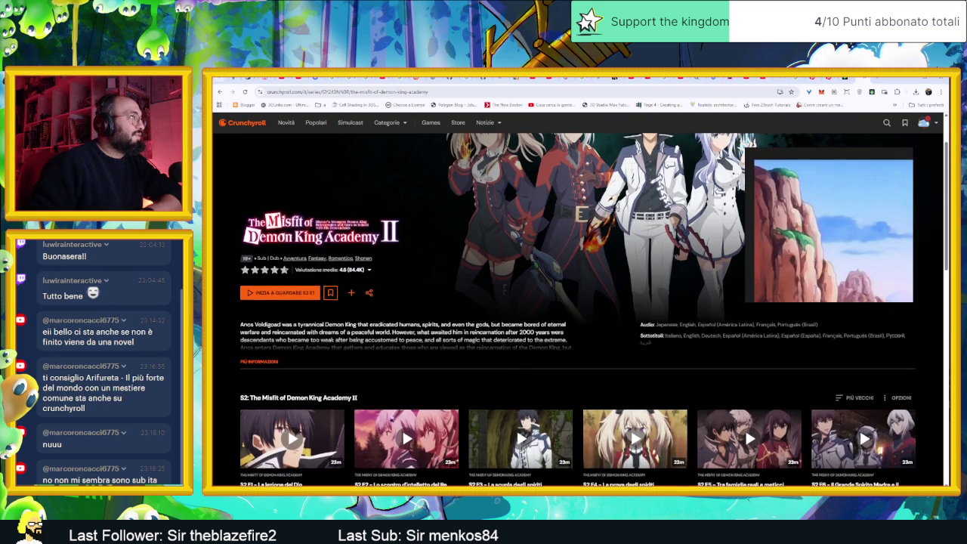
pyautogui.scroll(1, 340, 349)
pyautogui.click(268, 395)
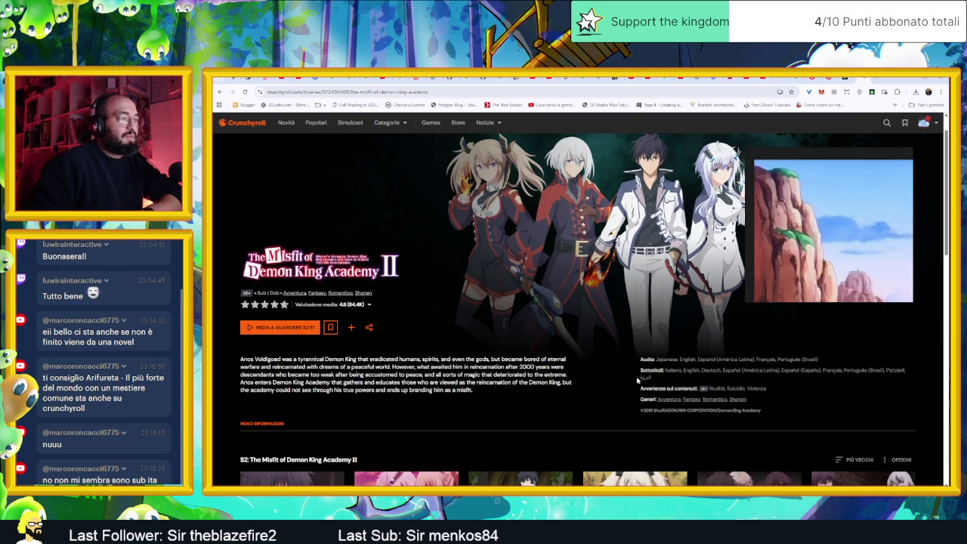
pyautogui.moveTo(717, 359); pyautogui.dragTo(825, 368)
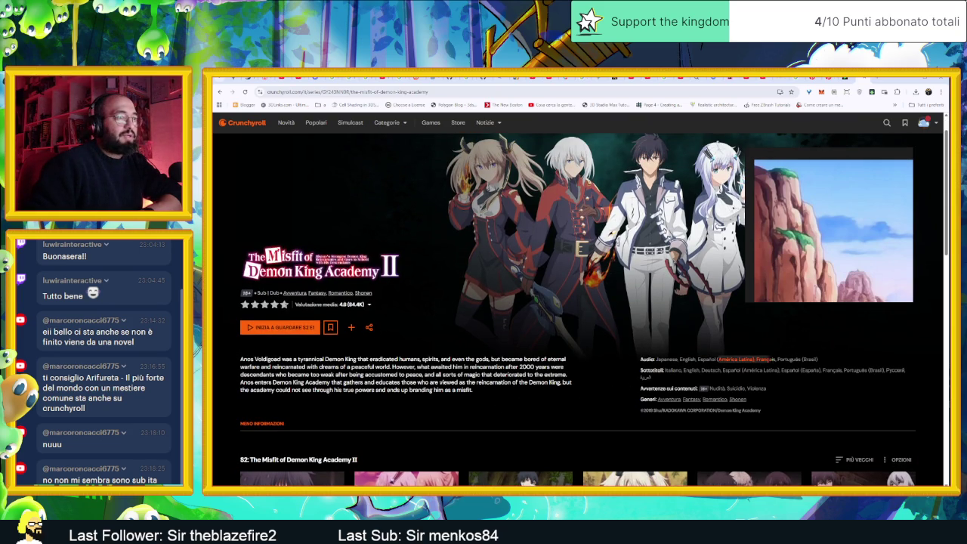
pyautogui.click(826, 363)
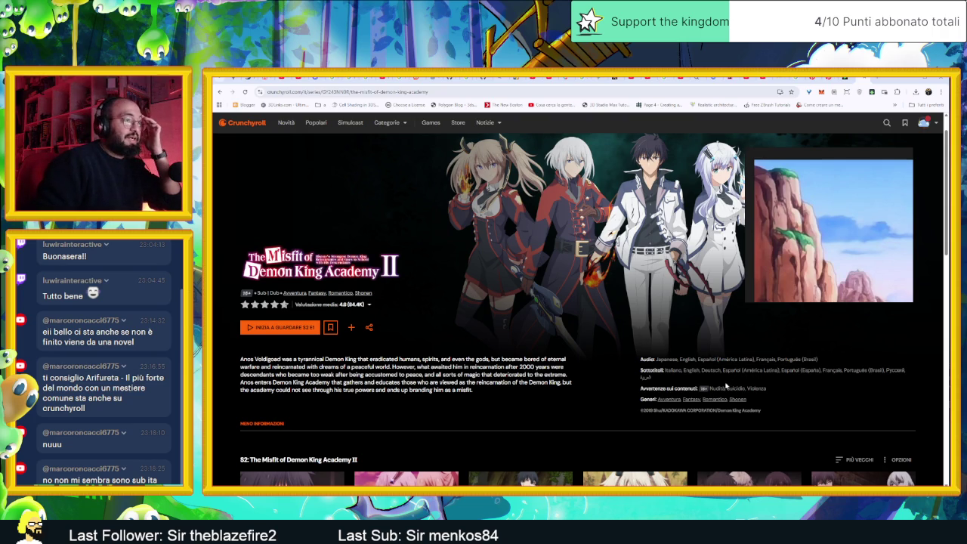
# Open and close the Categorie genre list, then go back to the Discover page.
pyautogui.scroll(-3, 600, 367)
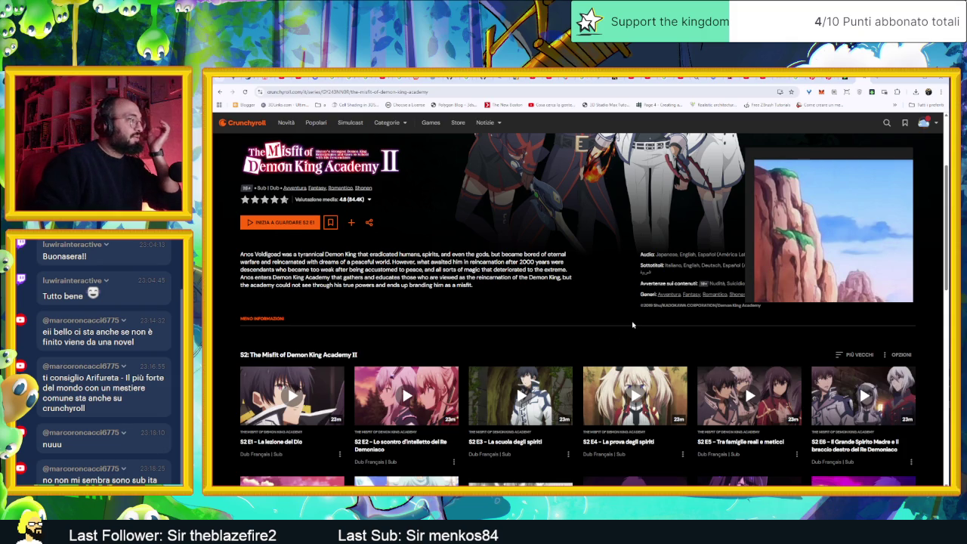
pyautogui.scroll(3, 632, 325)
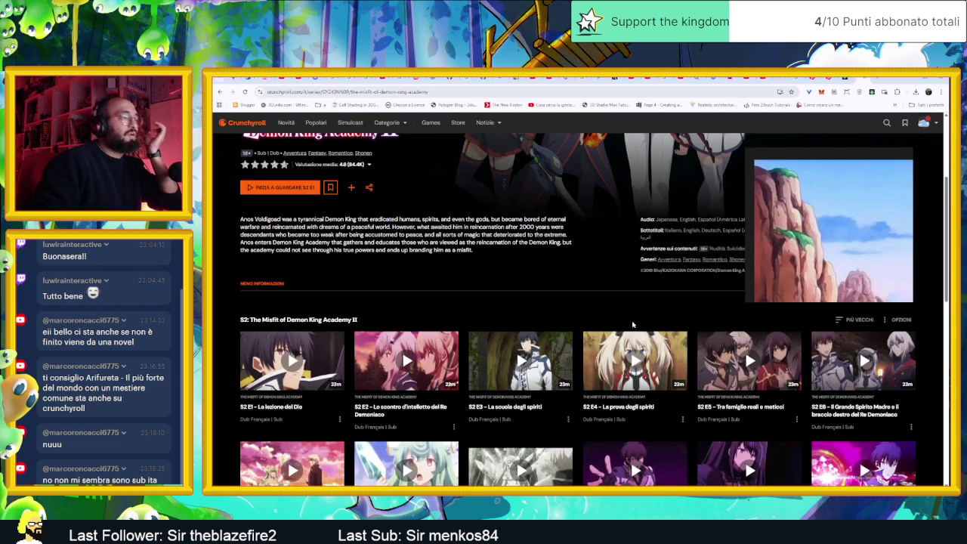
pyautogui.scroll(1, 632, 325)
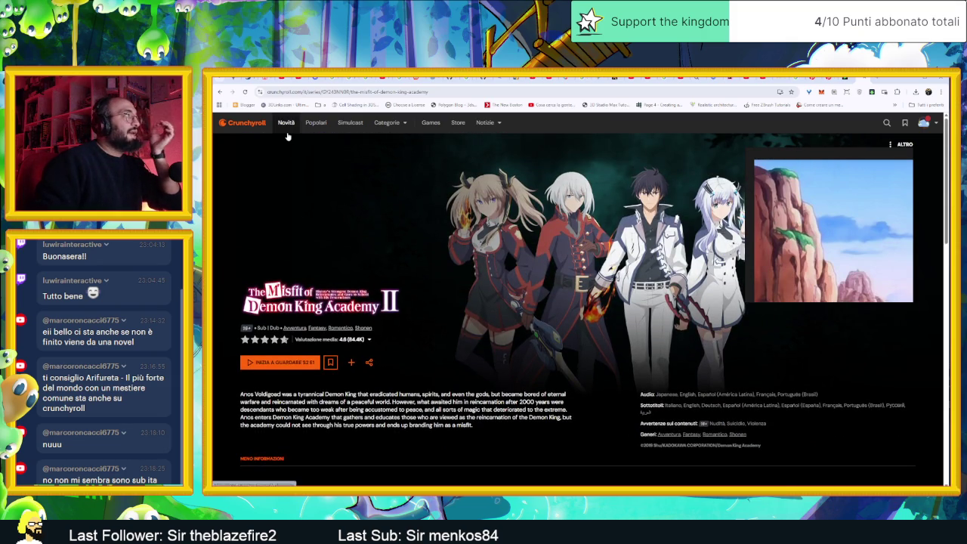
pyautogui.click(408, 123)
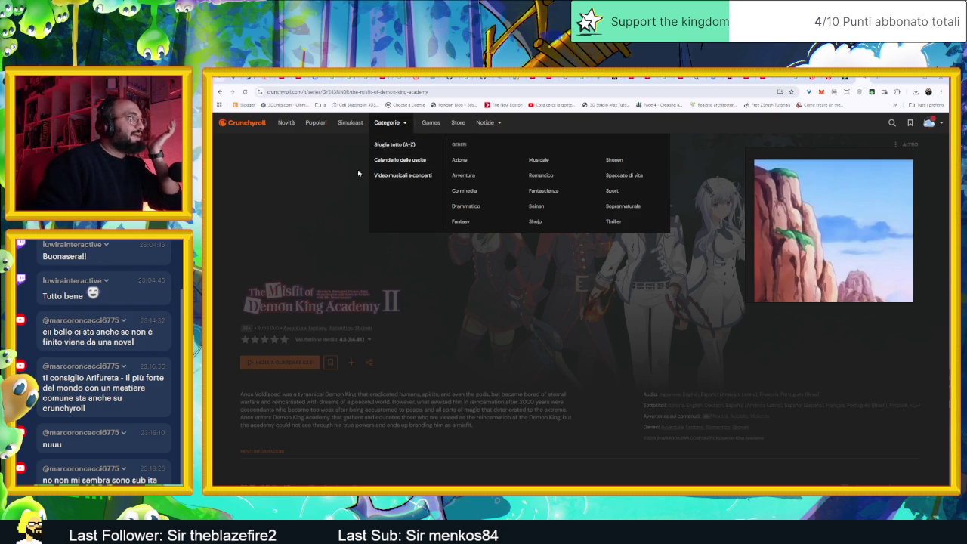
pyautogui.click(495, 123)
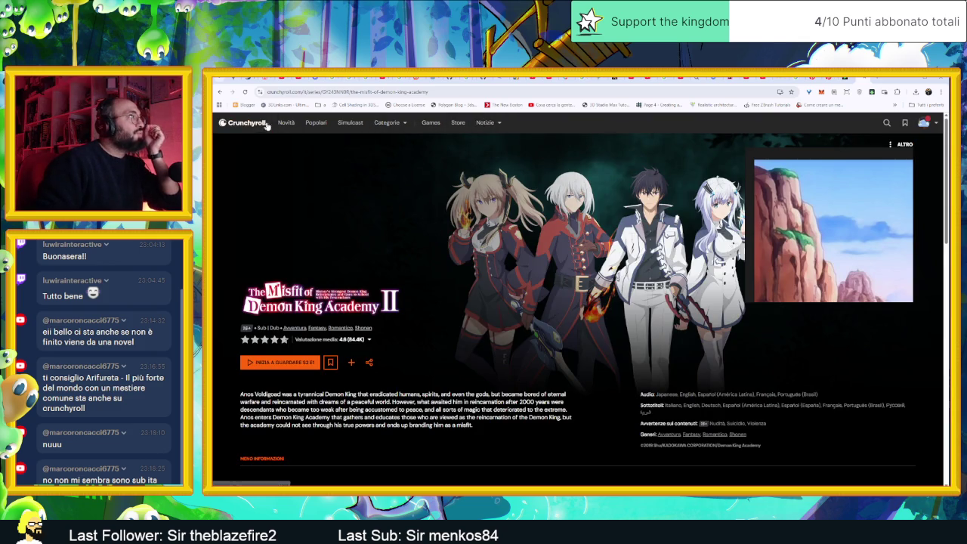
pyautogui.click(259, 123)
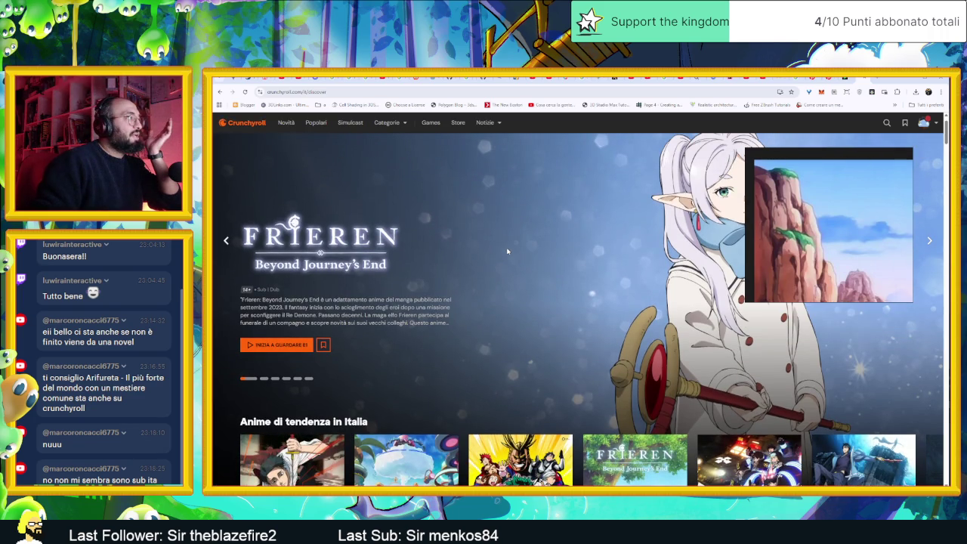
# Slide the trending-in-Italy and recommendations rows forward to browse more titles.
pyautogui.scroll(-3, 496, 258)
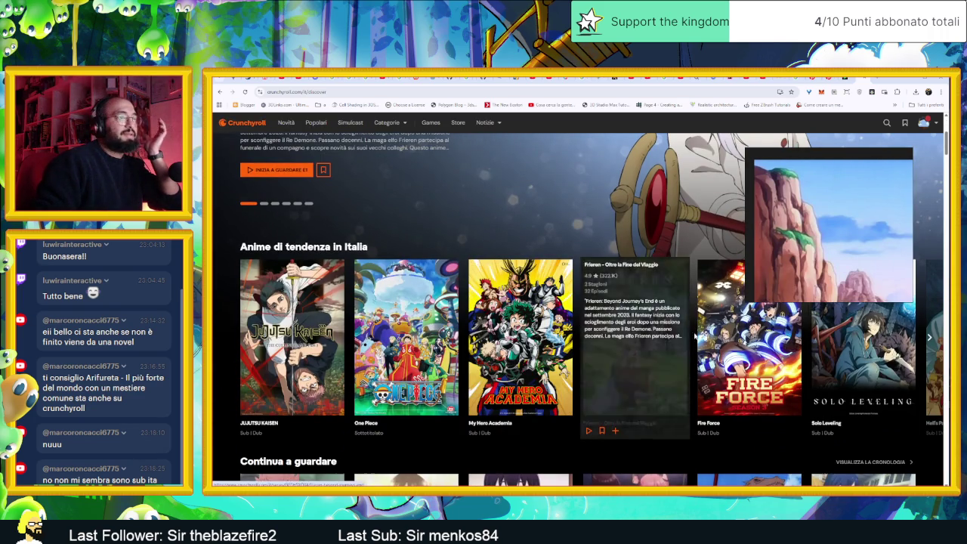
pyautogui.click(929, 337)
pyautogui.moveTo(406, 338)
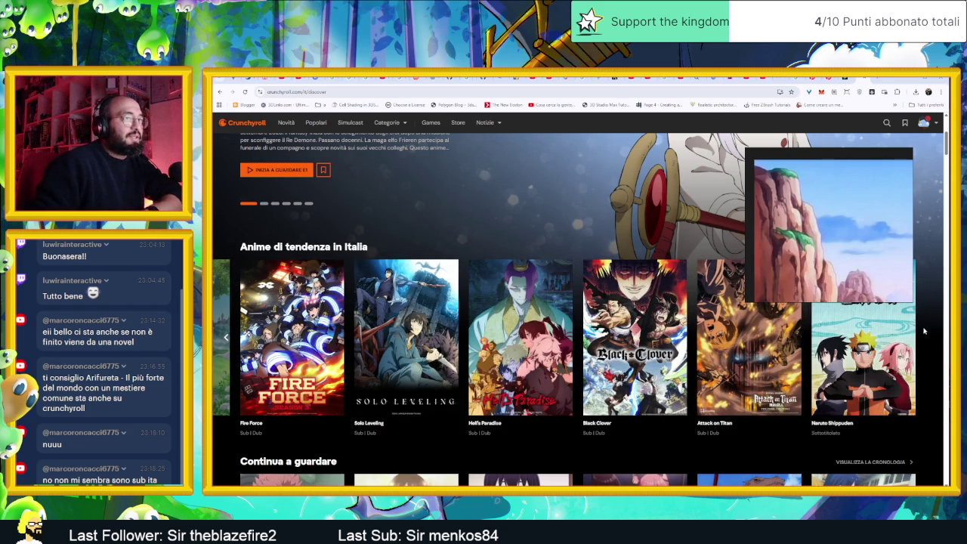
pyautogui.scroll(-2, 612, 408)
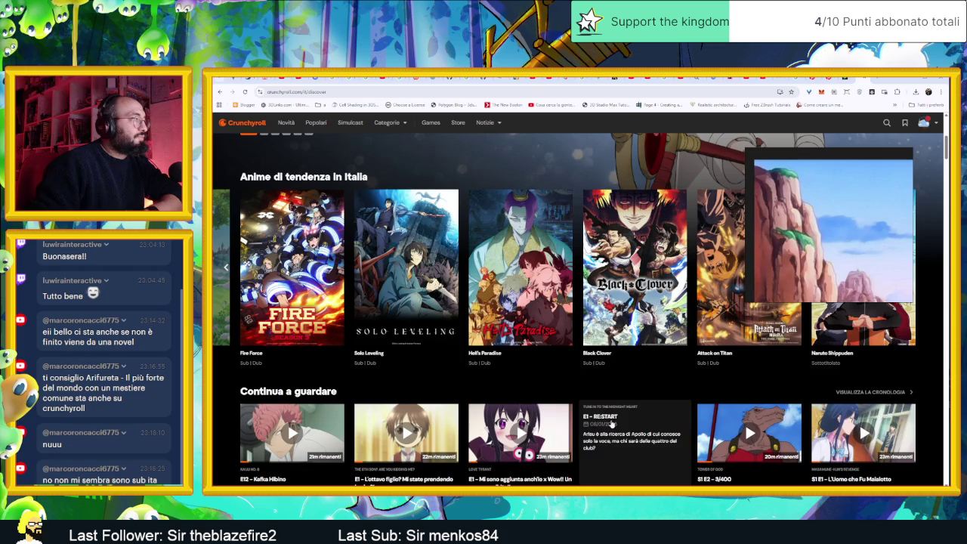
pyautogui.scroll(-3, 745, 401)
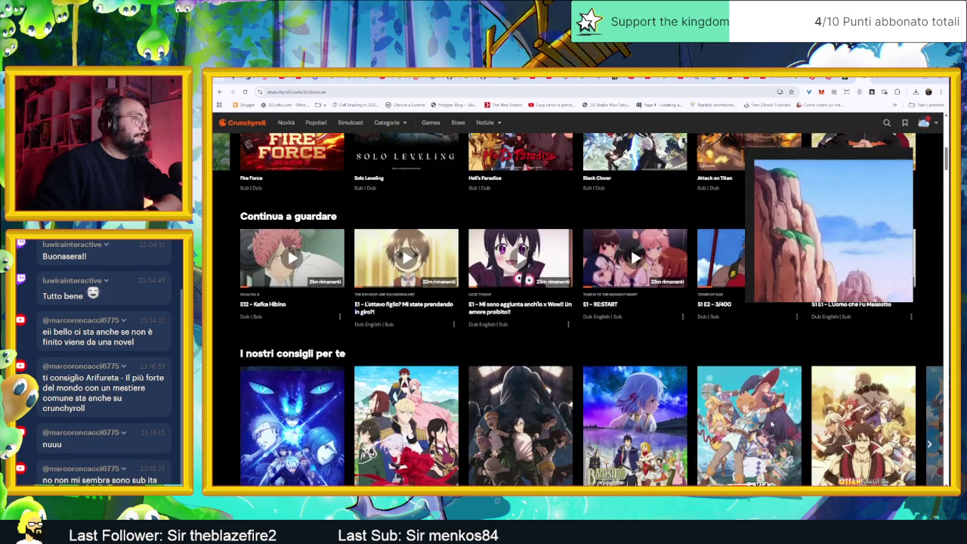
pyautogui.scroll(-2, 772, 425)
pyautogui.scroll(-1, 771, 425)
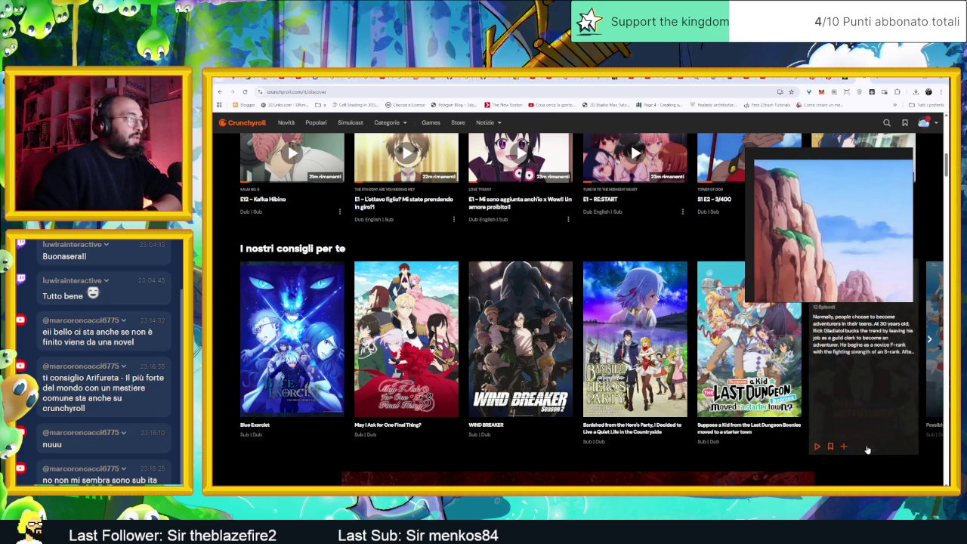
pyautogui.click(929, 340)
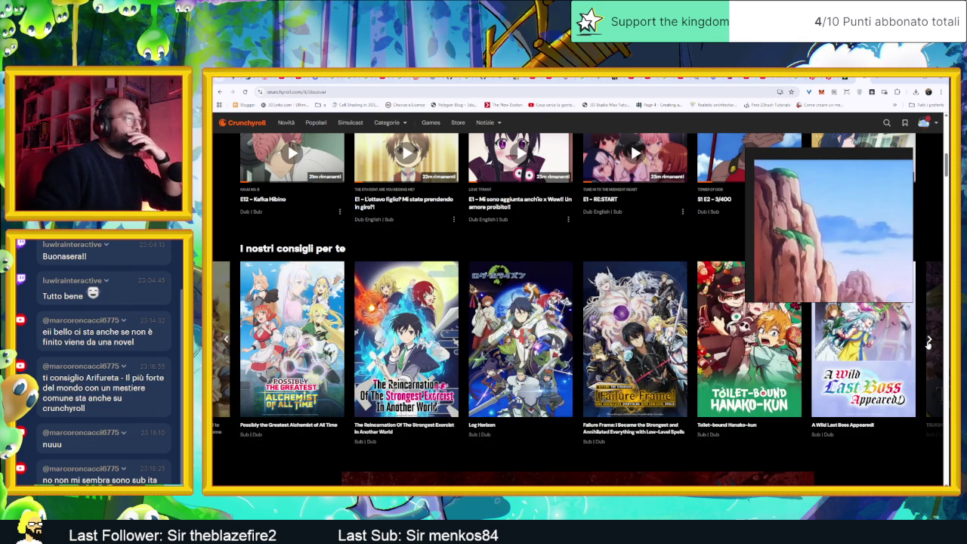
pyautogui.click(928, 340)
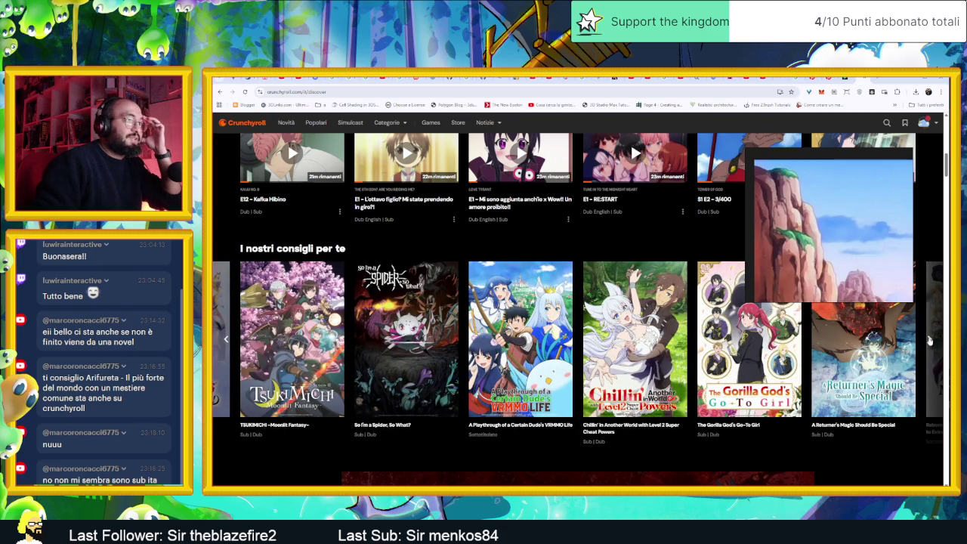
pyautogui.click(928, 340)
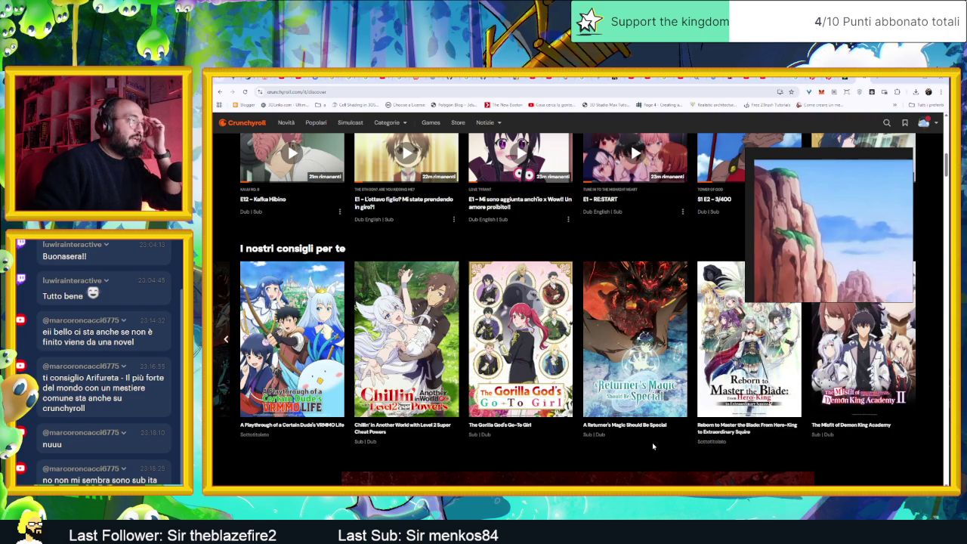
# Scroll down to Notizie di Crunchyroll and open the Frieren season 2 news article.
pyautogui.scroll(-1, 653, 446)
pyautogui.scroll(-2, 831, 437)
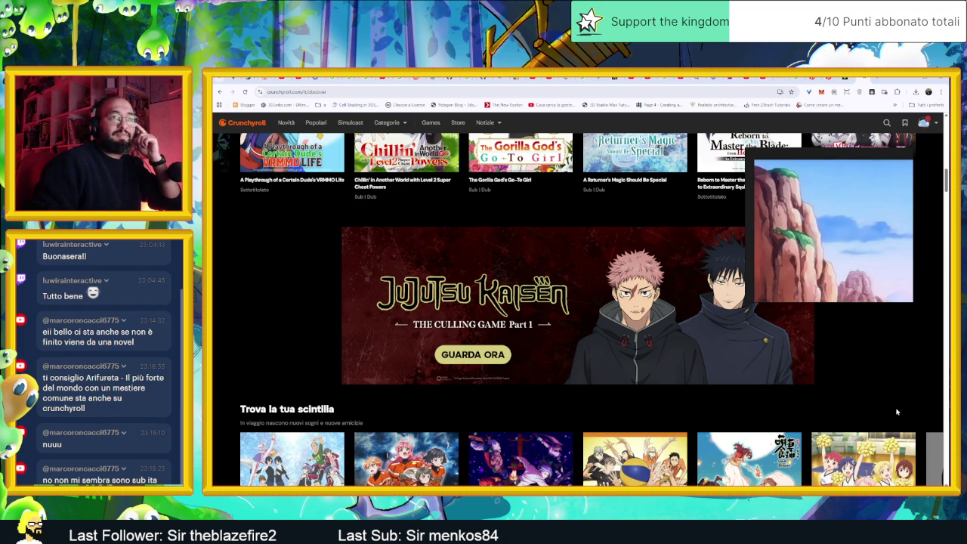
pyautogui.scroll(-2, 896, 412)
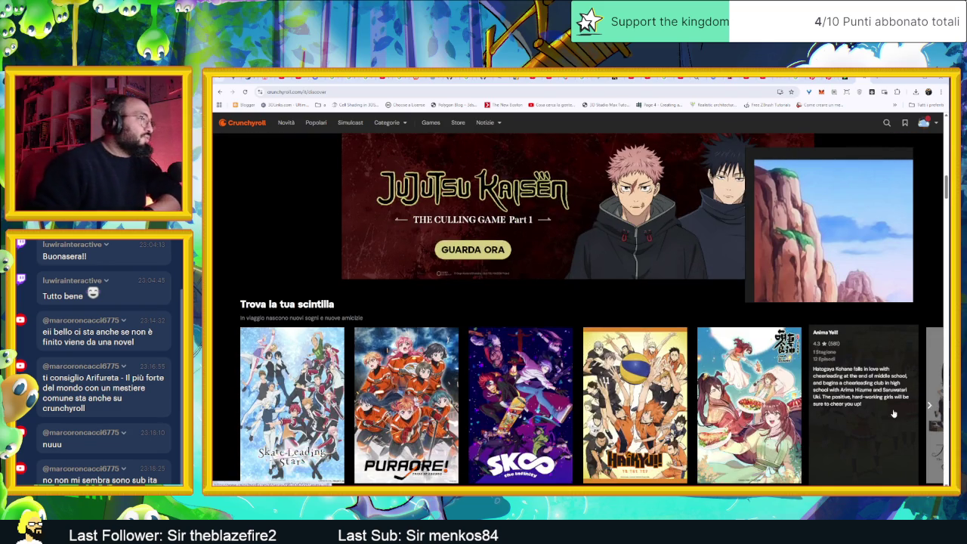
pyautogui.scroll(-2, 891, 415)
pyautogui.scroll(-1, 890, 417)
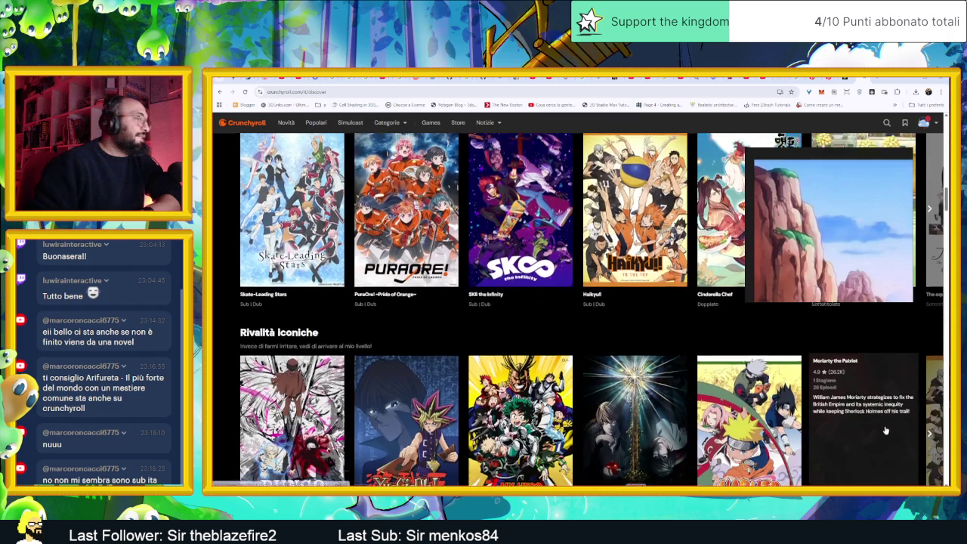
pyautogui.scroll(-2, 885, 432)
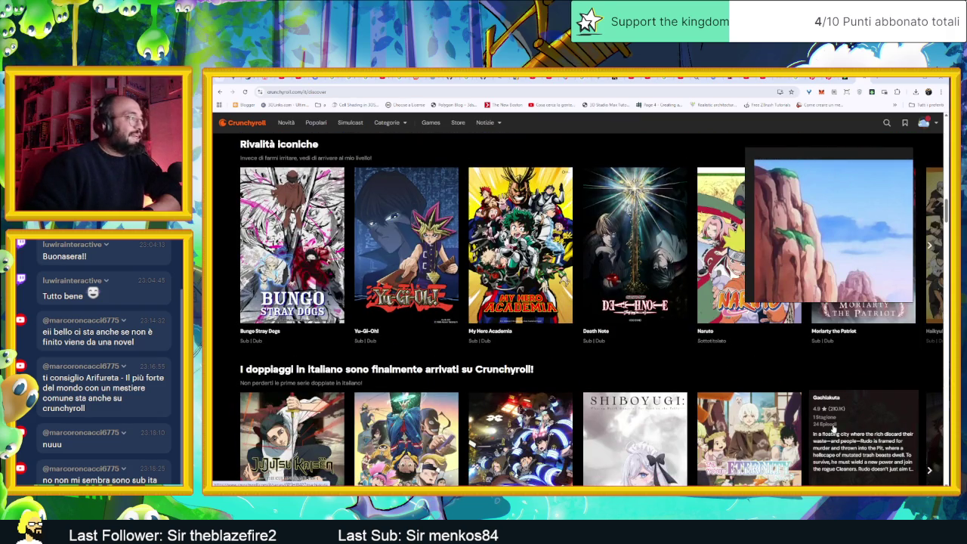
pyautogui.scroll(-2, 833, 429)
pyautogui.scroll(-1, 805, 410)
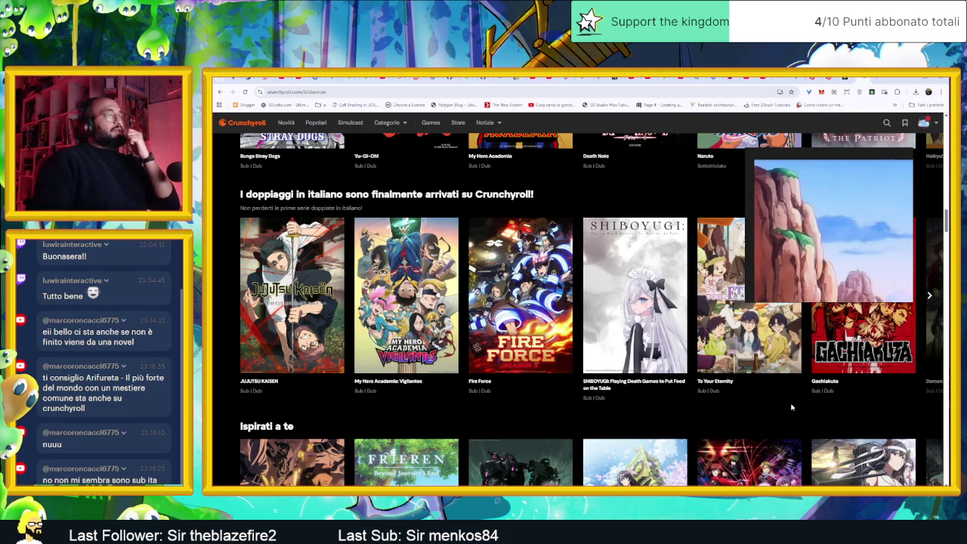
pyautogui.scroll(-1, 792, 407)
pyautogui.scroll(-2, 793, 404)
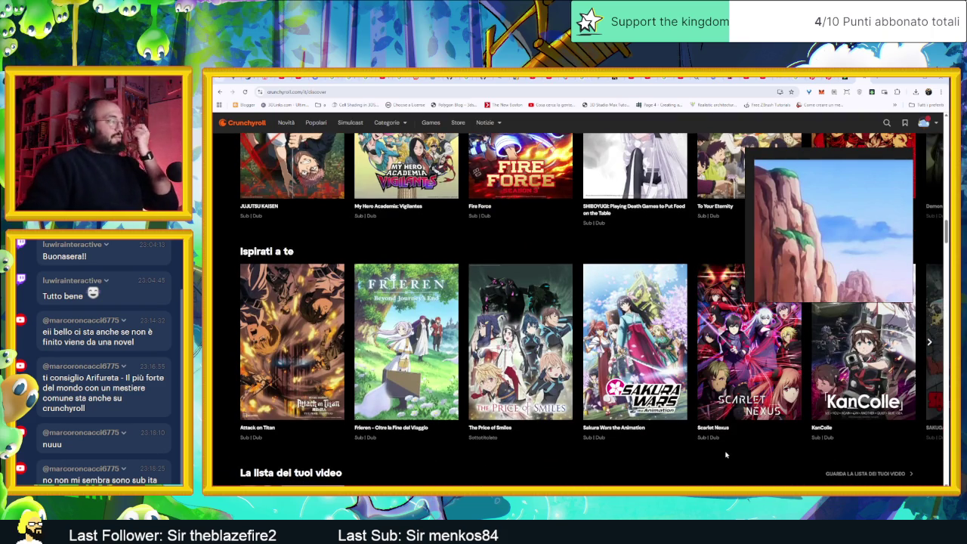
pyautogui.scroll(-1, 724, 461)
pyautogui.scroll(-1, 725, 457)
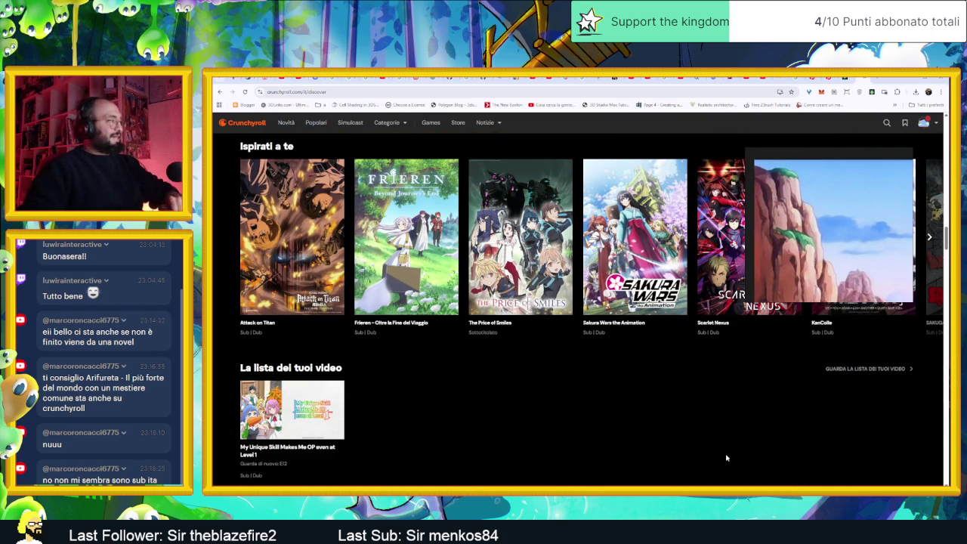
pyautogui.scroll(-1, 725, 457)
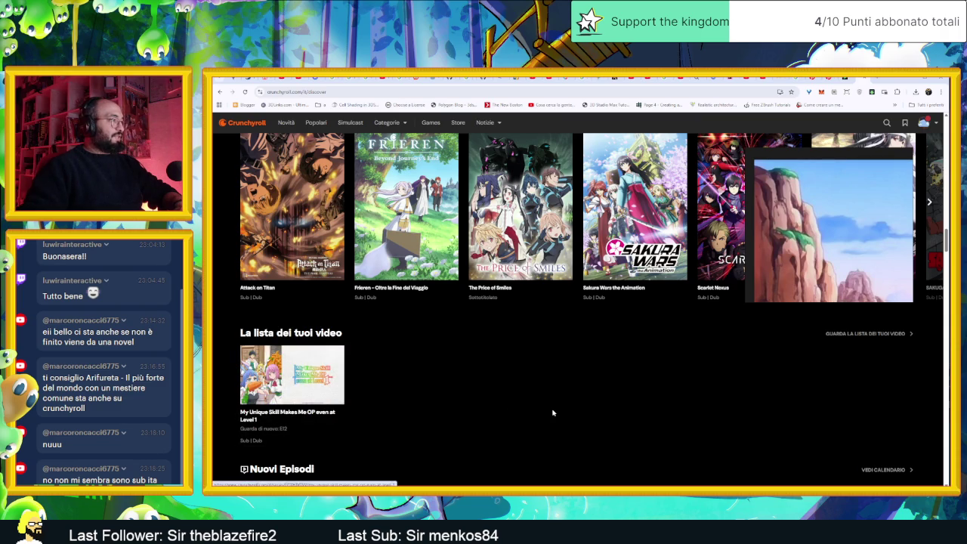
pyautogui.scroll(-5, 604, 395)
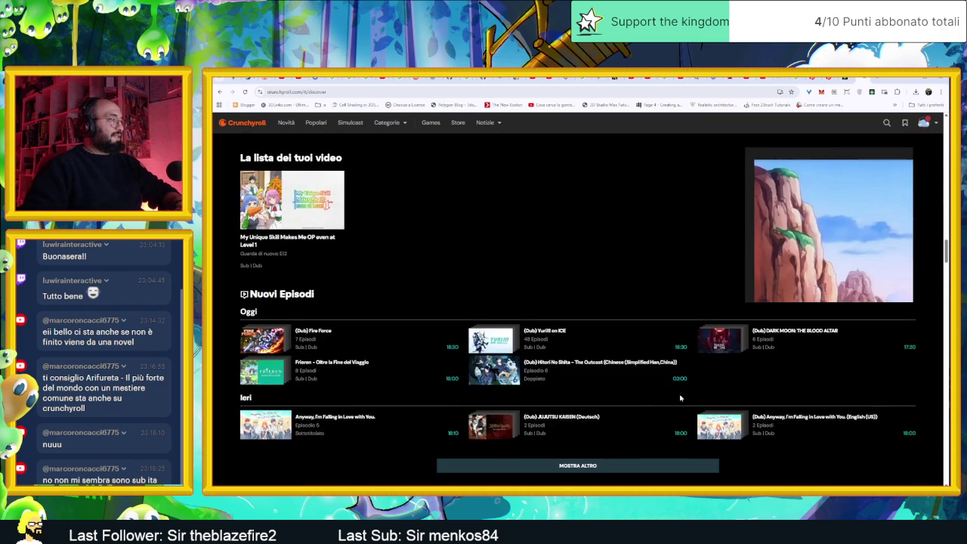
pyautogui.scroll(-3, 755, 423)
pyautogui.scroll(-4, 846, 447)
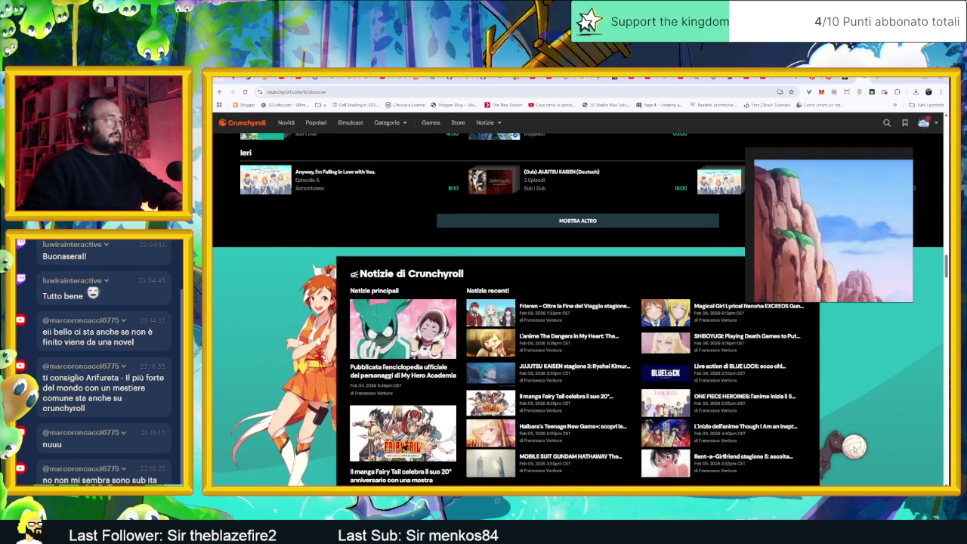
pyautogui.scroll(-2, 855, 450)
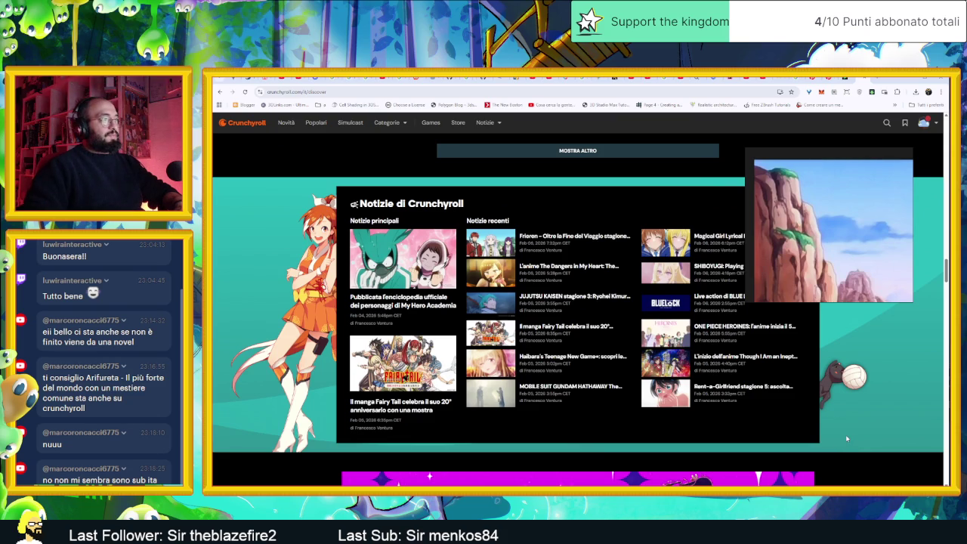
pyautogui.click(580, 237)
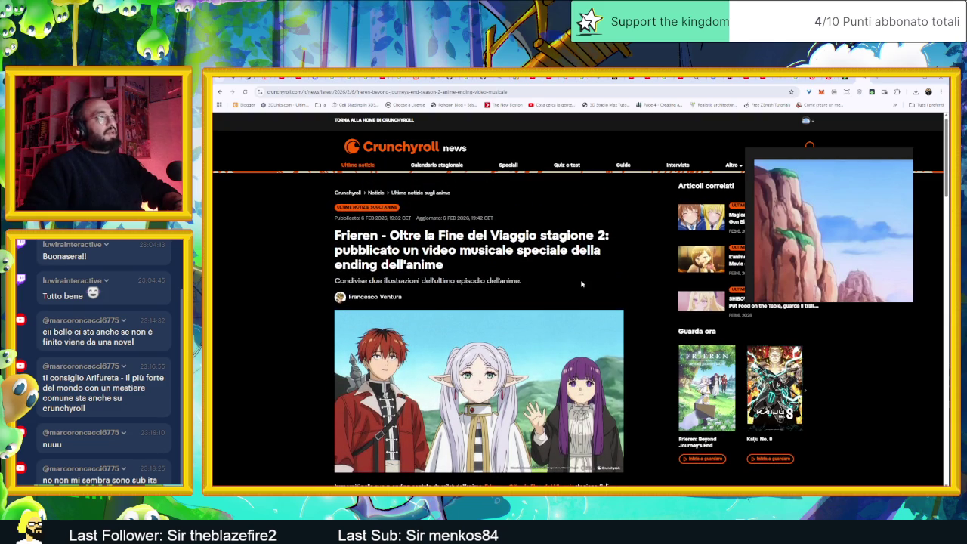
# Return to Discover, reposition the floating reference window, then switch to the DeviantArt green landscape tab.
pyautogui.hotkey('alt', 'Left')
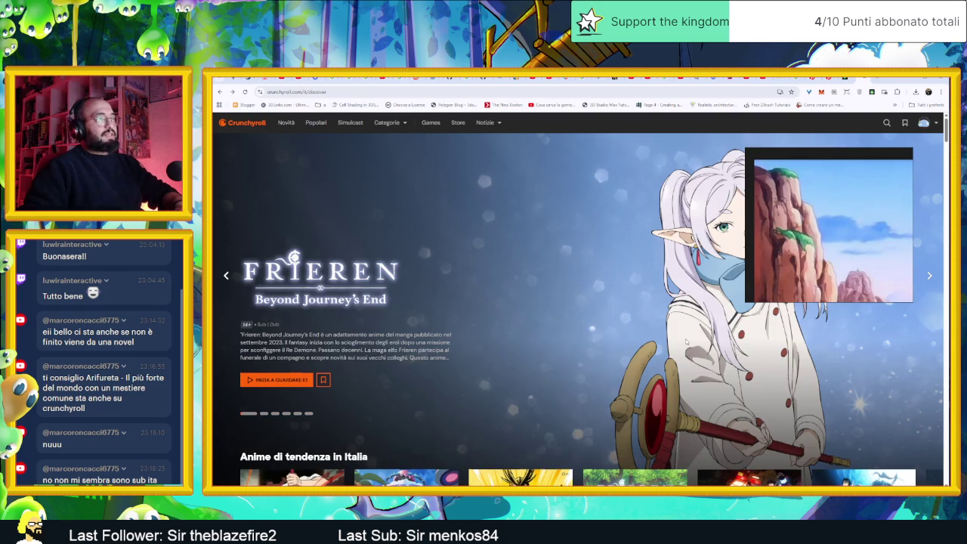
pyautogui.moveTo(833, 154); pyautogui.dragTo(885, 155)
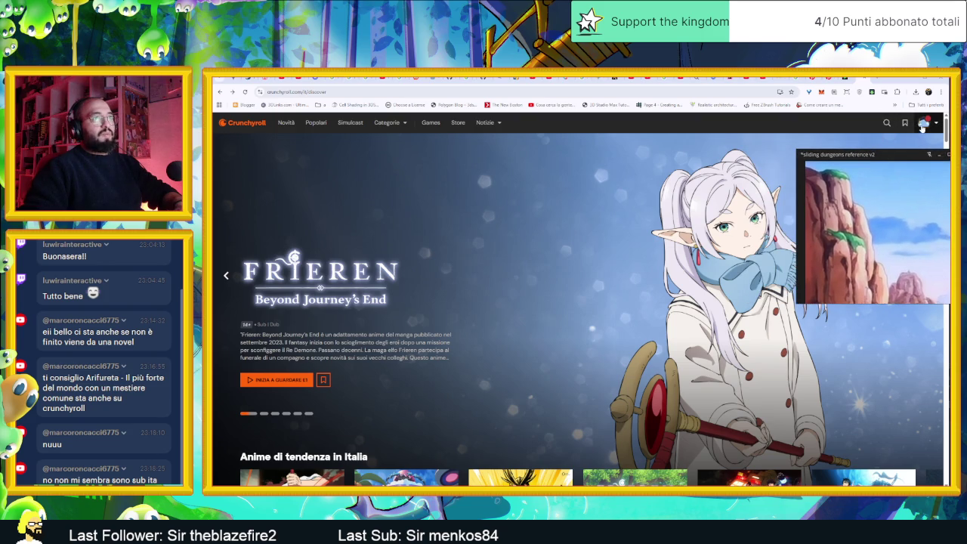
pyautogui.click(921, 127)
pyautogui.moveTo(899, 157)
pyautogui.mouseDown()
pyautogui.moveTo(841, 353)
pyautogui.moveTo(891, 138)
pyautogui.mouseUp()
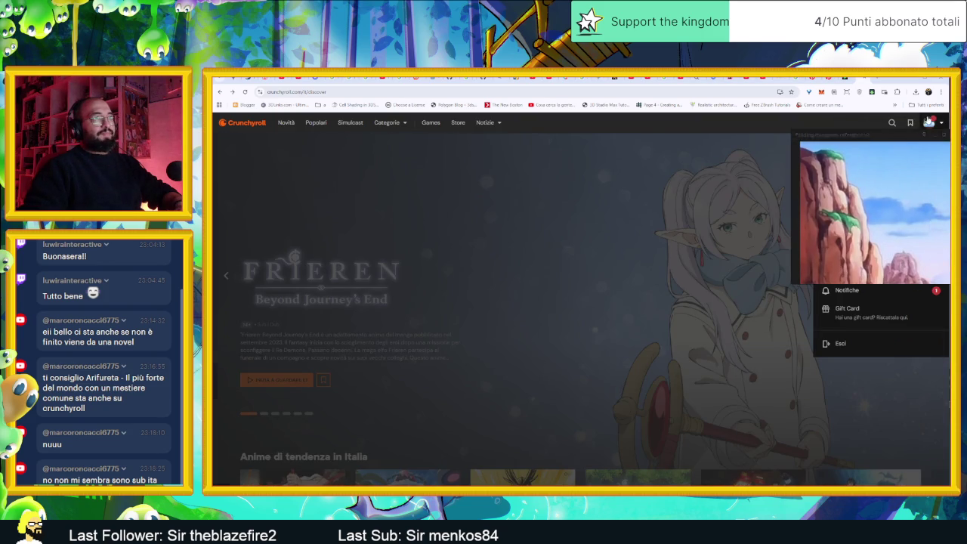
pyautogui.click(928, 123)
pyautogui.click(844, 78)
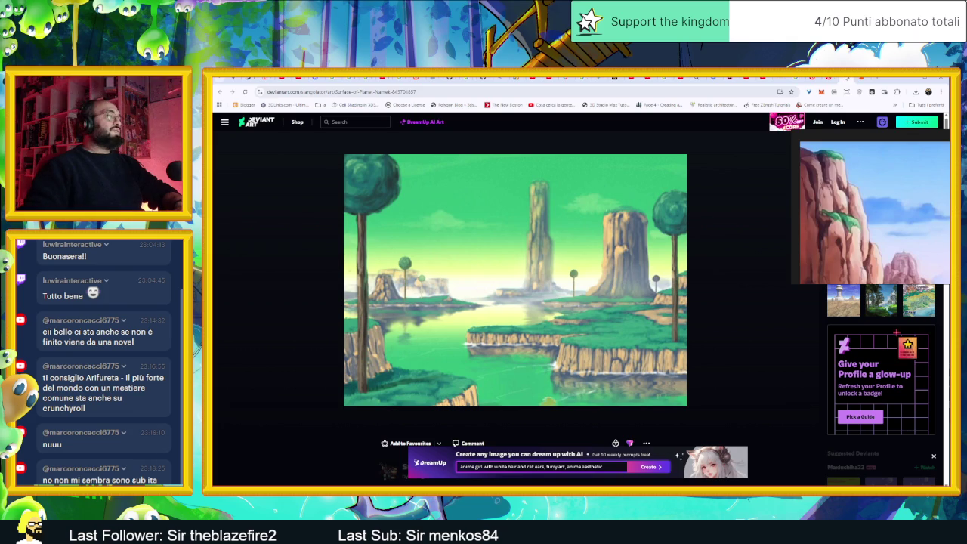
# Bring the Aseprite rock sprite window back in front of the browser.
pyautogui.click(912, 78)
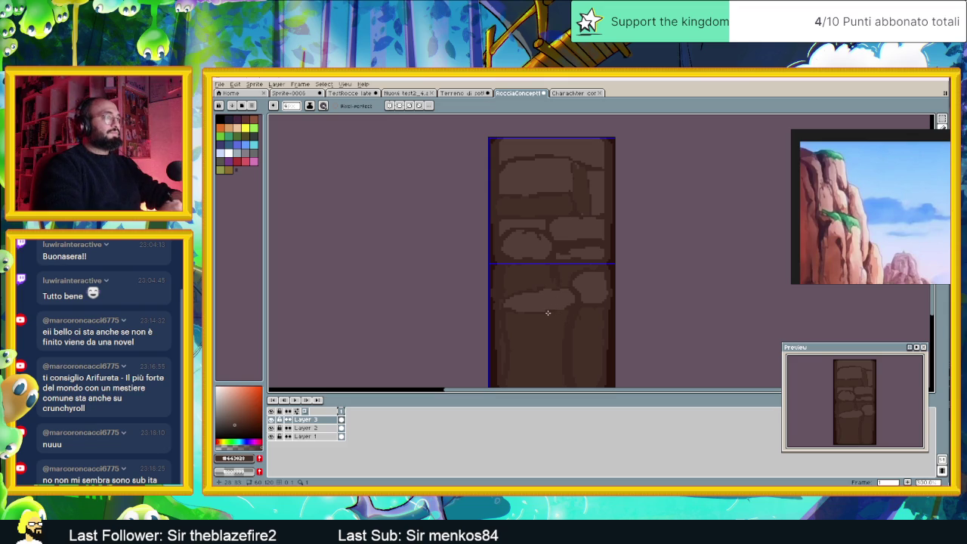
# Reframe the rock sprite and eyedrop the dark brown #3d2d21 as the drawing colour.
pyautogui.scroll(-1, 549, 312)
pyautogui.moveTo(567, 310); pyautogui.dragTo(566, 300)
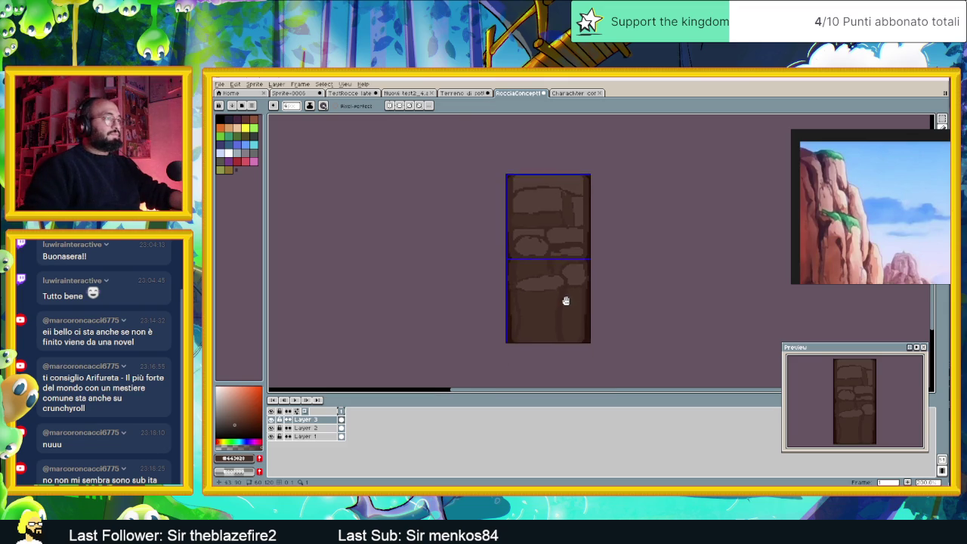
pyautogui.scroll(1, 566, 300)
pyautogui.scroll(1, 563, 305)
pyautogui.press('i')
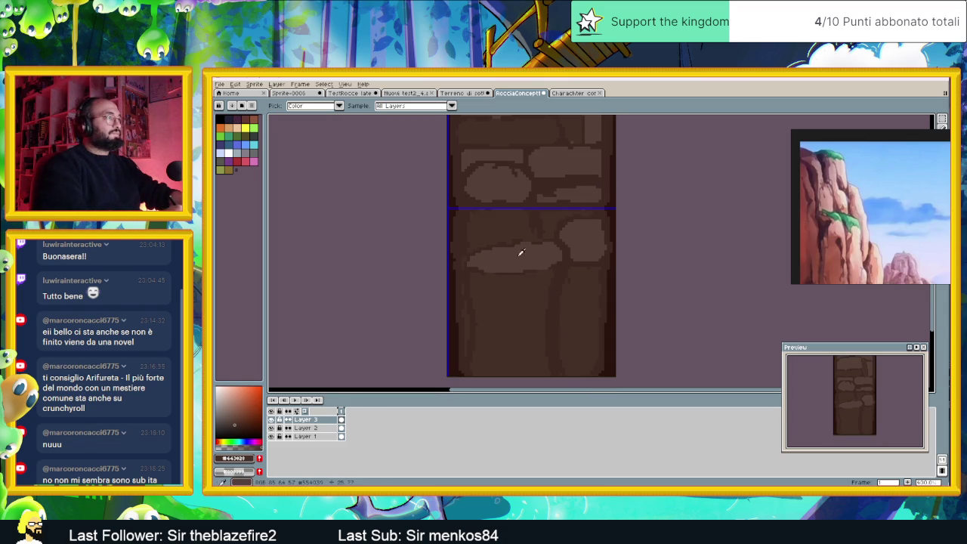
pyautogui.keyDown('alt'); pyautogui.click(461, 268); pyautogui.keyUp('alt')
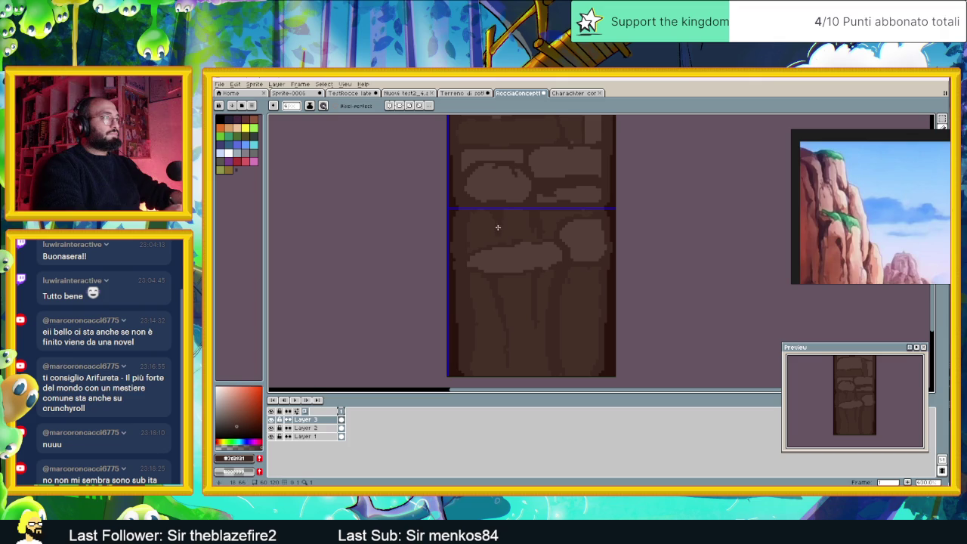
# Hide the grid lines over the rock sprite.
pyautogui.click(344, 84)
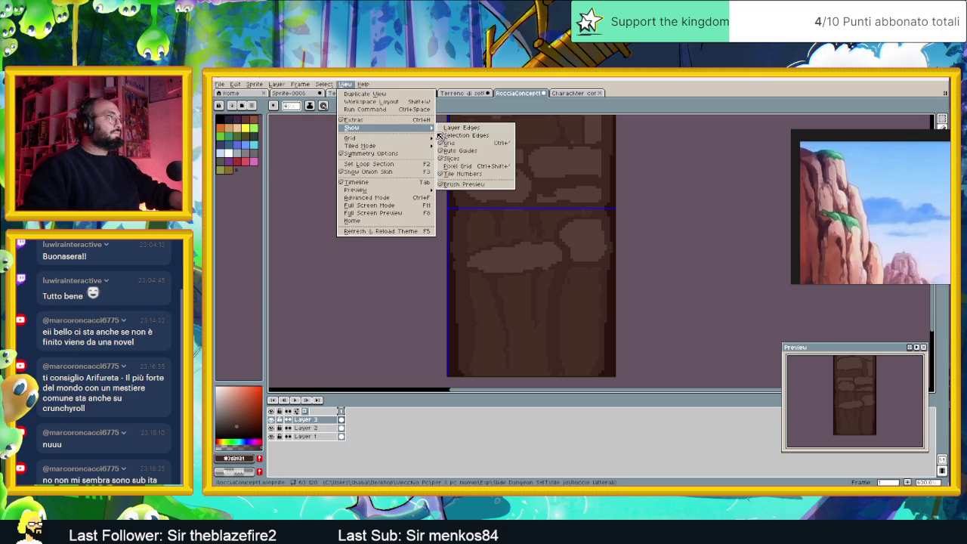
pyautogui.click(462, 145)
pyautogui.scroll(-1, 577, 217)
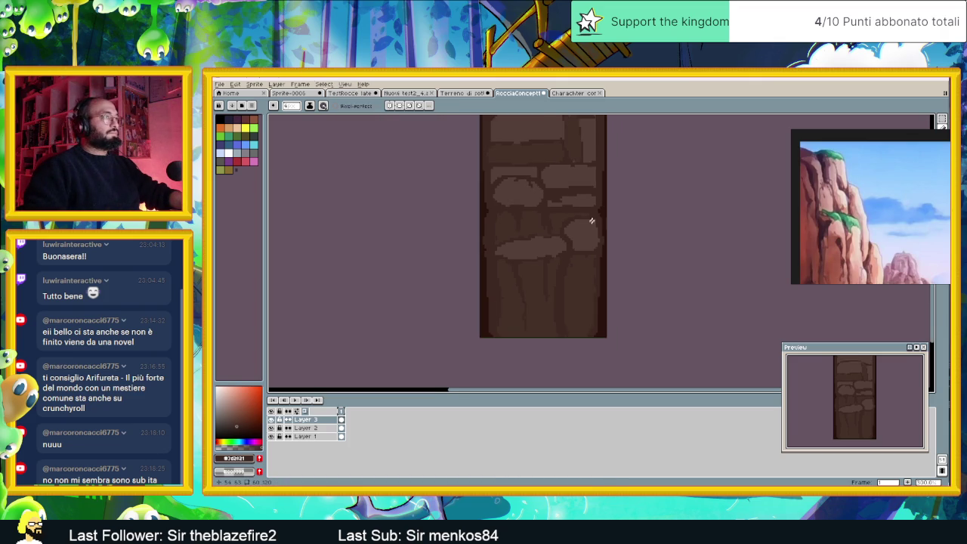
pyautogui.scroll(-1, 575, 227)
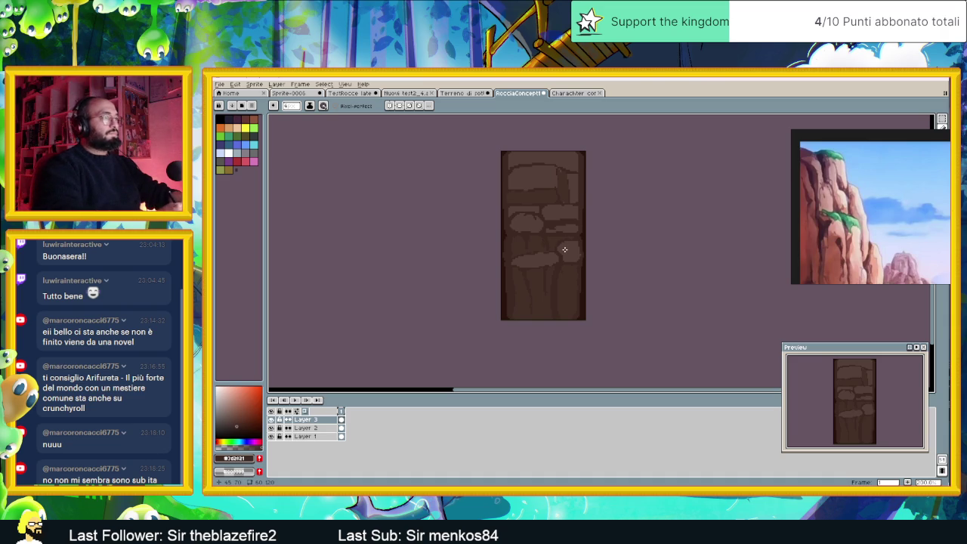
pyautogui.scroll(1, 567, 249)
pyautogui.scroll(1, 559, 240)
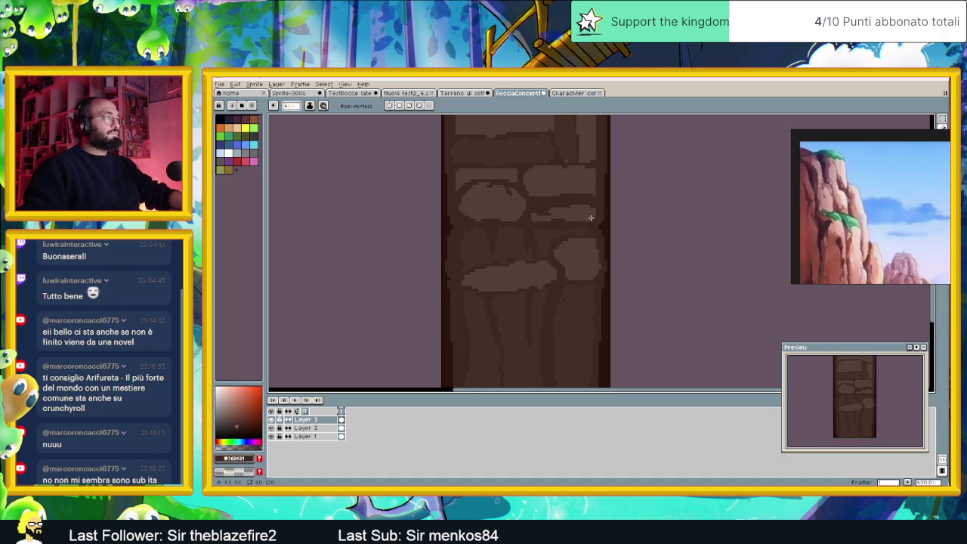
pyautogui.scroll(-1, 586, 255)
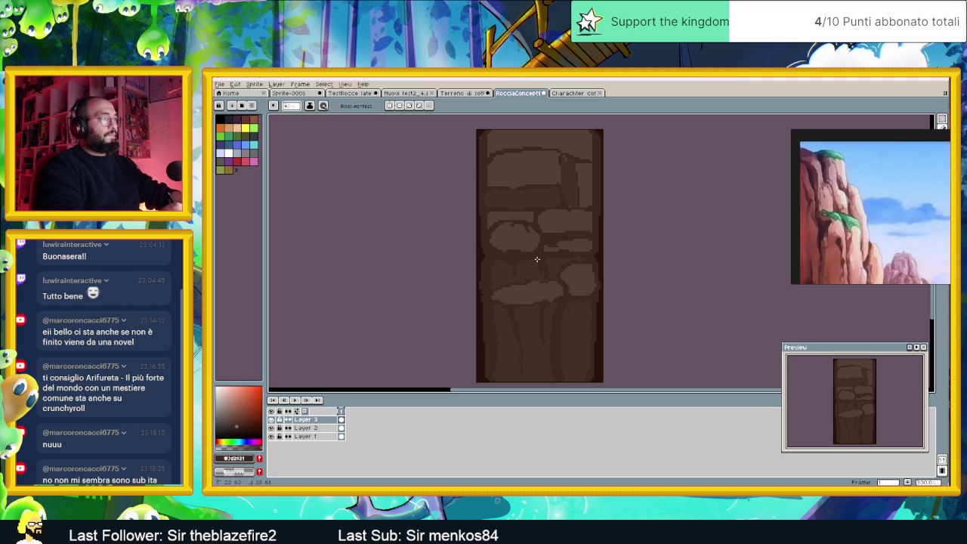
# Sample browns #654439 and #3d2d21, then paint dark strokes along the lighter rock's top edge.
pyautogui.keyDown('alt'); pyautogui.click(508, 238); pyautogui.keyUp('alt')
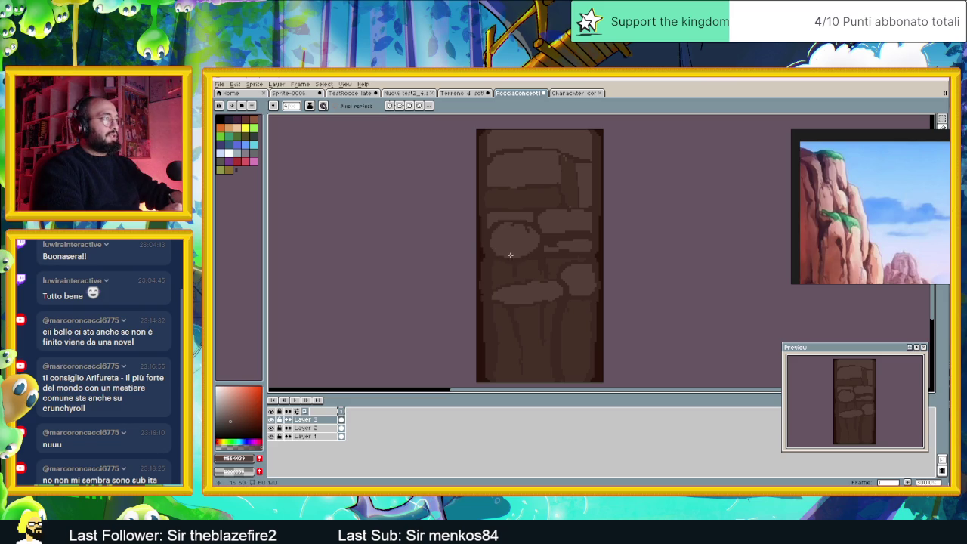
pyautogui.keyDown('alt'); pyautogui.click(497, 263); pyautogui.keyUp('alt')
pyautogui.keyDown('alt'); pyautogui.click(504, 268); pyautogui.keyUp('alt')
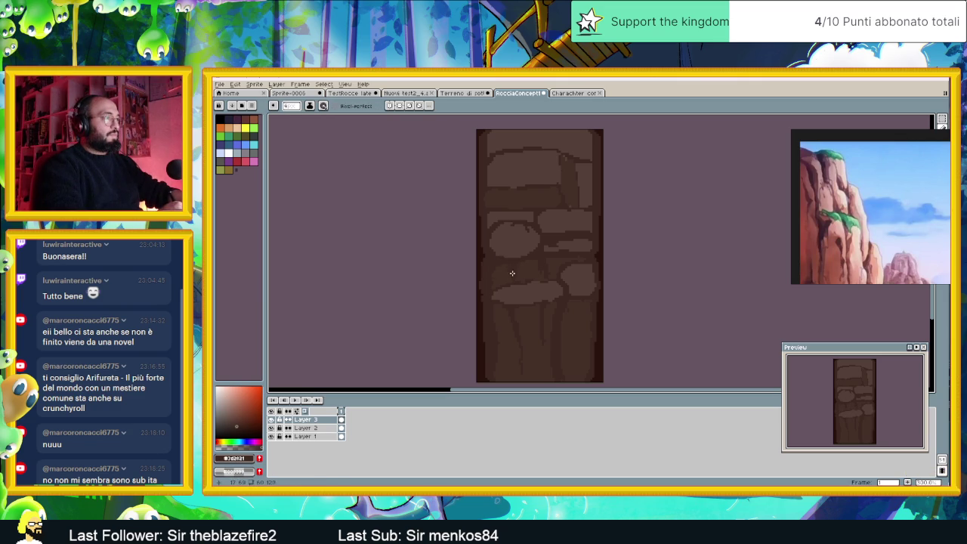
pyautogui.keyDown('alt'); pyautogui.click(498, 240); pyautogui.keyUp('alt')
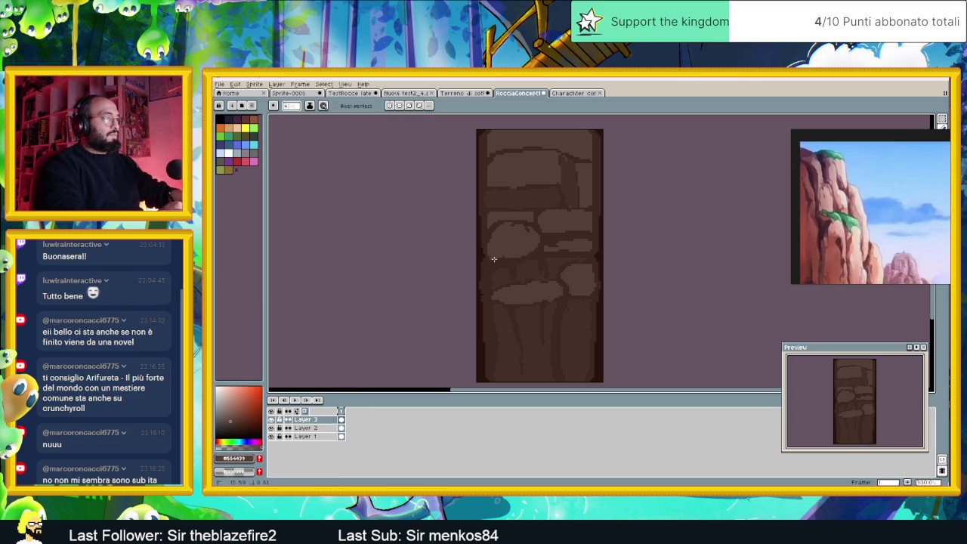
pyautogui.keyDown('alt'); pyautogui.click(538, 262); pyautogui.keyUp('alt')
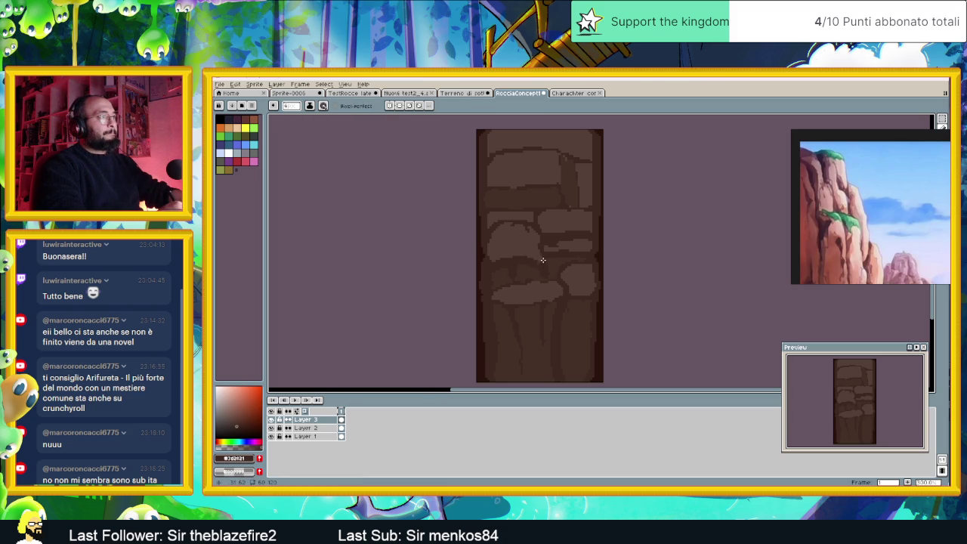
pyautogui.moveTo(540, 248); pyautogui.dragTo(535, 228)
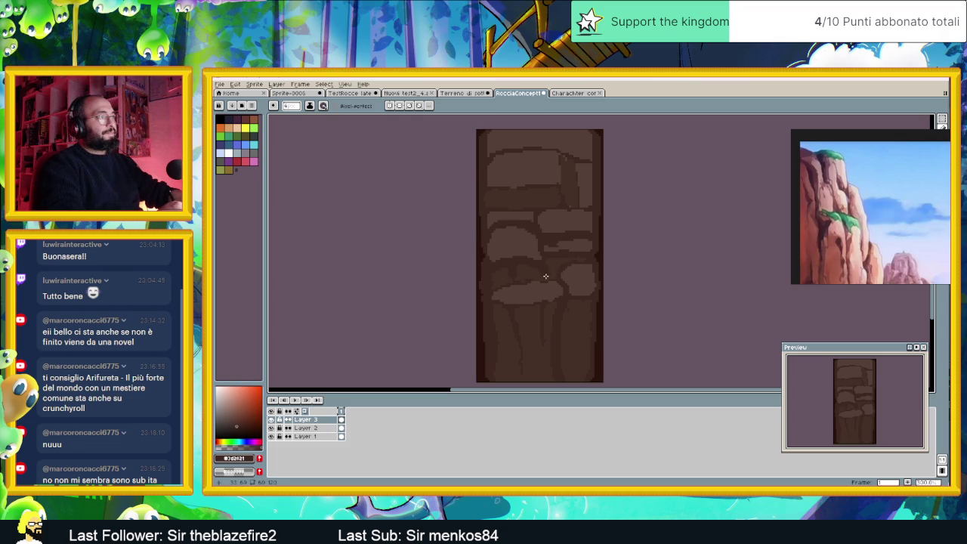
pyautogui.moveTo(551, 281); pyautogui.dragTo(495, 300)
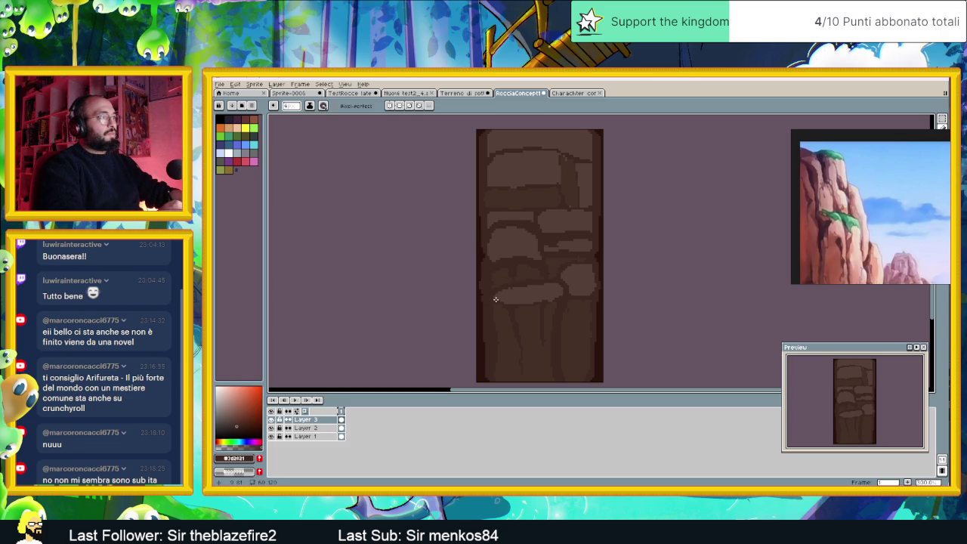
# Resample the browns, undo the last dark stroke, and paint another edge touch-up.
pyautogui.keyDown('alt'); pyautogui.click(517, 294); pyautogui.keyUp('alt')
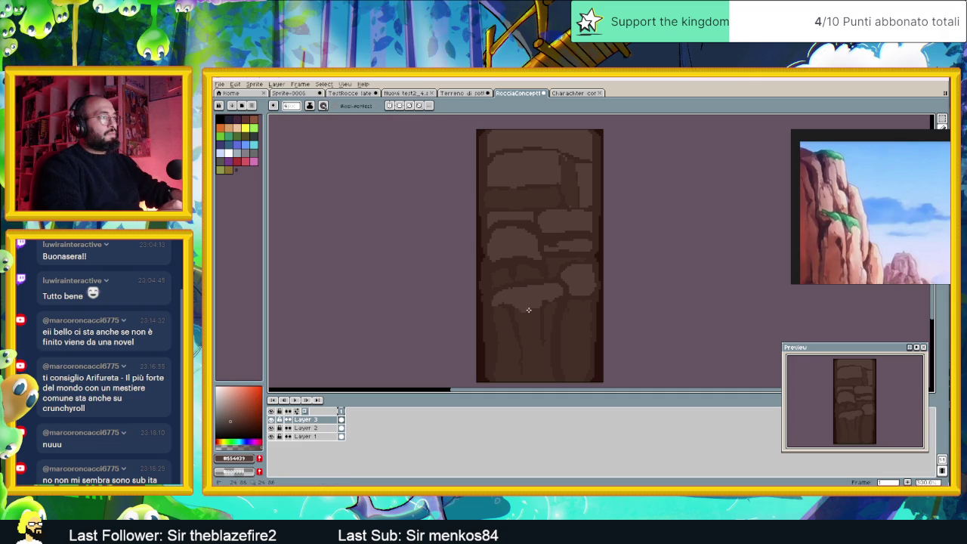
pyautogui.keyDown('alt'); pyautogui.click(538, 316); pyautogui.keyUp('alt')
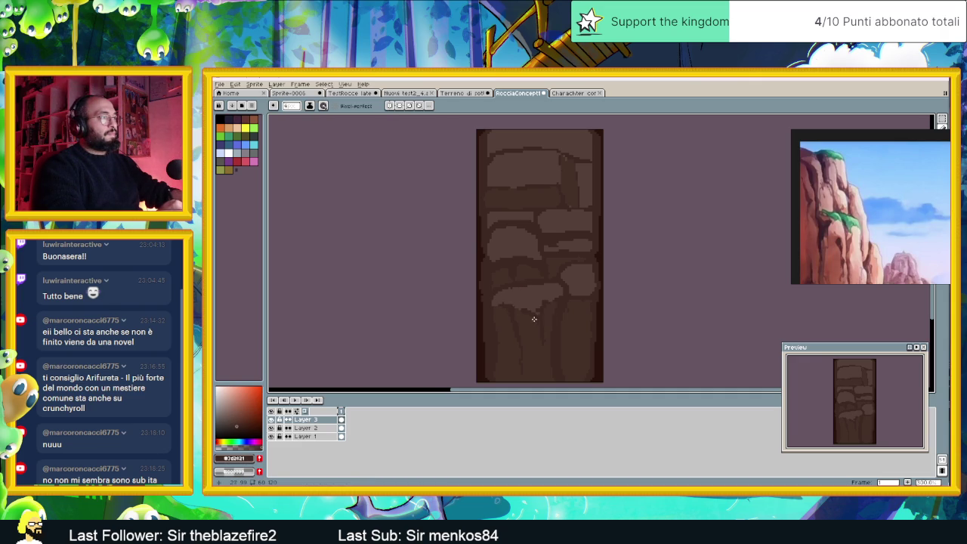
pyautogui.hotkey('ctrl', 'z')
pyautogui.press('alt')
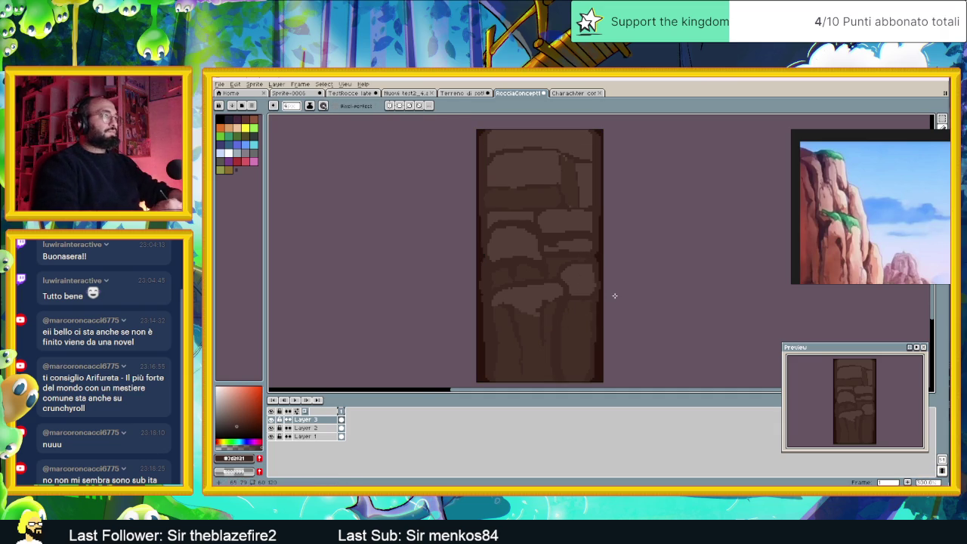
pyautogui.scroll(-1, 602, 296)
pyautogui.moveTo(621, 300); pyautogui.dragTo(568, 283)
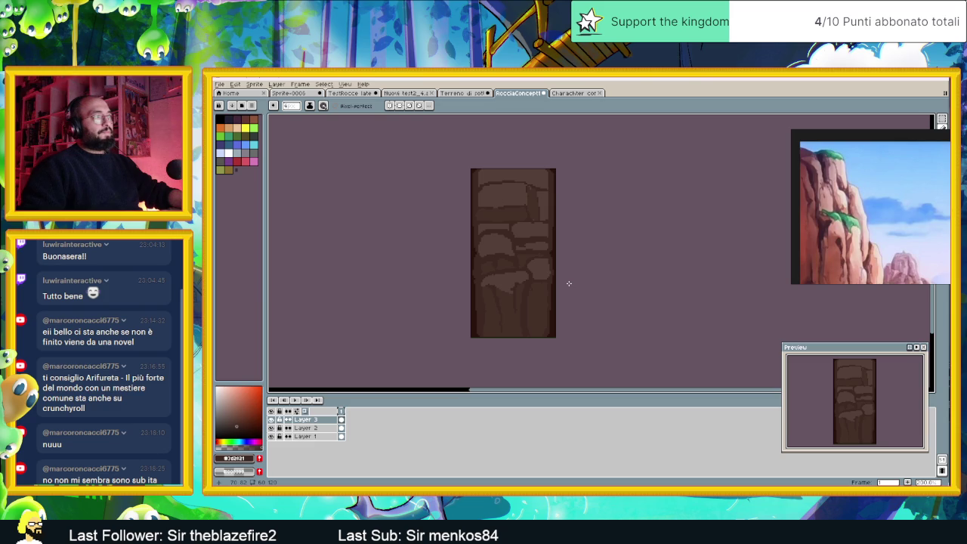
pyautogui.scroll(1, 535, 253)
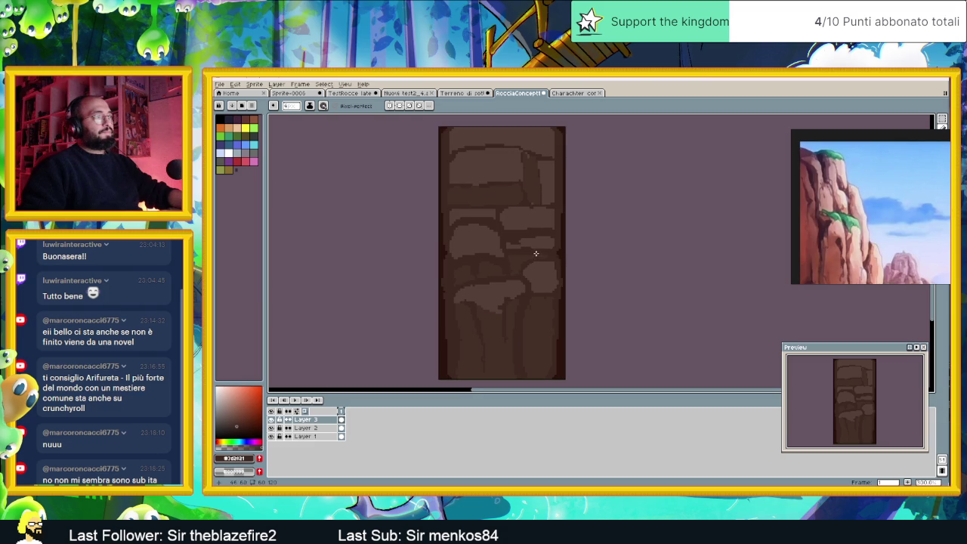
pyautogui.scroll(-1, 564, 264)
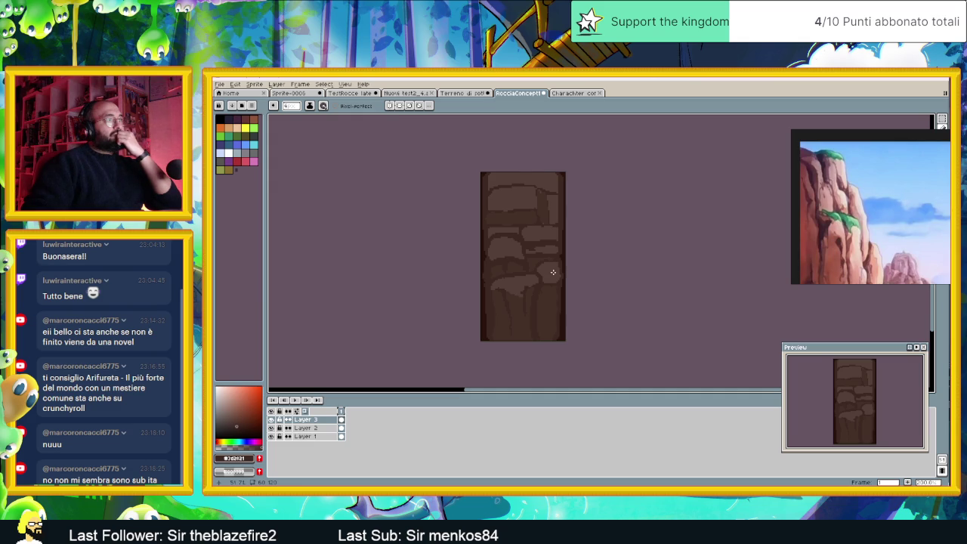
pyautogui.click(323, 84)
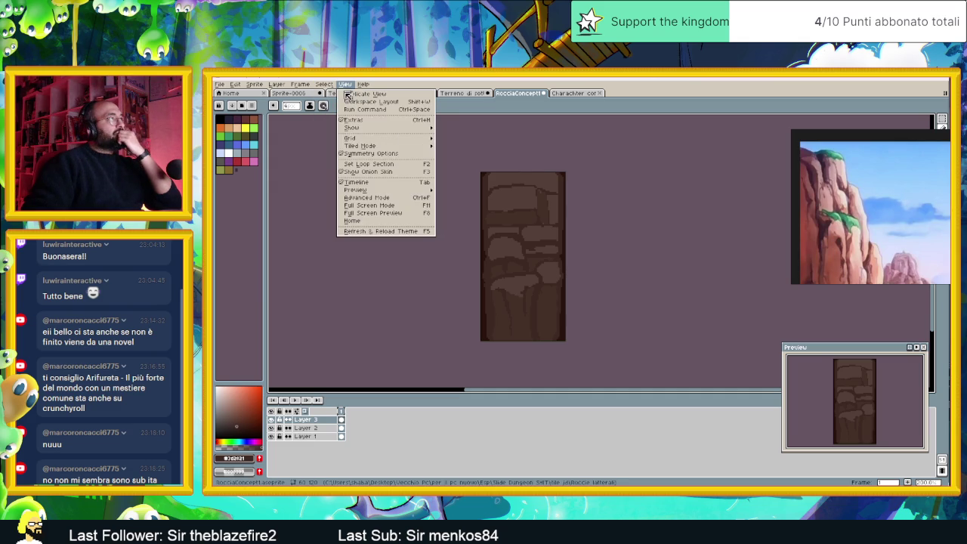
pyautogui.click(491, 161)
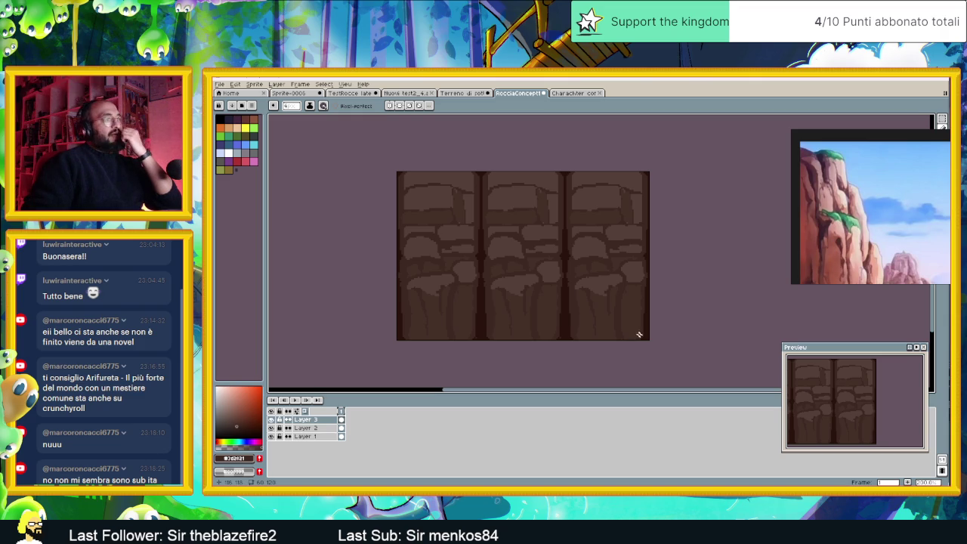
pyautogui.scroll(1, 570, 303)
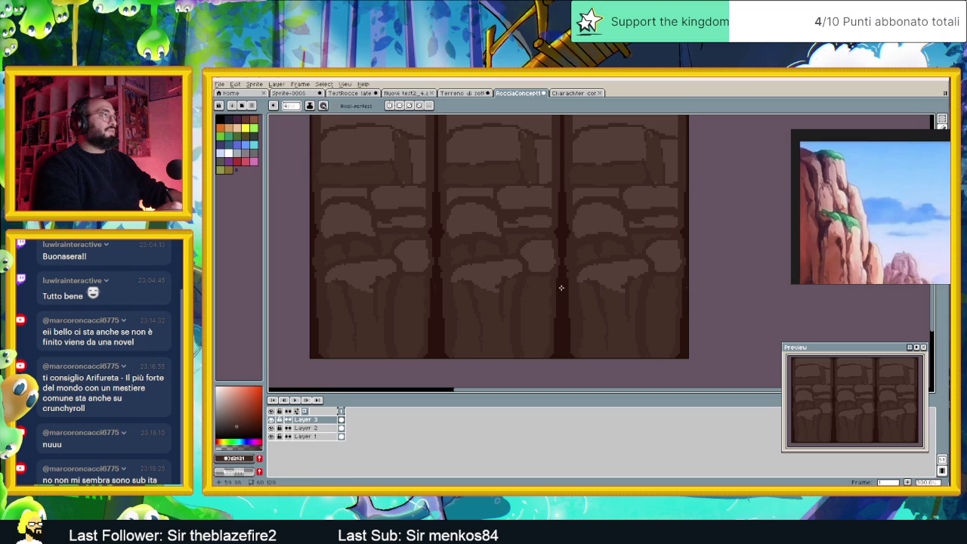
pyautogui.keyDown('alt'); pyautogui.click(564, 287); pyautogui.keyUp('alt')
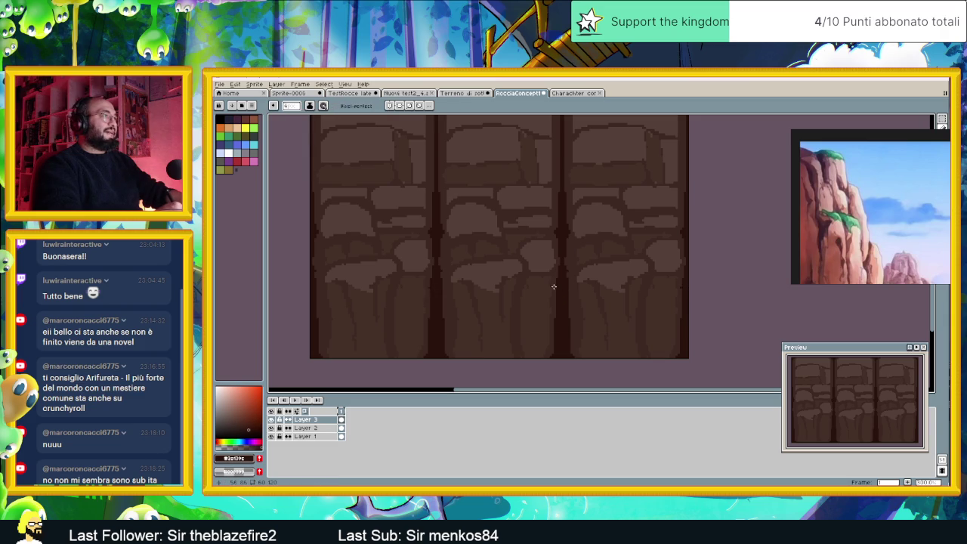
# Draw short dark crack strokes on the pillar, undoing one of them.
pyautogui.click(446, 186)
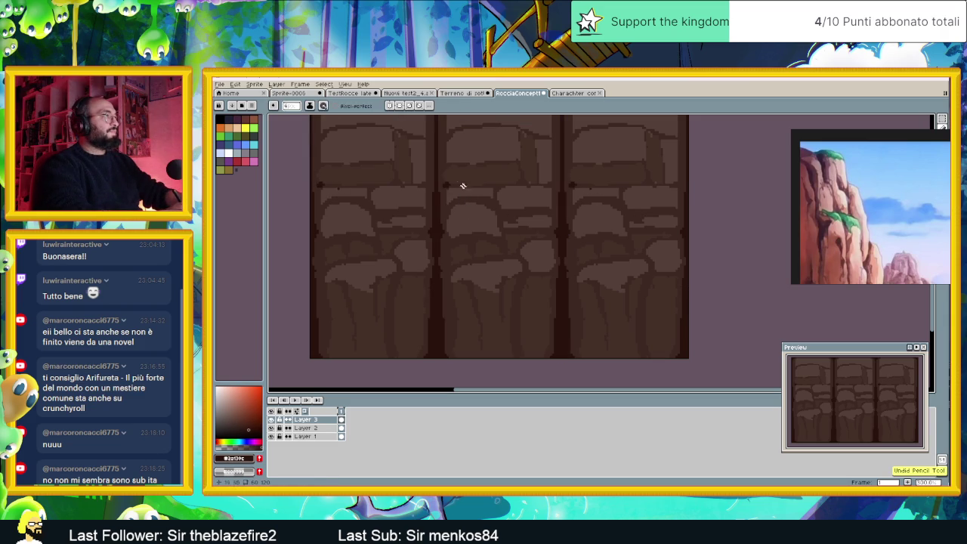
pyautogui.moveTo(417, 229); pyautogui.dragTo(421, 243)
pyautogui.hotkey('ctrl', 'z')
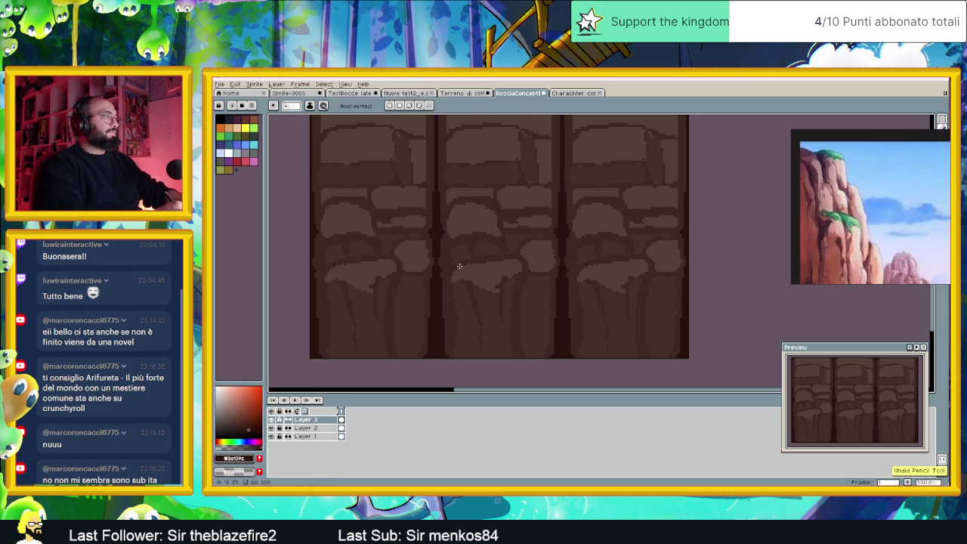
pyautogui.moveTo(446, 310); pyautogui.dragTo(447, 320)
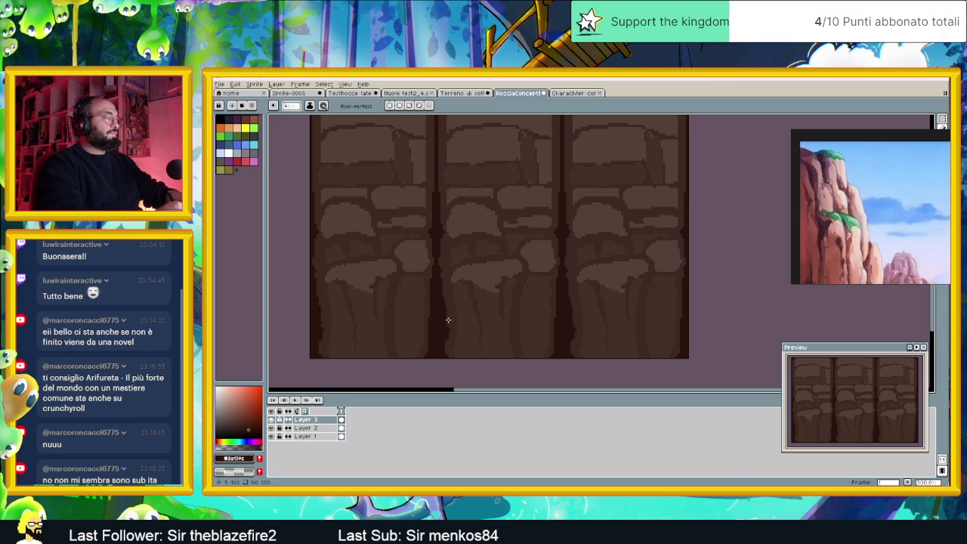
# Add a lighter brown highlight, then more dark cracks, including a long one down the pillar.
pyautogui.keyDown('alt'); pyautogui.click(458, 272); pyautogui.keyUp('alt')
pyautogui.moveTo(453, 272); pyautogui.dragTo(443, 281)
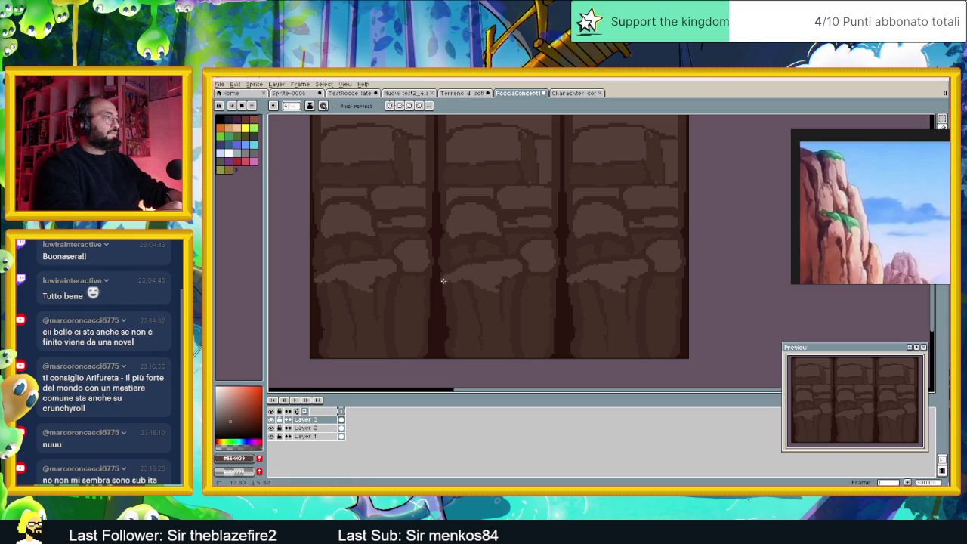
pyautogui.keyDown('alt'); pyautogui.click(441, 285); pyautogui.keyUp('alt')
pyautogui.moveTo(443, 291)
pyautogui.mouseDown()
pyautogui.moveTo(447, 304)
pyautogui.moveTo(473, 287)
pyautogui.moveTo(472, 299)
pyautogui.mouseUp()
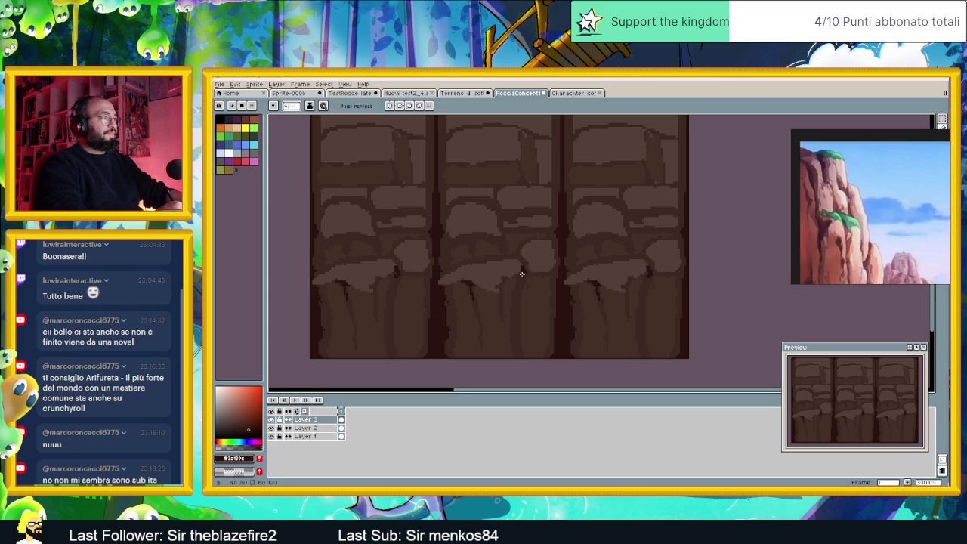
pyautogui.moveTo(519, 273); pyautogui.dragTo(515, 325)
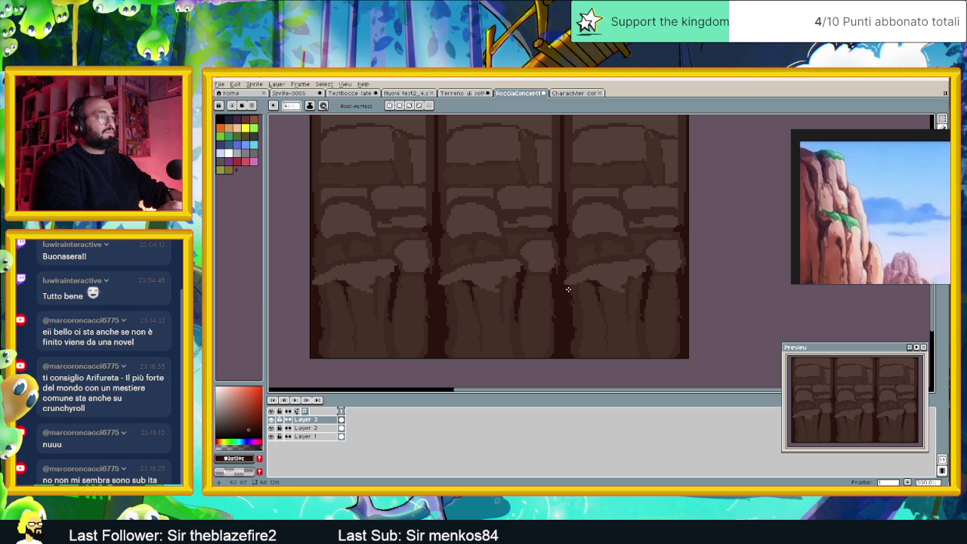
pyautogui.moveTo(498, 213)
pyautogui.mouseDown()
pyautogui.moveTo(495, 194)
pyautogui.moveTo(500, 214)
pyautogui.moveTo(519, 217)
pyautogui.mouseUp()
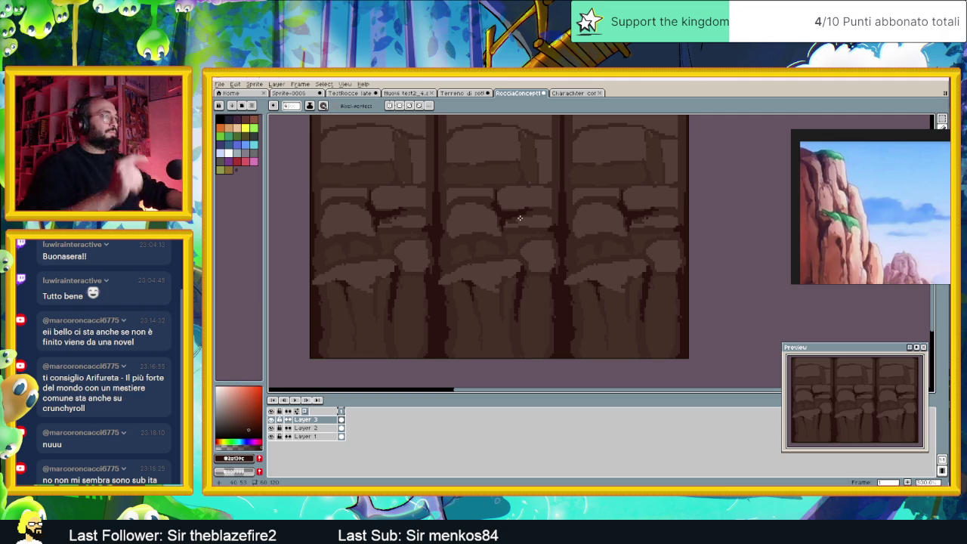
pyautogui.scroll(-1, 520, 218)
# Add dark pixel marks down the pillar and along the tile edge.
pyautogui.scroll(1, 506, 224)
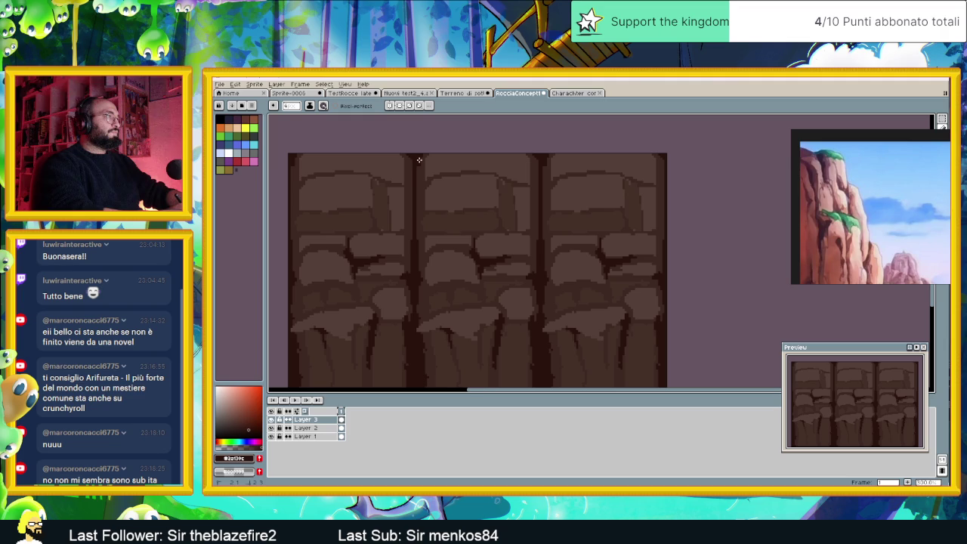
pyautogui.moveTo(417, 173); pyautogui.dragTo(419, 234)
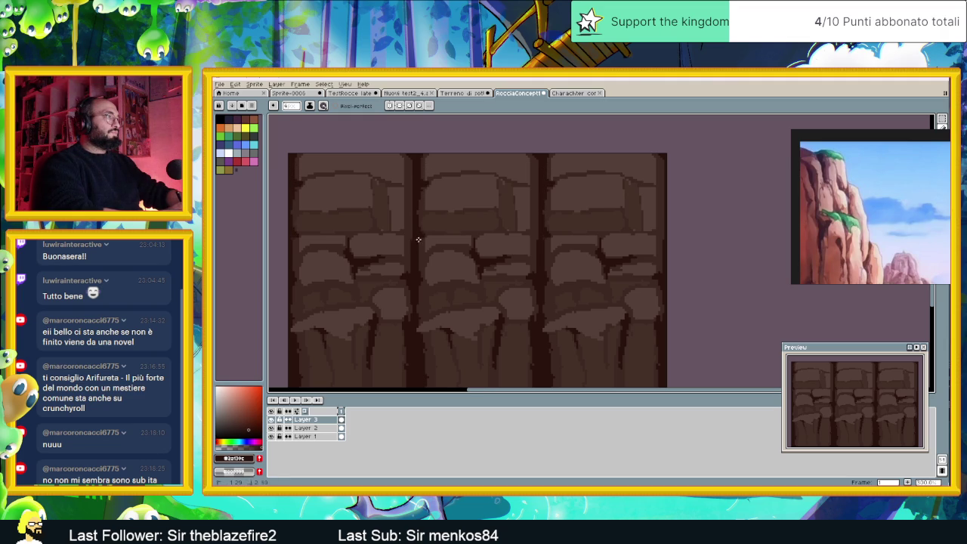
pyautogui.moveTo(532, 230); pyautogui.dragTo(535, 231)
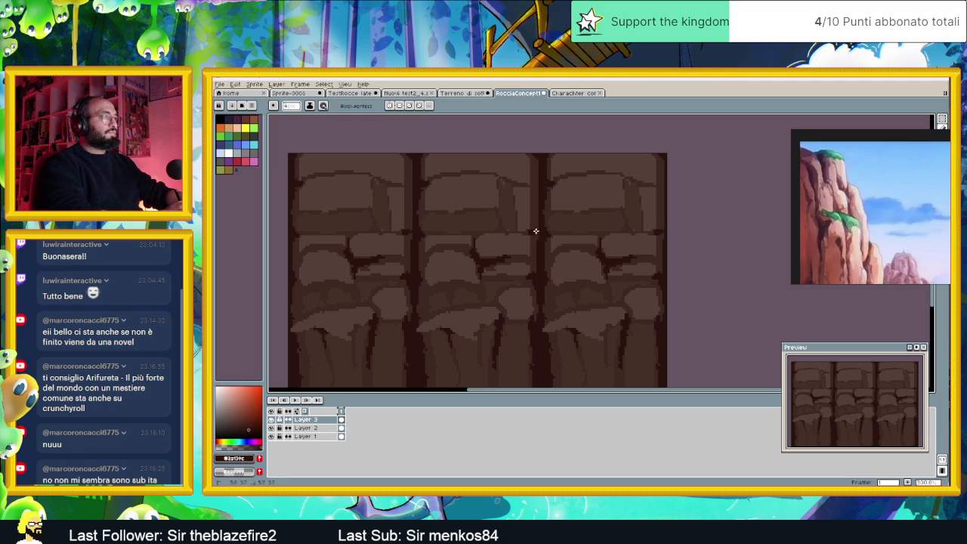
pyautogui.moveTo(537, 186)
pyautogui.mouseDown()
pyautogui.moveTo(534, 160)
pyautogui.moveTo(536, 269)
pyautogui.mouseUp()
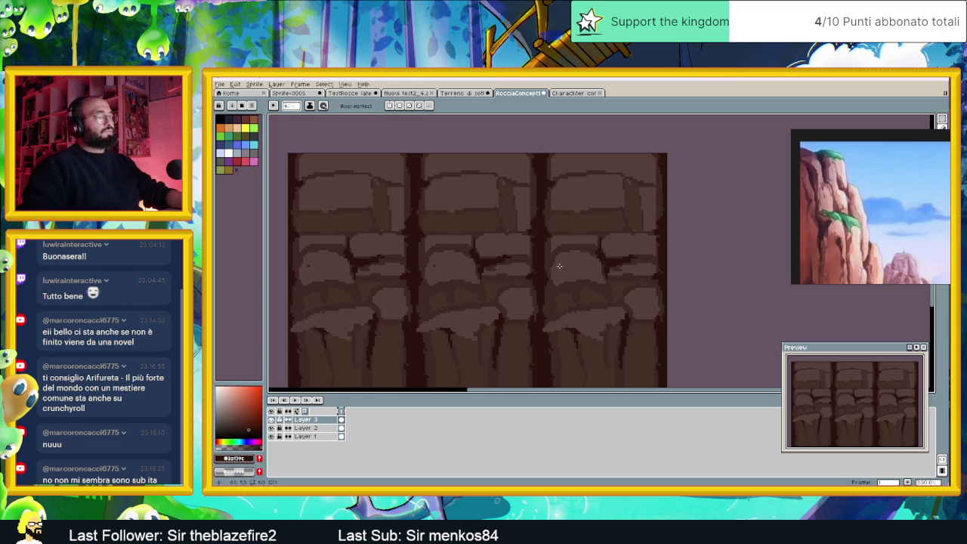
pyautogui.scroll(-3, 559, 266)
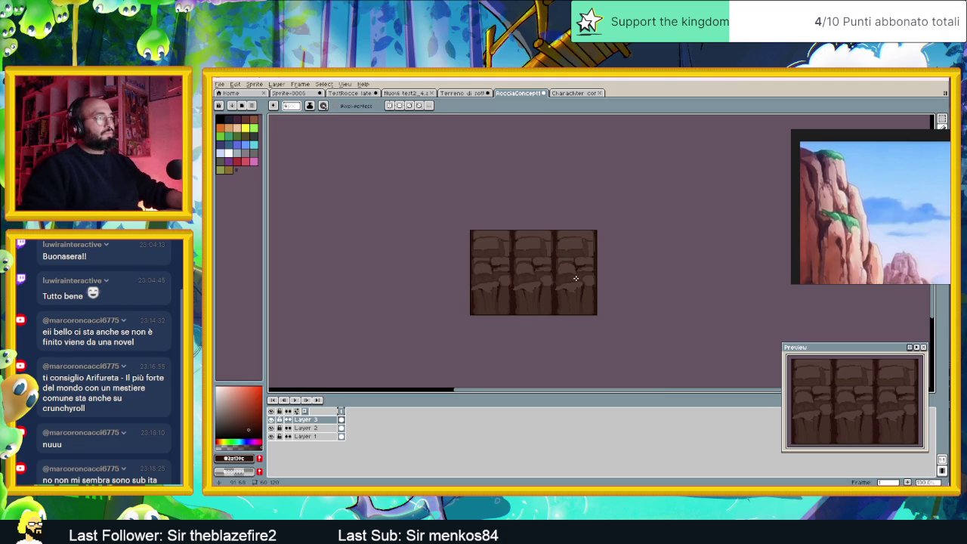
pyautogui.scroll(2, 575, 278)
pyautogui.scroll(1, 547, 249)
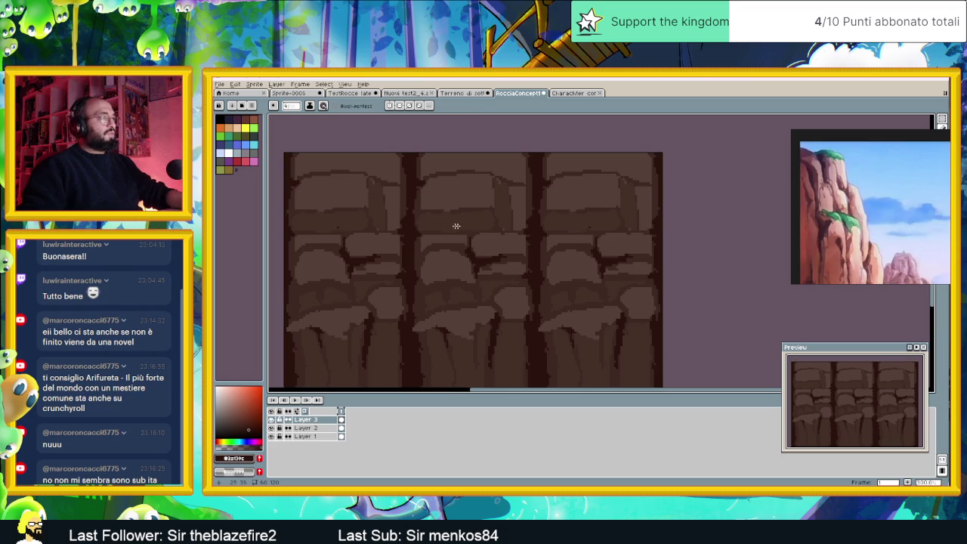
# Sample browns #443428 and a lighter mid brown from the rock while zooming to check.
pyautogui.keyDown('alt'); pyautogui.click(496, 222); pyautogui.keyUp('alt')
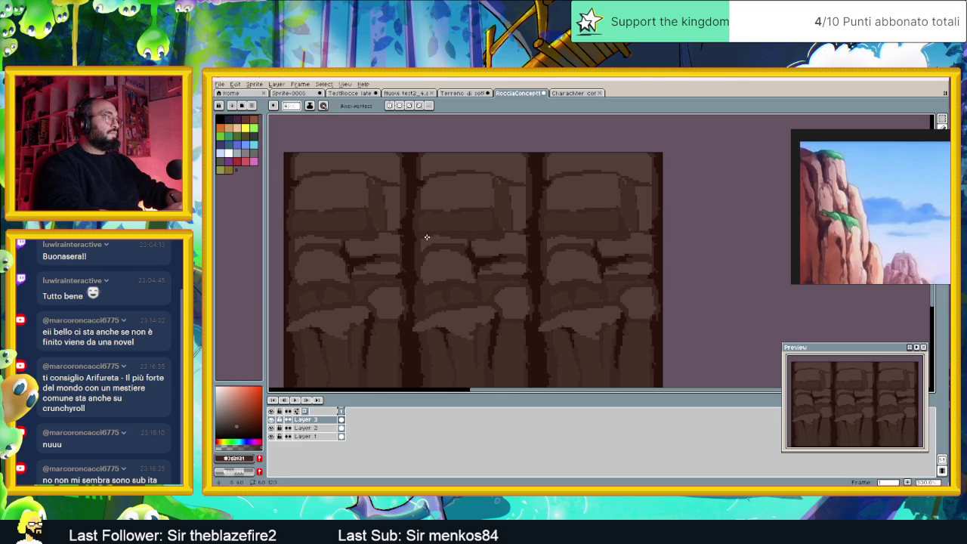
pyautogui.keyDown('alt'); pyautogui.click(441, 218); pyautogui.keyUp('alt')
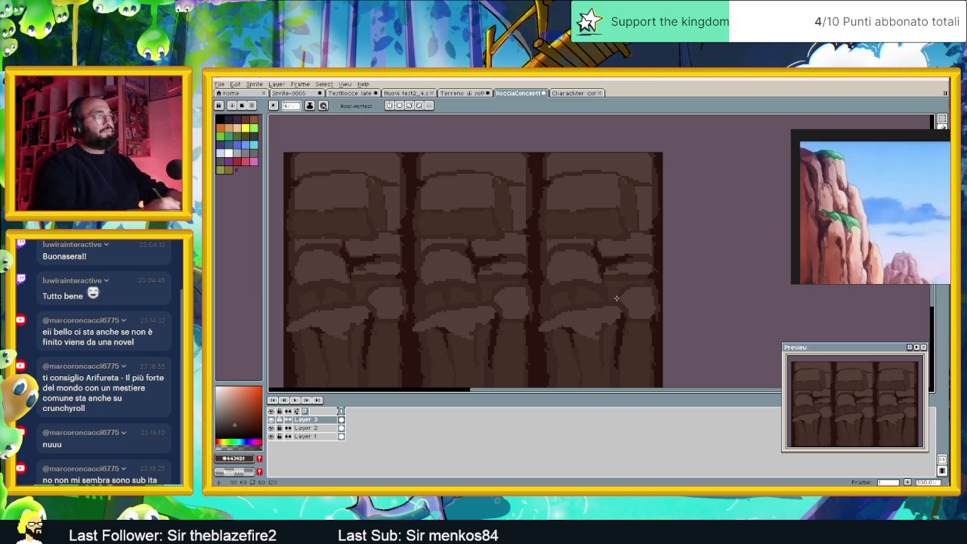
pyautogui.scroll(-1, 583, 278)
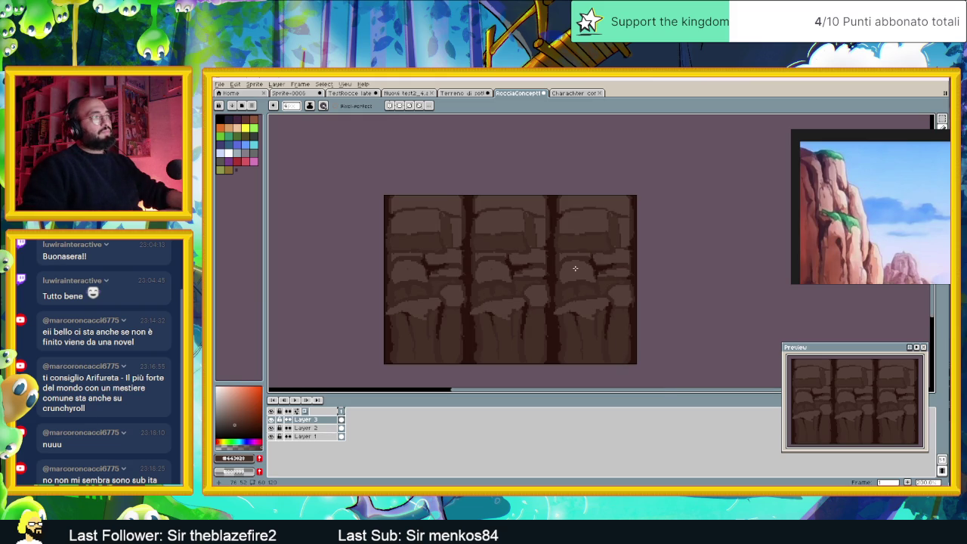
pyautogui.scroll(1, 575, 268)
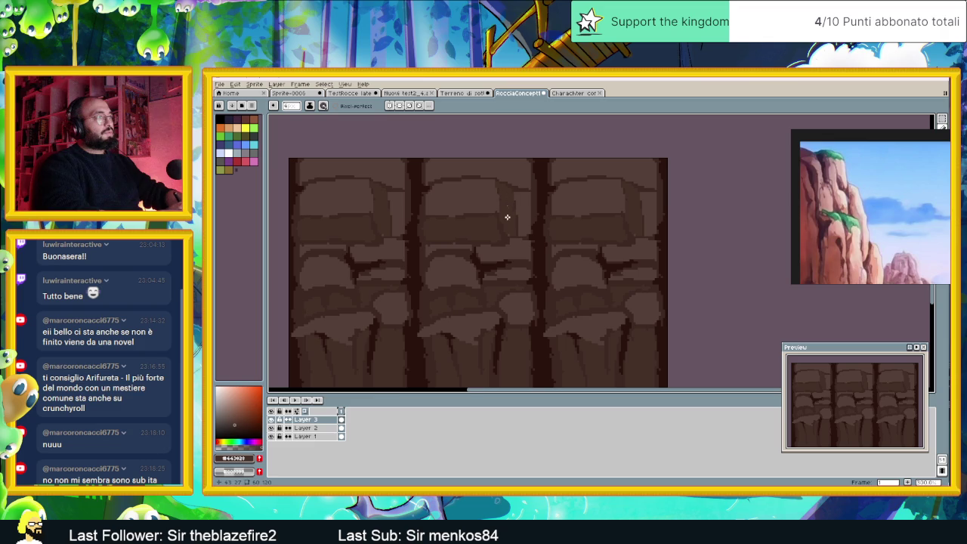
pyautogui.keyDown('alt'); pyautogui.click(498, 215); pyautogui.keyUp('alt')
pyautogui.scroll(-1, 529, 250)
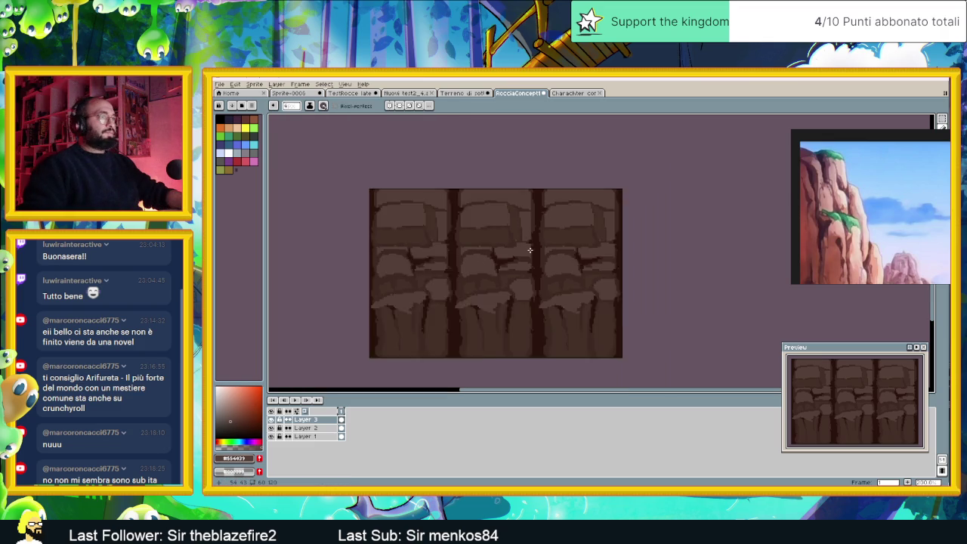
pyautogui.scroll(-1, 531, 253)
pyautogui.scroll(1, 552, 266)
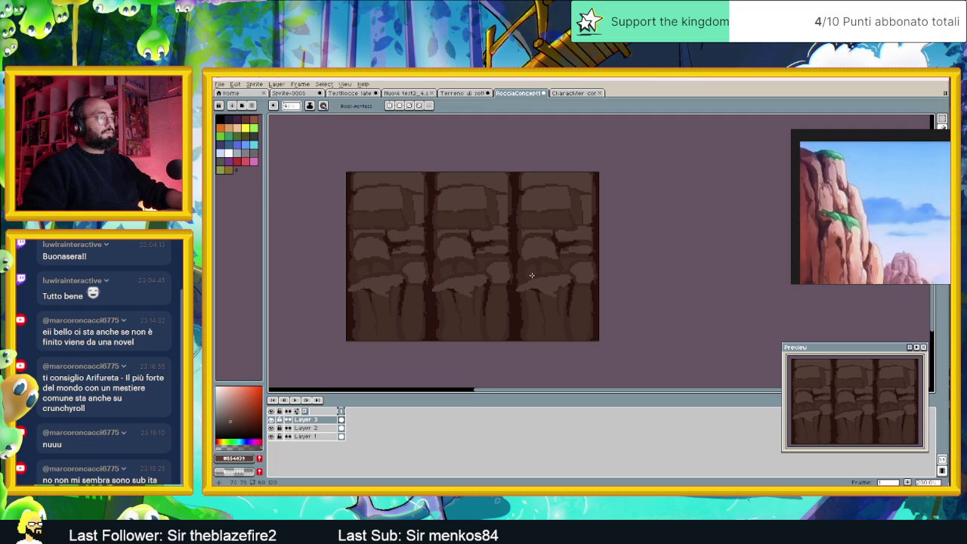
pyautogui.scroll(1, 522, 280)
pyautogui.scroll(1, 519, 281)
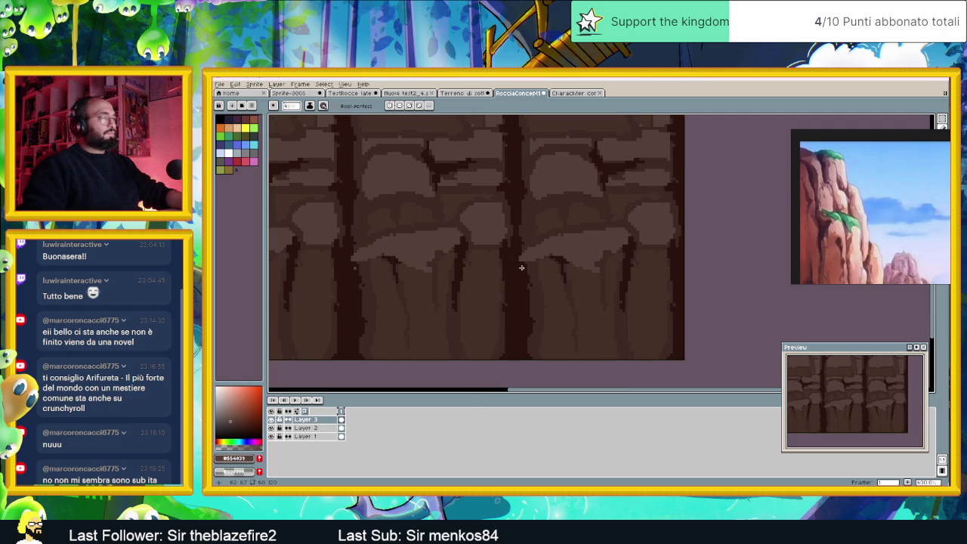
# Draw a #3d2d21 crack down the lower pillar, lighten parts of it, and zoom out to review.
pyautogui.keyDown('alt'); pyautogui.click(508, 262); pyautogui.keyUp('alt')
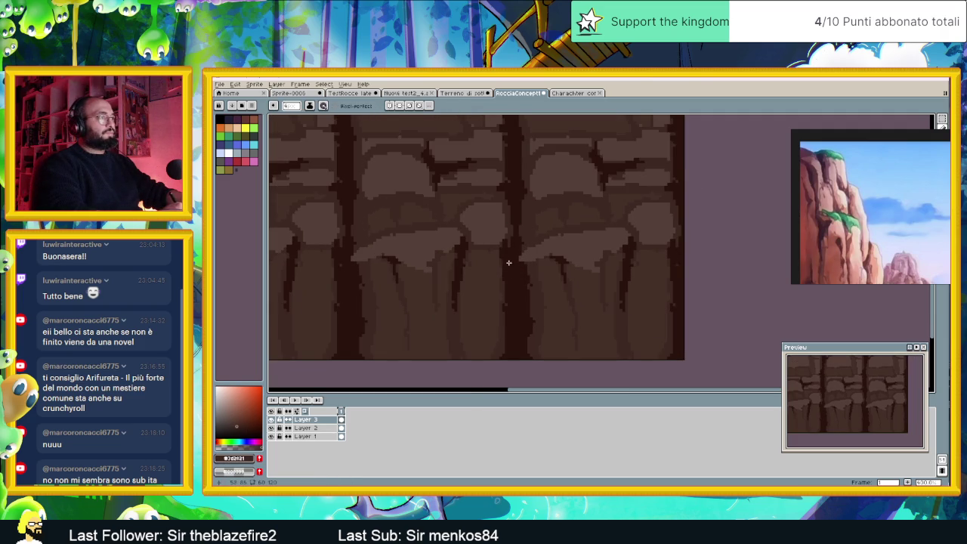
pyautogui.moveTo(512, 261); pyautogui.dragTo(521, 312)
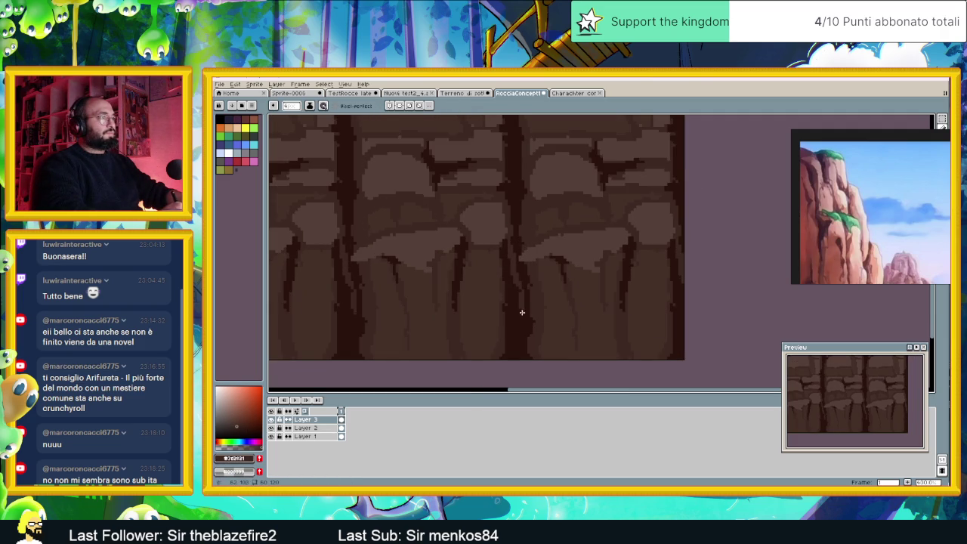
pyautogui.moveTo(521, 306); pyautogui.dragTo(518, 334)
pyautogui.moveTo(502, 179); pyautogui.dragTo(511, 186)
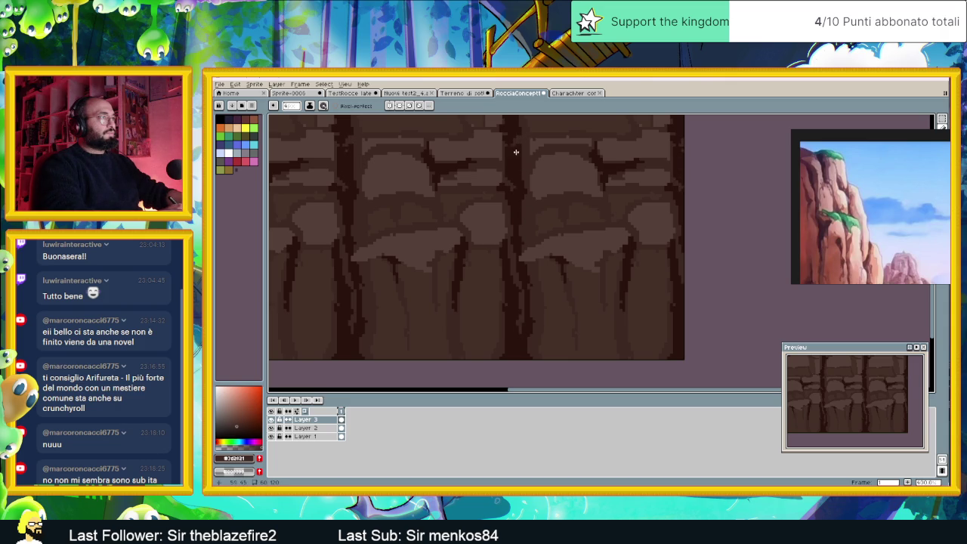
pyautogui.moveTo(524, 190); pyautogui.dragTo(518, 188)
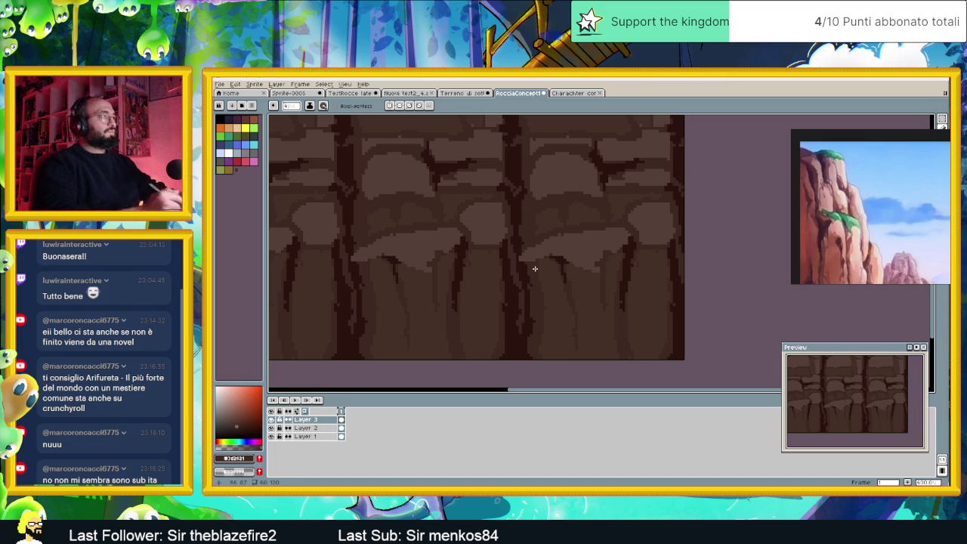
pyautogui.scroll(-1, 530, 268)
pyautogui.scroll(-1, 530, 269)
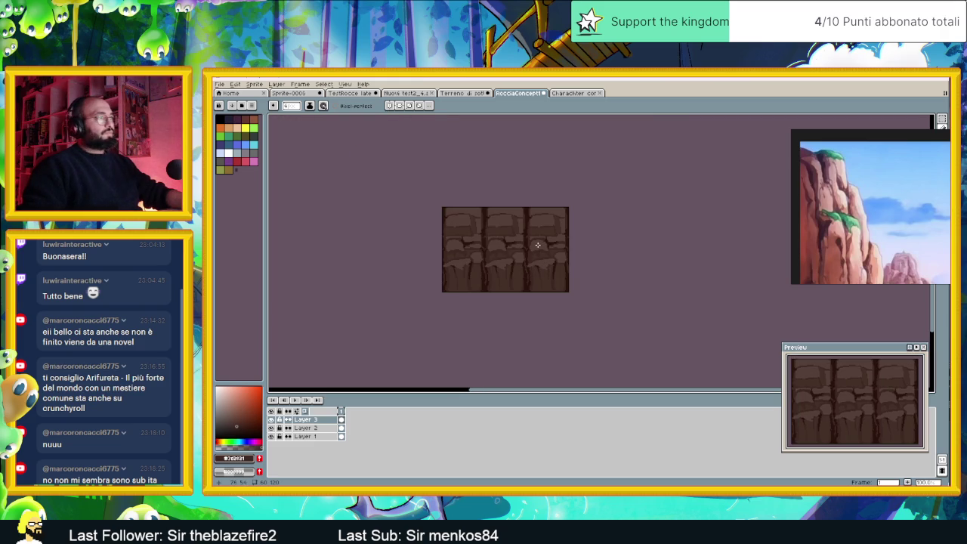
pyautogui.scroll(-1, 533, 245)
pyautogui.scroll(1, 533, 246)
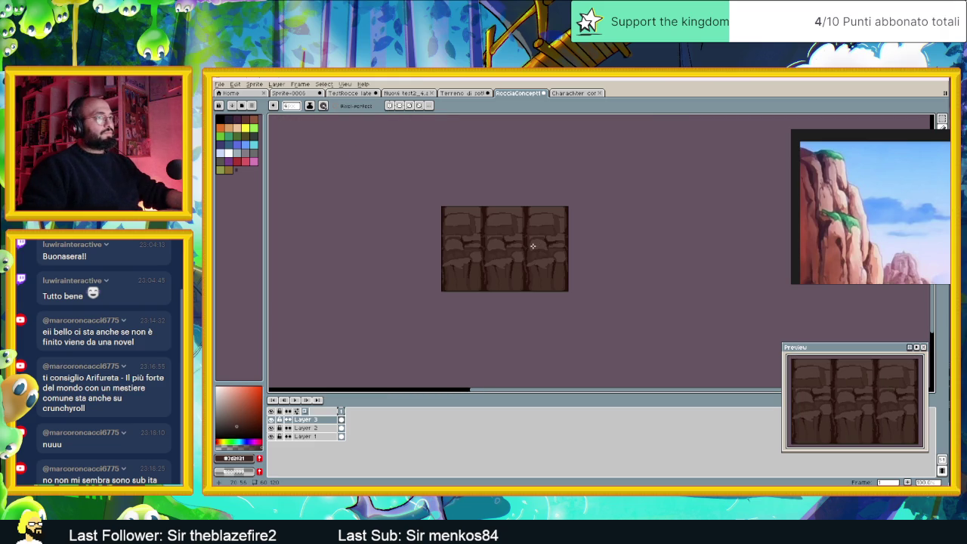
pyautogui.scroll(1, 516, 241)
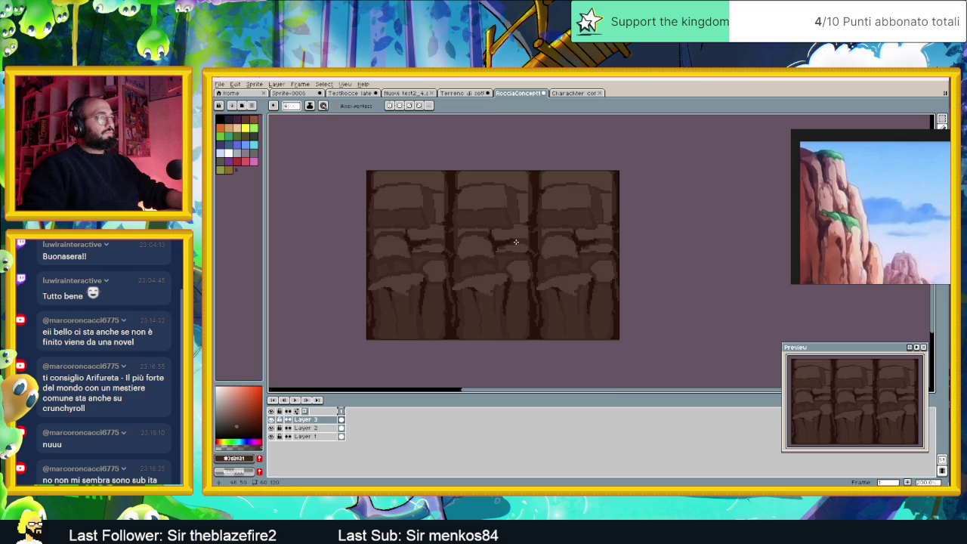
# Sample a rock brown from the Terreno di sotto tilemap, then undo the last stroke on RocciaConcept.
pyautogui.click(574, 93)
pyautogui.click(466, 93)
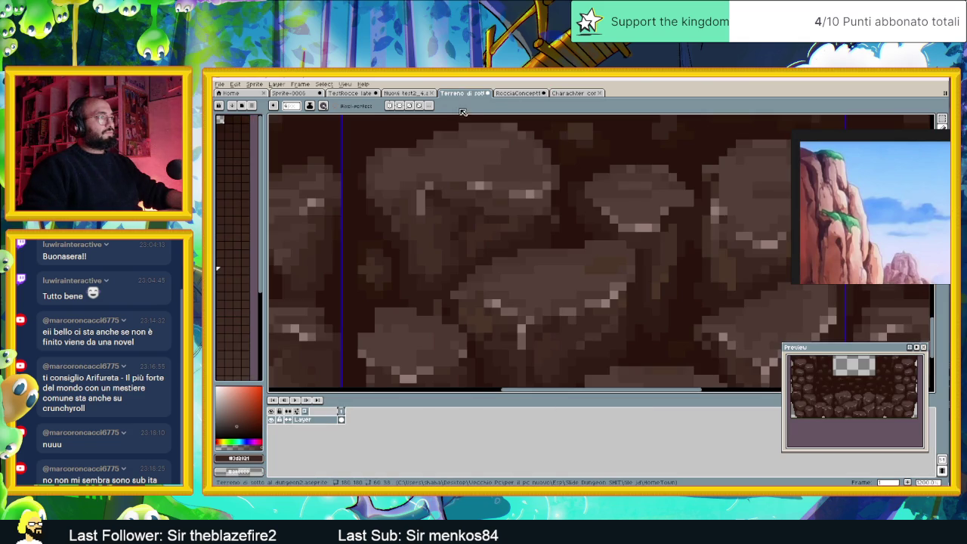
pyautogui.scroll(-3, 513, 178)
pyautogui.keyDown('alt'); pyautogui.click(512, 178); pyautogui.keyUp('alt')
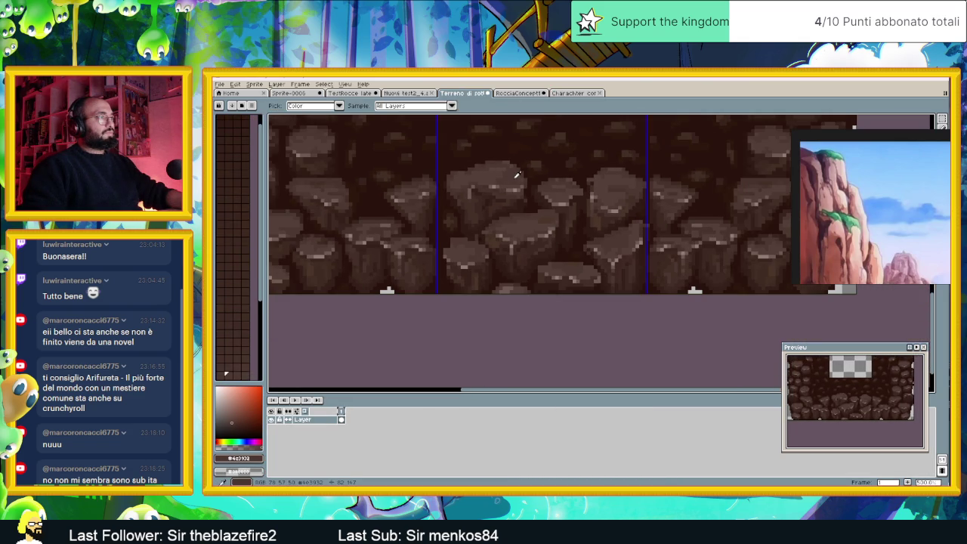
pyautogui.click(519, 93)
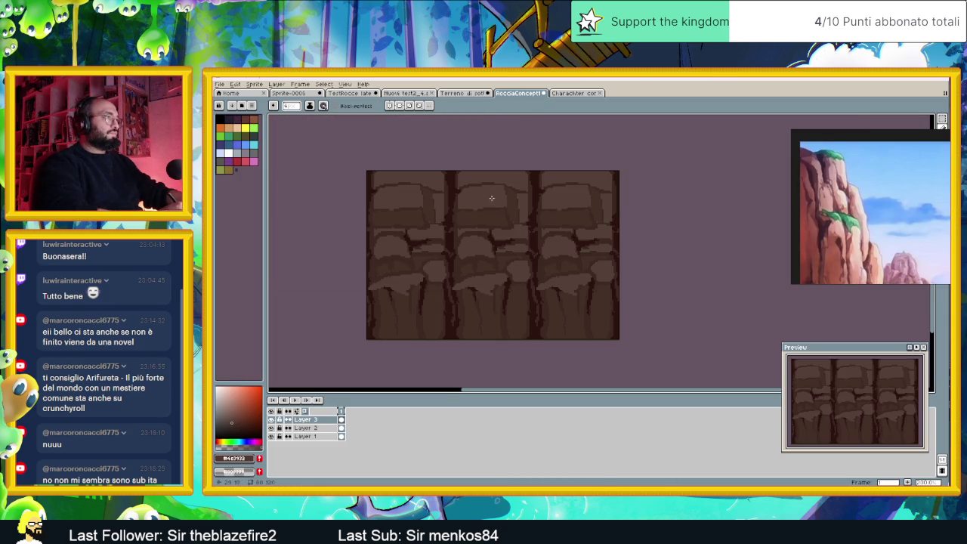
pyautogui.hotkey('ctrl', 'z')
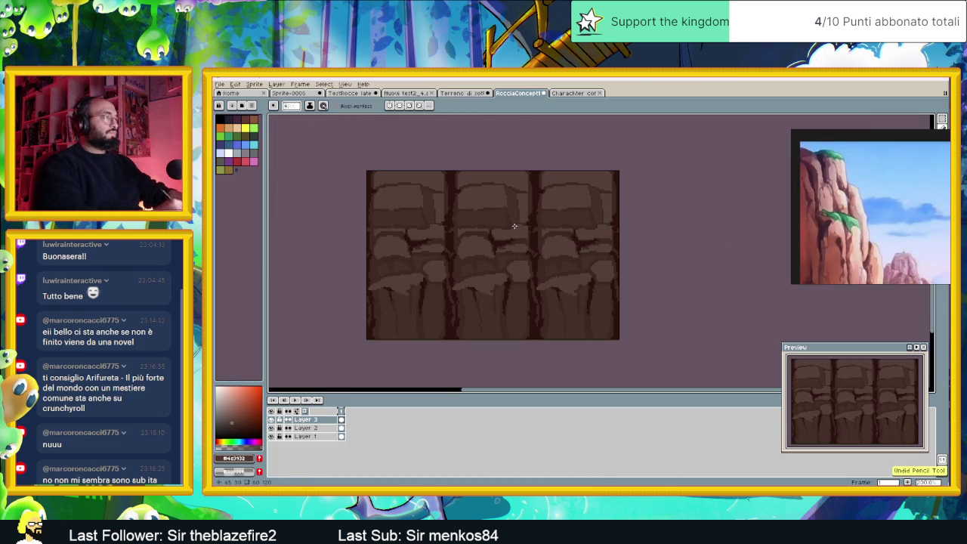
pyautogui.scroll(1, 511, 227)
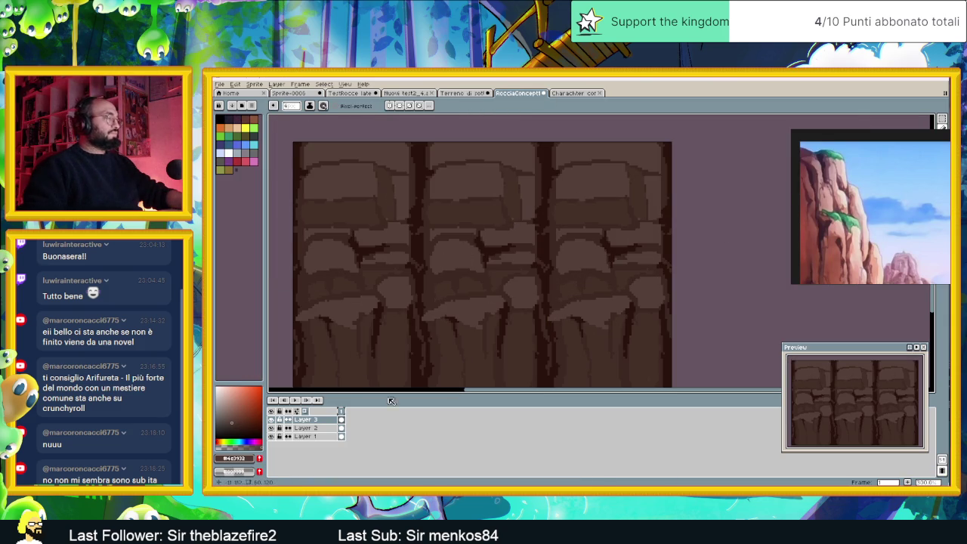
pyautogui.rightClick(319, 419)
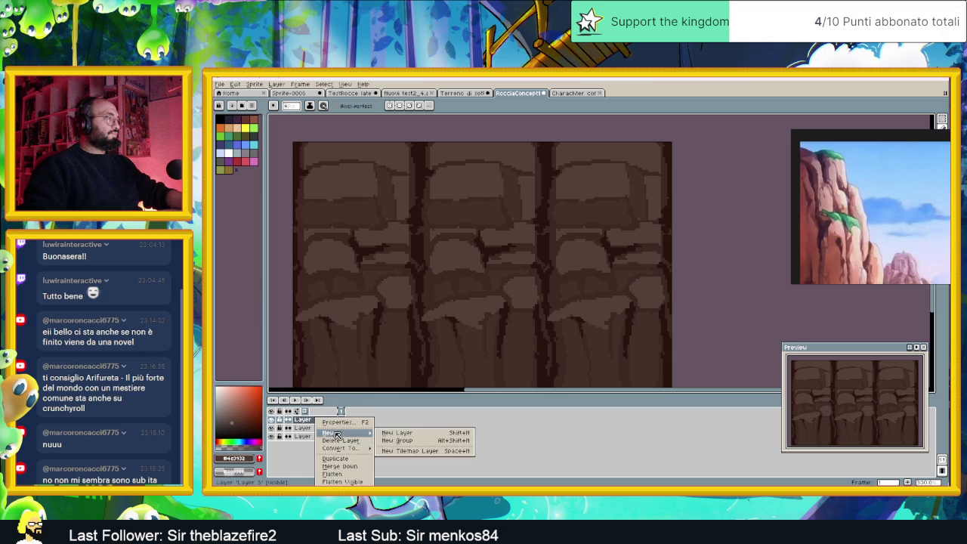
# Create empty Layer 4 above Layer 3, then zoom around to inspect the tile.
pyautogui.click(389, 432)
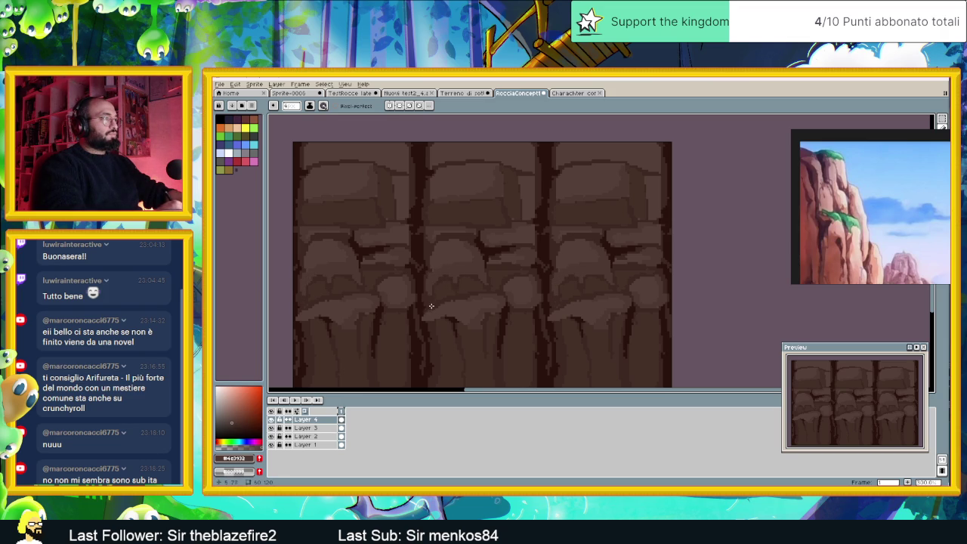
pyautogui.scroll(-1, 444, 301)
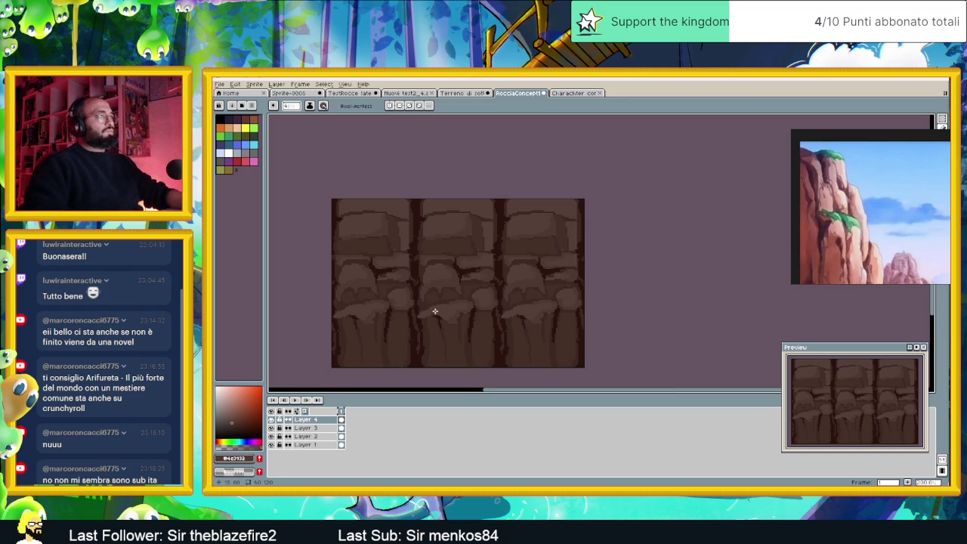
pyautogui.scroll(1, 504, 305)
pyautogui.scroll(-1, 507, 311)
pyautogui.scroll(-2, 507, 310)
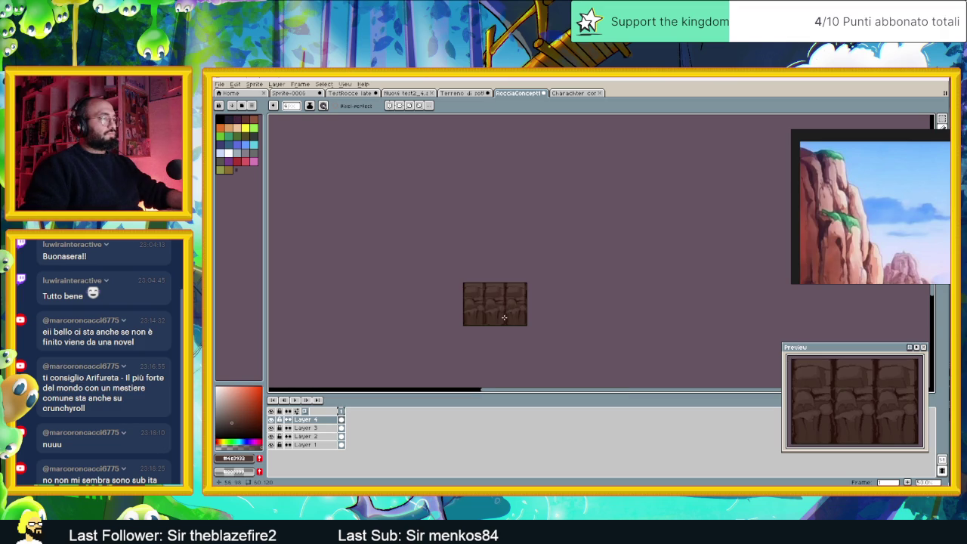
pyautogui.scroll(2, 504, 317)
pyautogui.scroll(1, 505, 315)
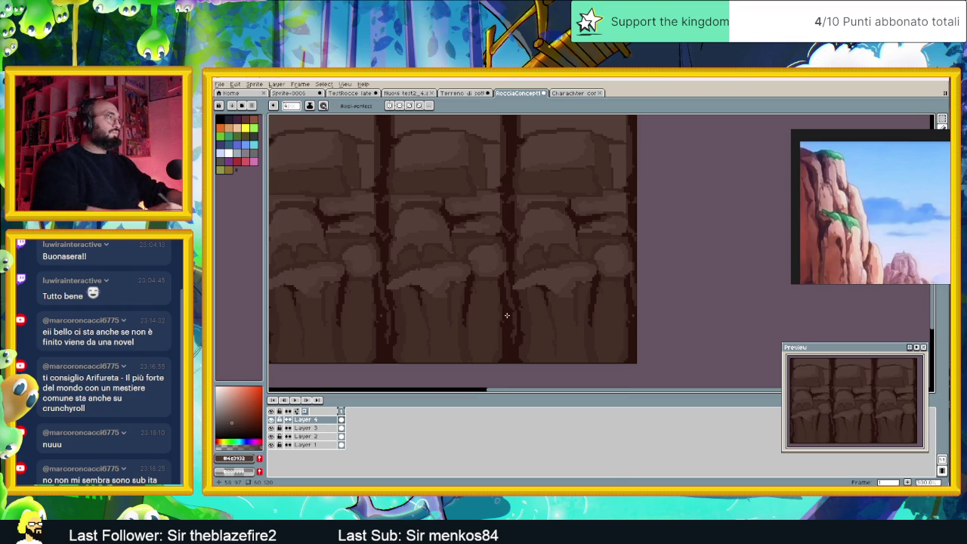
# Borrow a rock colour from the Terreno tileset and paint two lighter highlight strokes on RocciaConcept1.
pyautogui.hotkey('ctrl', 'shift', 'Tab')
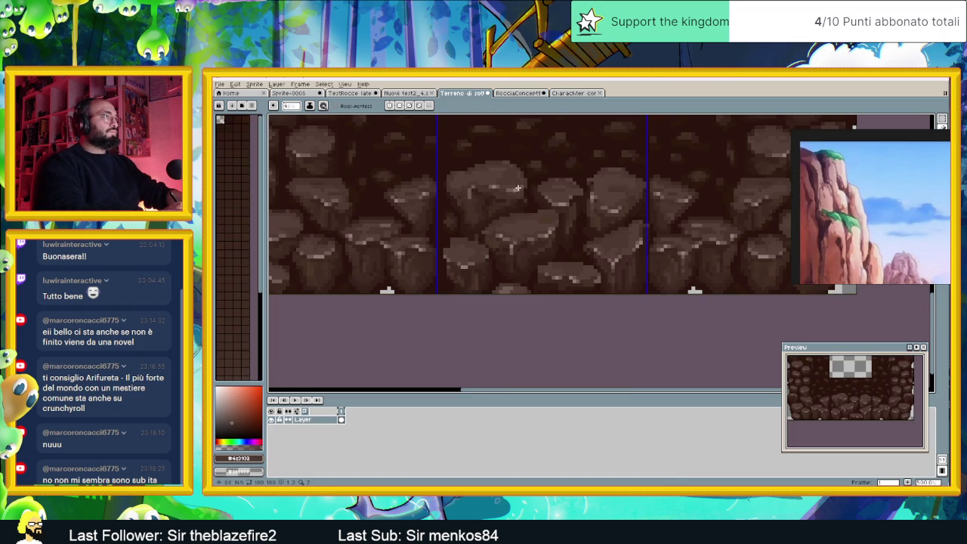
pyautogui.press('i')
pyautogui.click(474, 165)
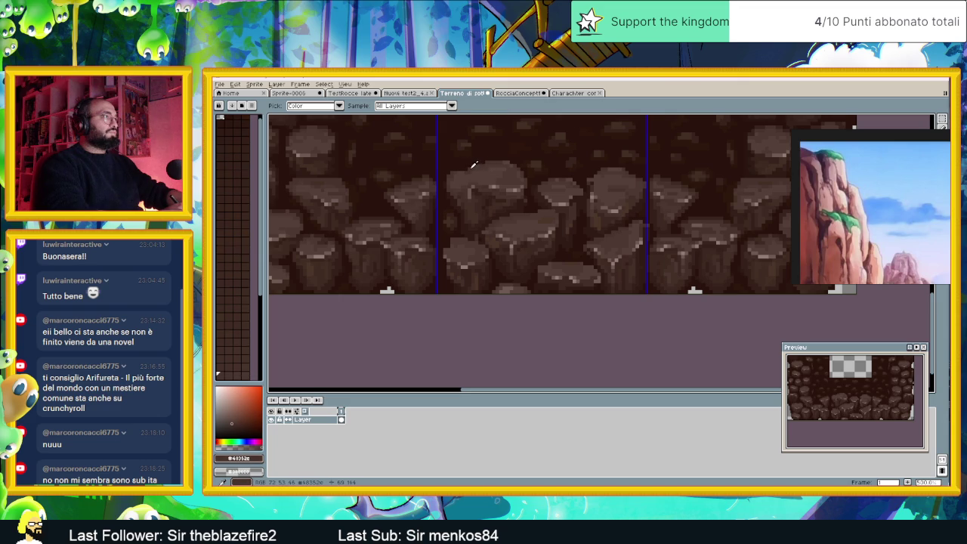
pyautogui.hotkey('ctrl', 'Tab')
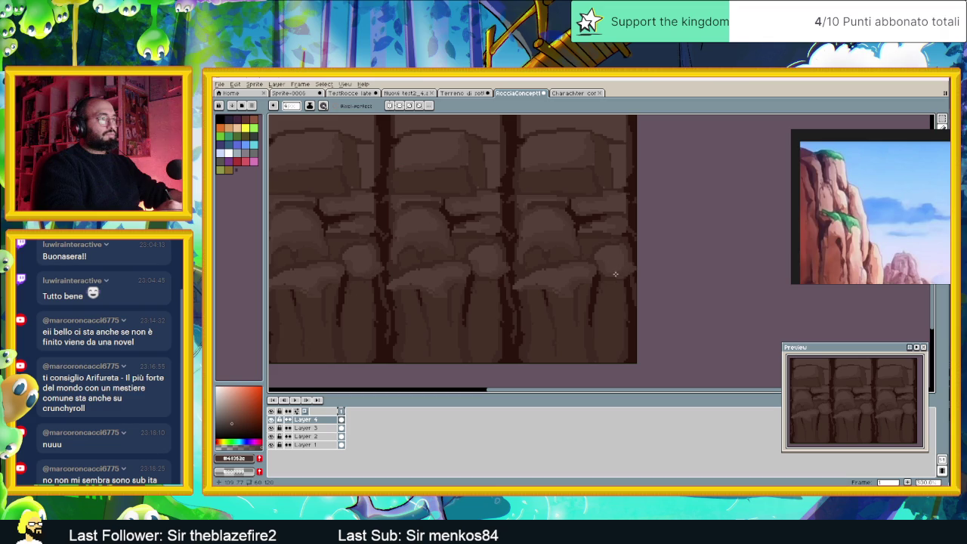
pyautogui.moveTo(616, 245); pyautogui.dragTo(596, 246)
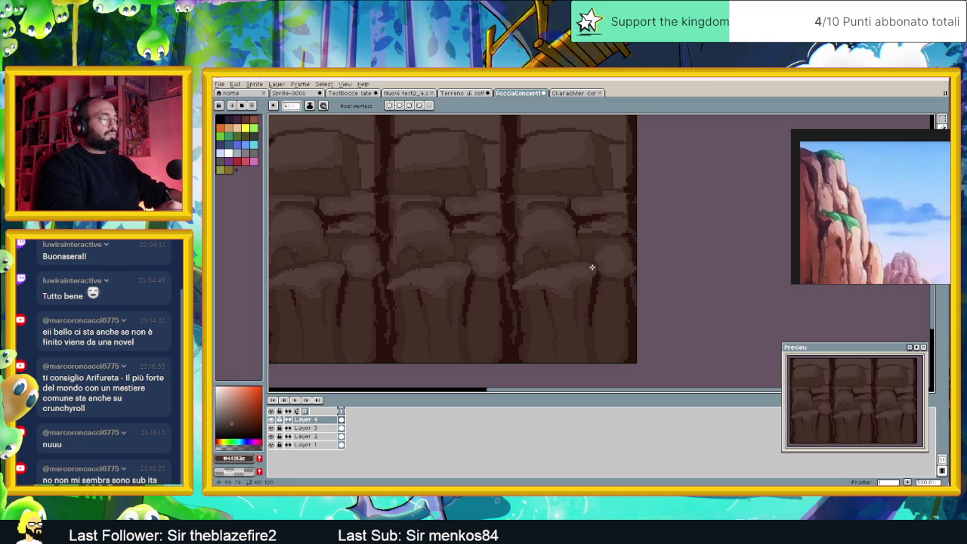
pyautogui.moveTo(589, 264); pyautogui.dragTo(542, 273)
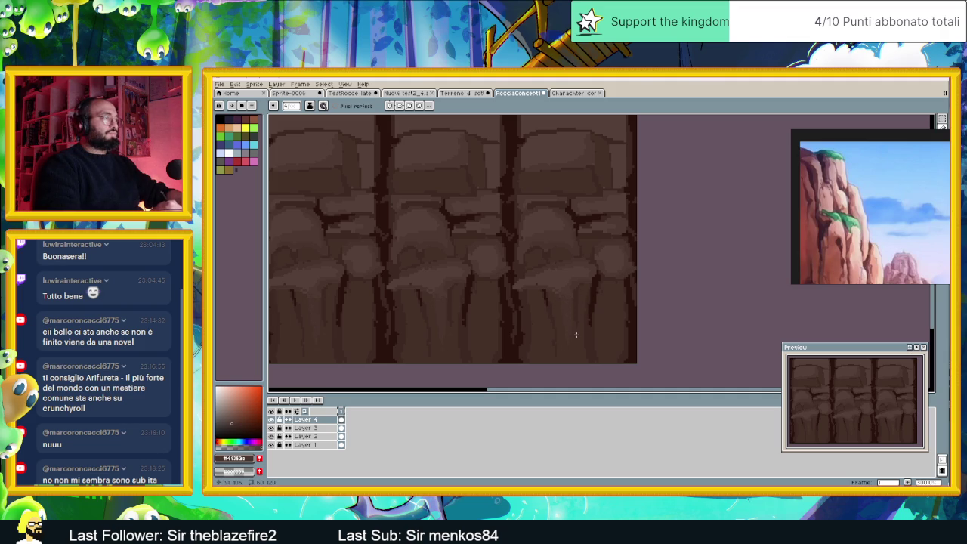
# Pan and zoom across the repeated tiles and paint another lighter highlight stroke.
pyautogui.scroll(-1, 567, 313)
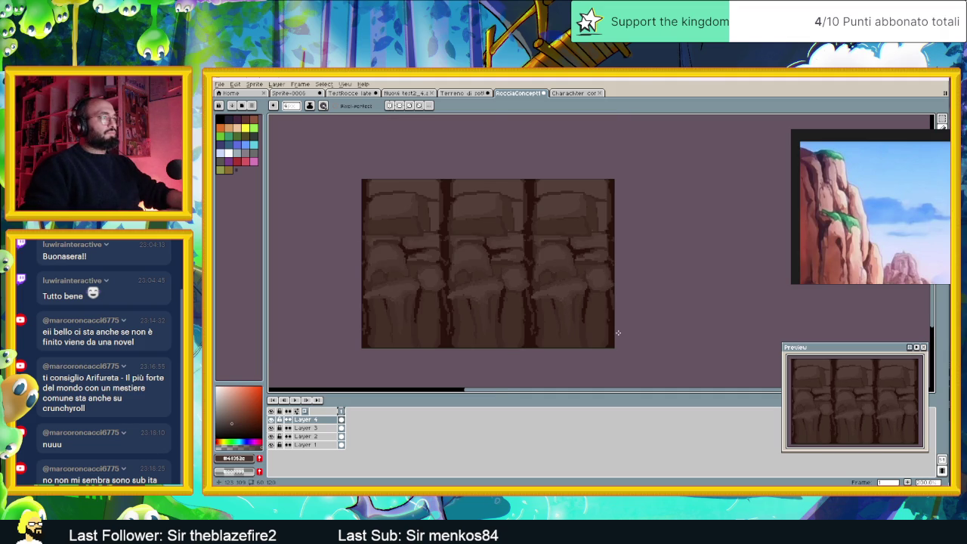
pyautogui.scroll(1, 618, 332)
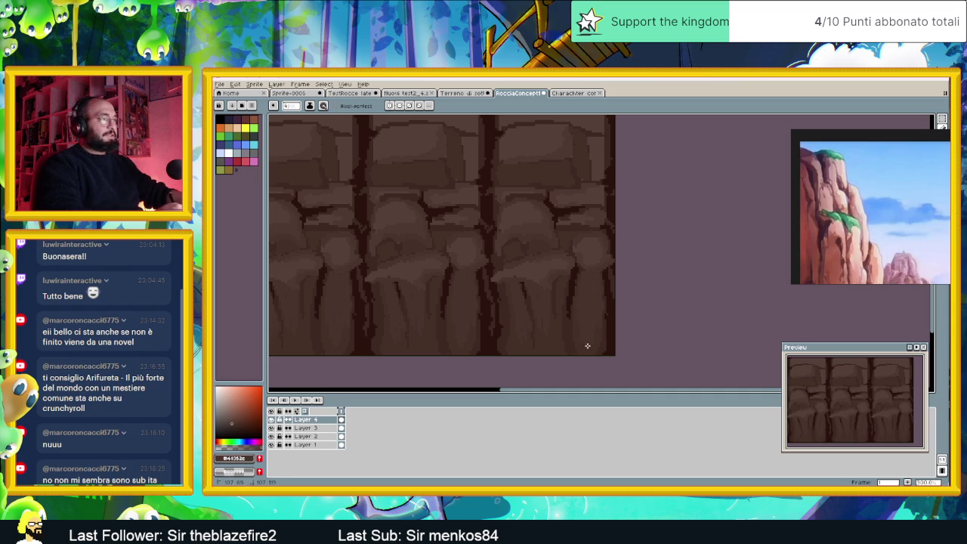
pyautogui.scroll(-3, 590, 315)
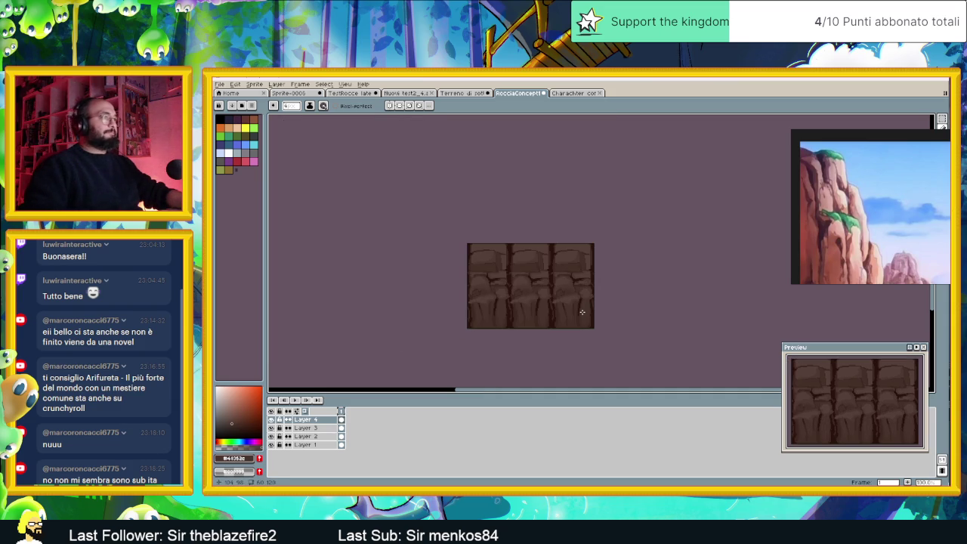
pyautogui.scroll(1, 582, 311)
pyautogui.scroll(1, 582, 286)
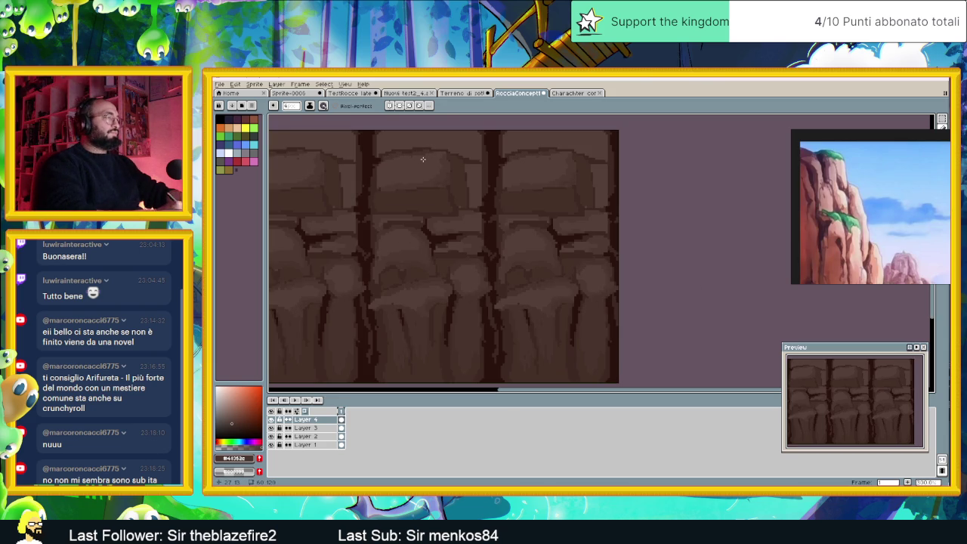
pyautogui.moveTo(452, 204); pyautogui.dragTo(469, 266)
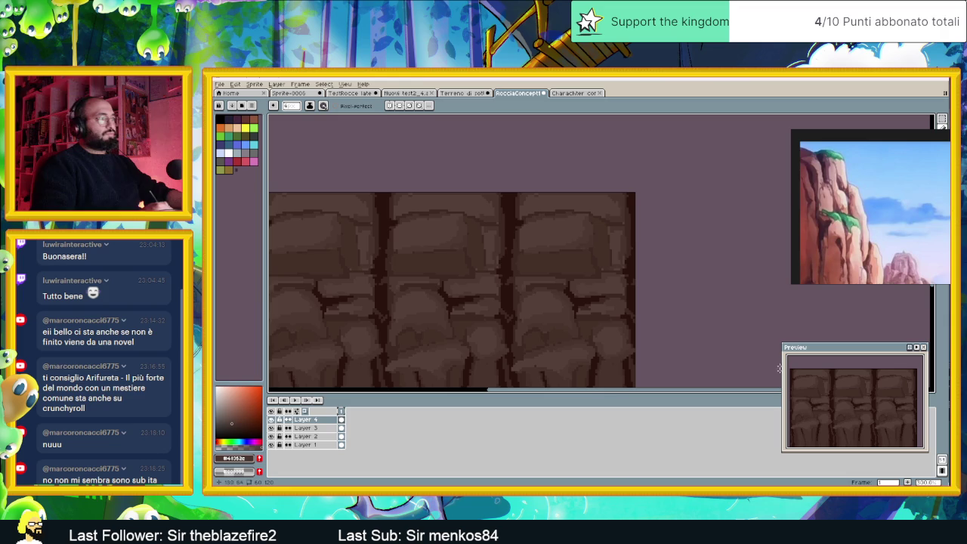
pyautogui.scroll(-3, 703, 285)
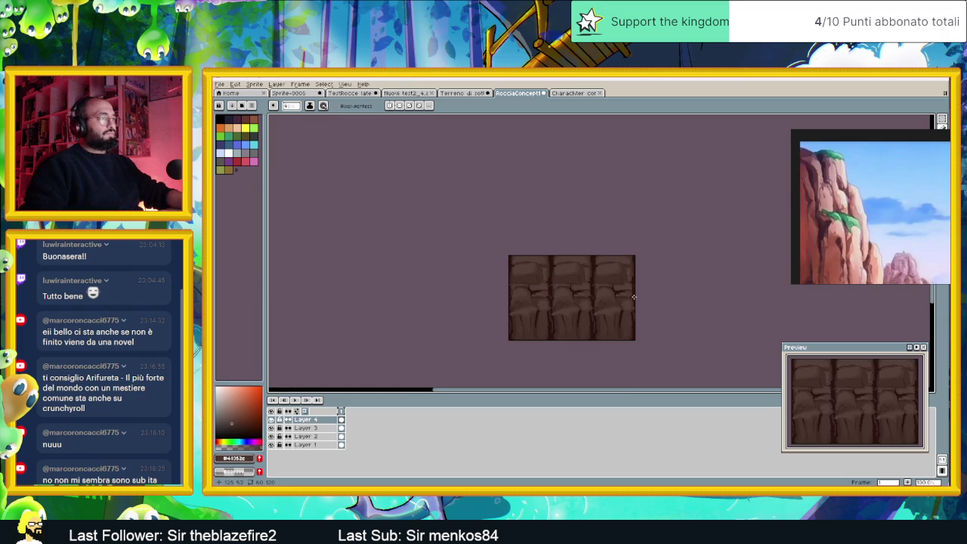
pyautogui.scroll(2, 607, 317)
pyautogui.moveTo(607, 317); pyautogui.dragTo(542, 293)
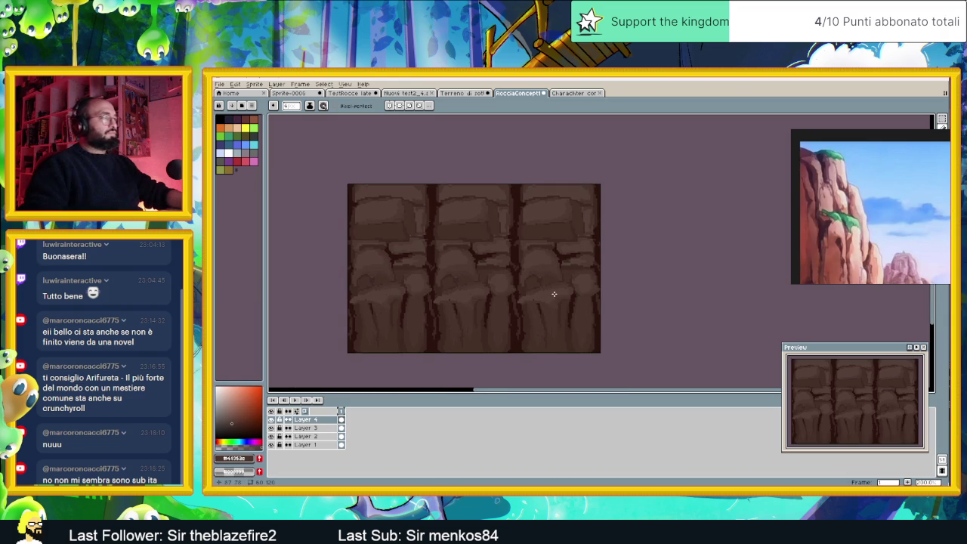
# Sample dark browns from the Terreno tileset and return to RocciaConcept1 with the Pencil.
pyautogui.click(463, 92)
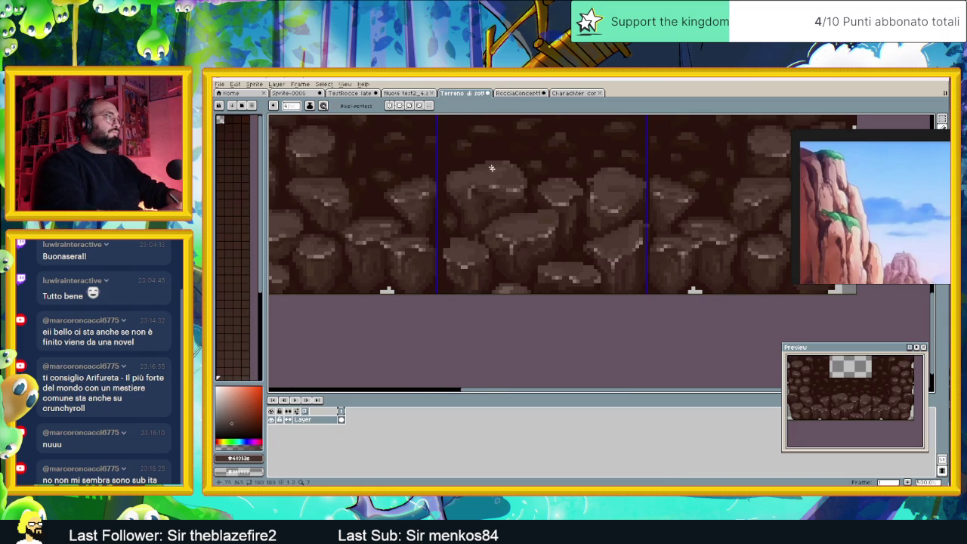
pyautogui.press('i')
pyautogui.click(487, 198)
pyautogui.click(480, 203)
pyautogui.press('b')
pyautogui.hotkey('ctrl', 'Tab')
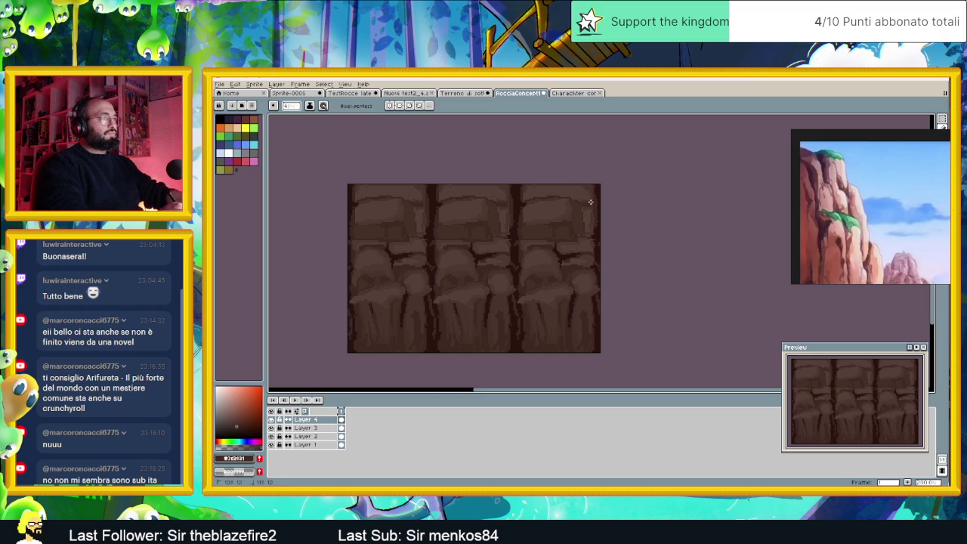
# Pick a darker brown from the cliff and draw a dark crack across the lower rocks.
pyautogui.press('i')
pyautogui.click(600, 183)
pyautogui.press('b')
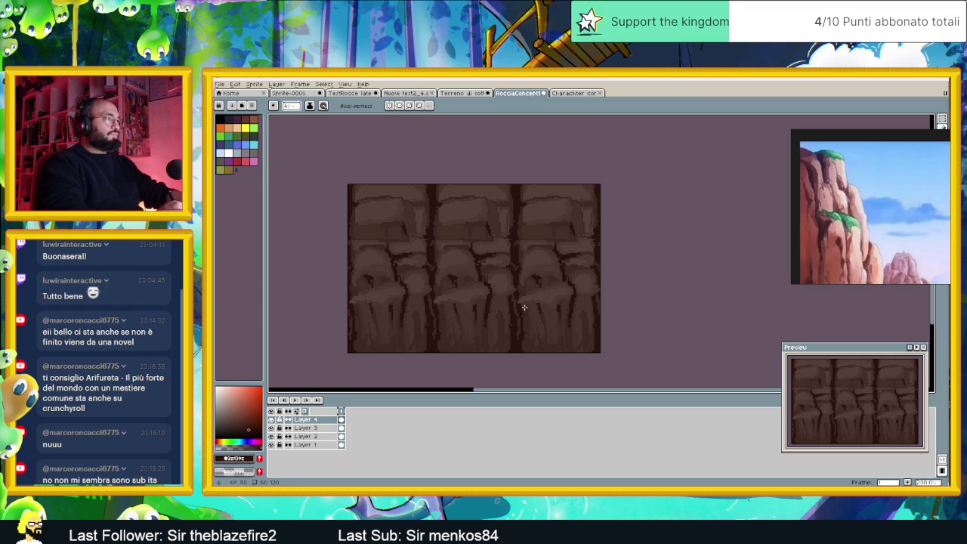
pyautogui.moveTo(525, 311)
pyautogui.mouseDown()
pyautogui.moveTo(534, 342)
pyautogui.moveTo(568, 340)
pyautogui.moveTo(587, 318)
pyautogui.mouseUp()
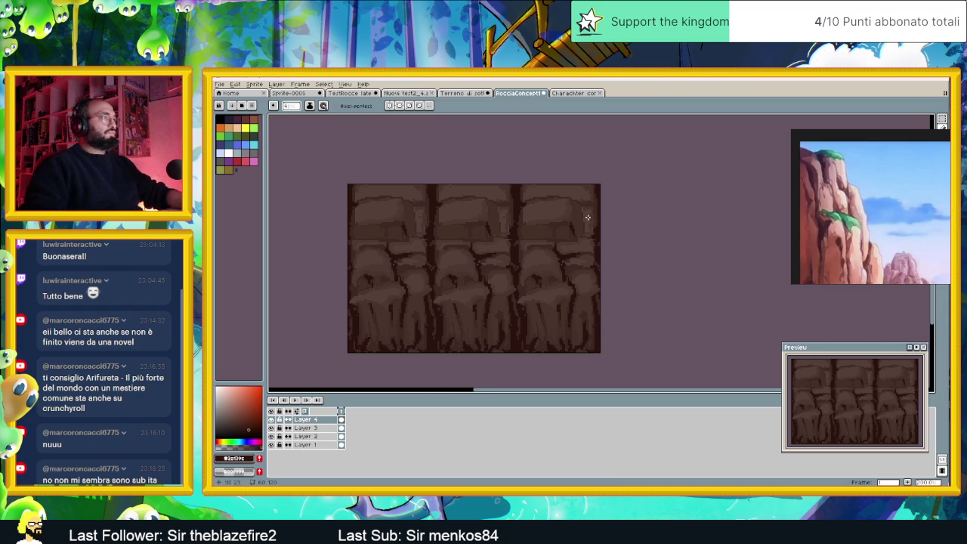
pyautogui.scroll(-3, 593, 221)
pyautogui.scroll(1, 601, 215)
pyautogui.scroll(1, 556, 214)
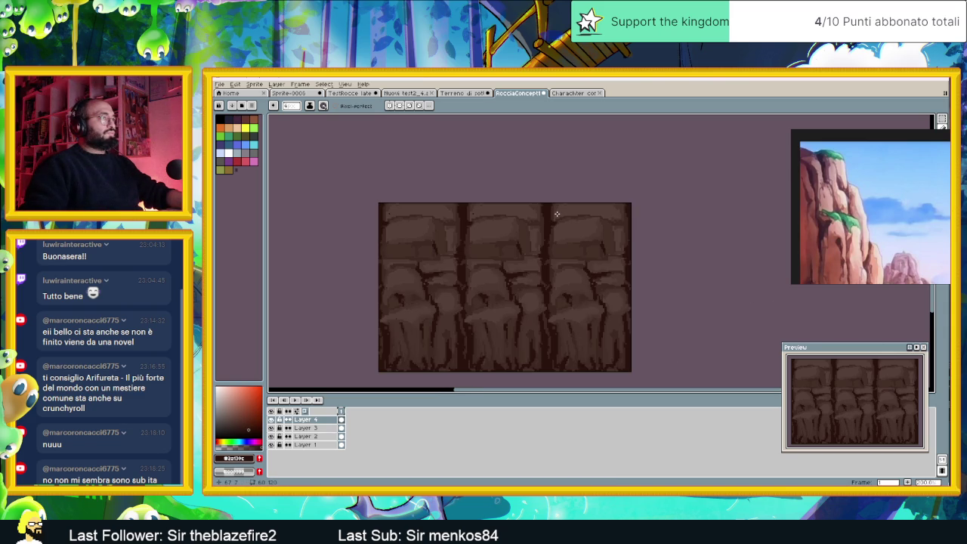
pyautogui.click(576, 94)
# Sample a lighter tileset colour and paint a light highlight streak across the rock tops.
pyautogui.click(469, 94)
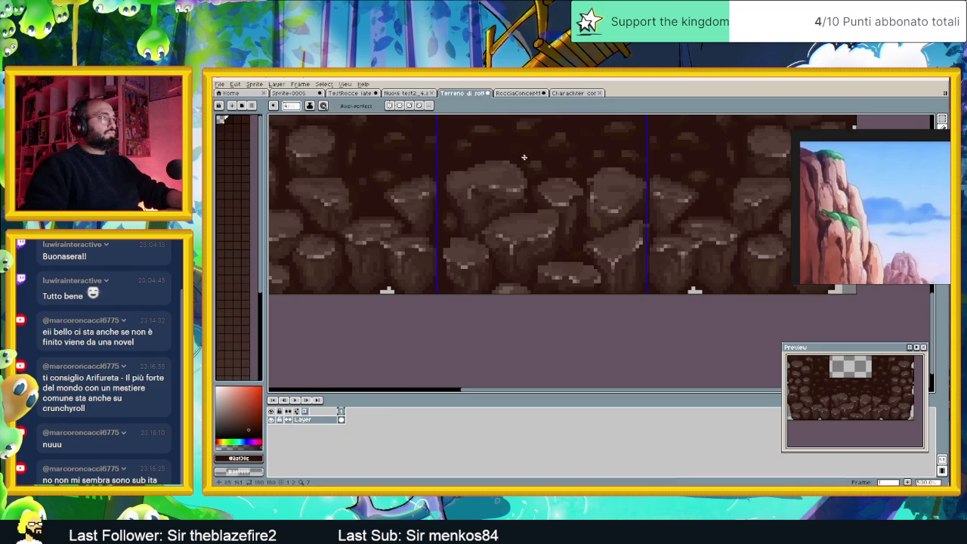
pyautogui.press('i')
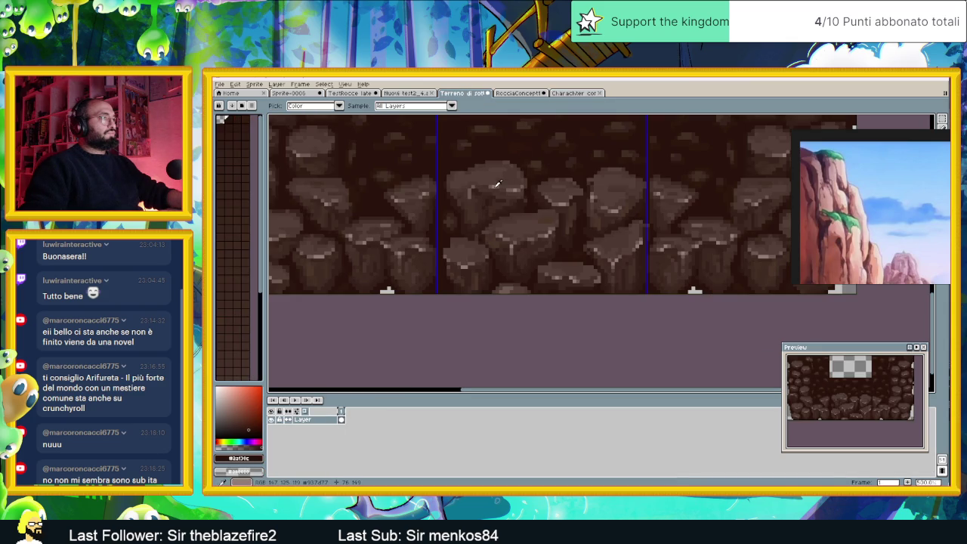
pyautogui.click(496, 182)
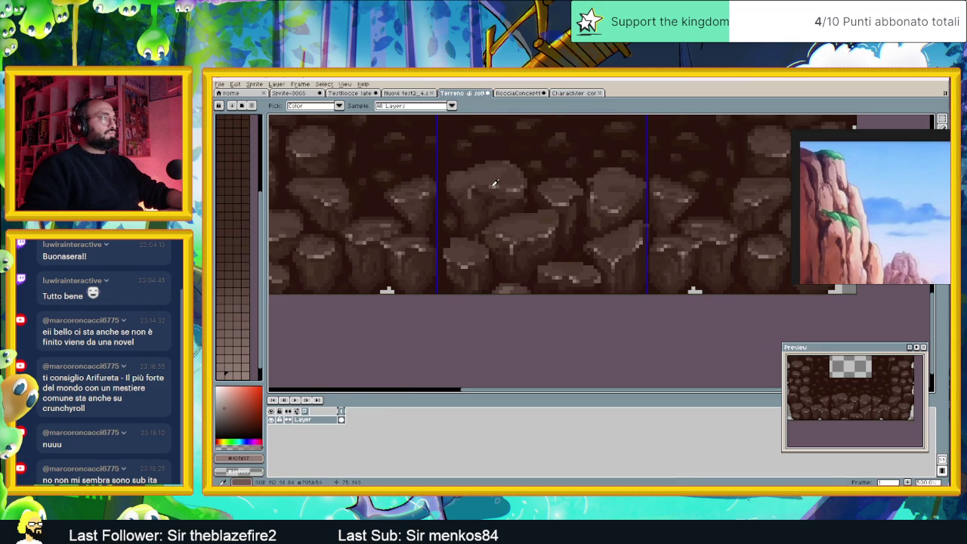
pyautogui.press('b')
pyautogui.click(519, 93)
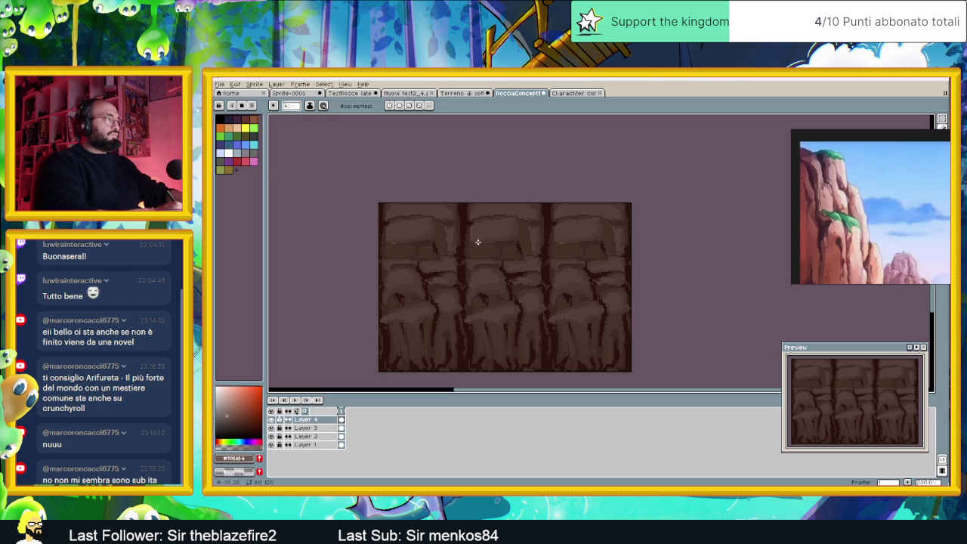
pyautogui.moveTo(481, 242); pyautogui.dragTo(496, 242)
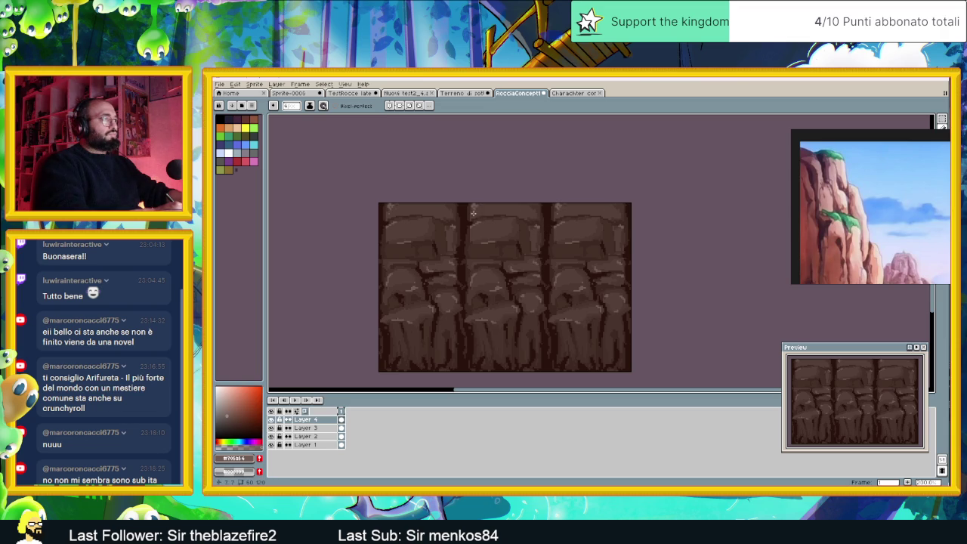
pyautogui.press('v')
pyautogui.press('b')
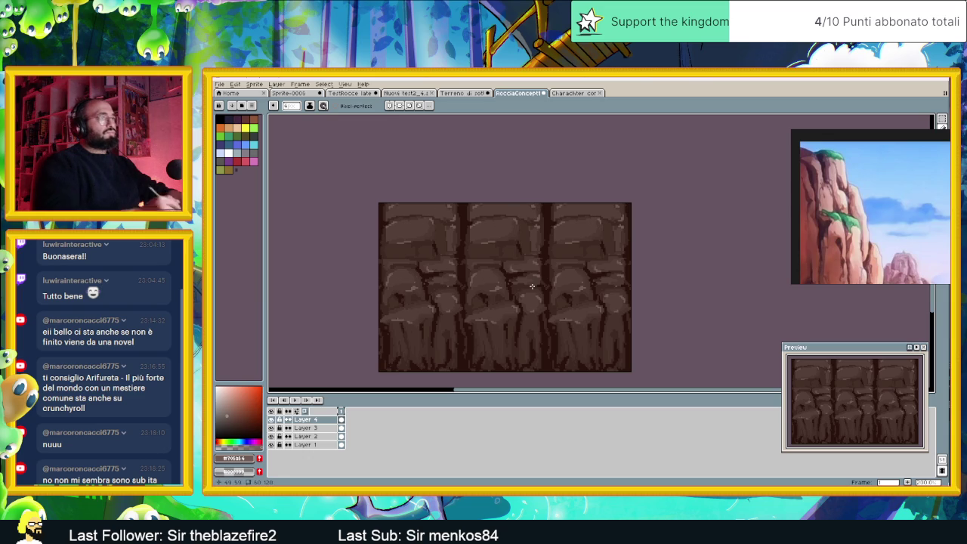
# Zoom in and out to inspect the three-tile strip, then bring up Replace Color.
pyautogui.scroll(-2, 555, 302)
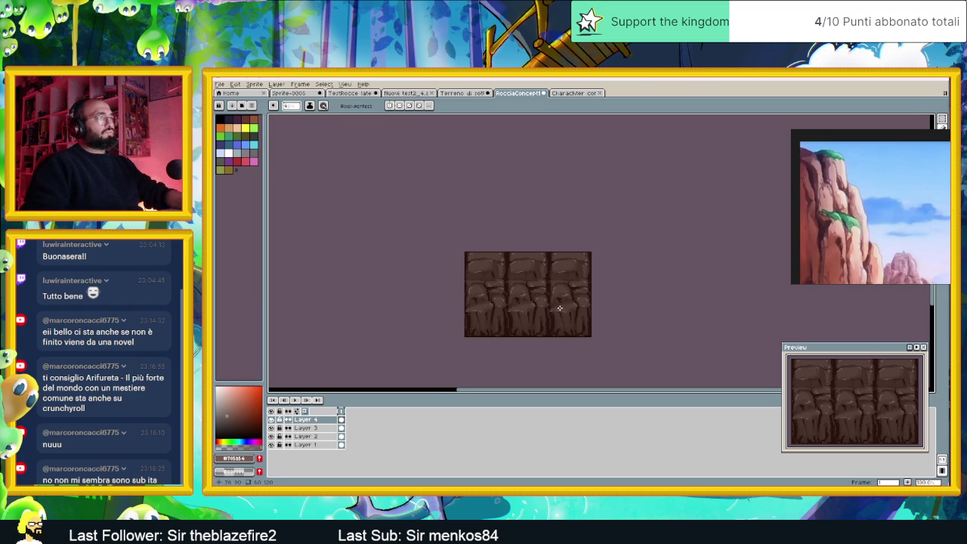
pyautogui.scroll(-1, 556, 320)
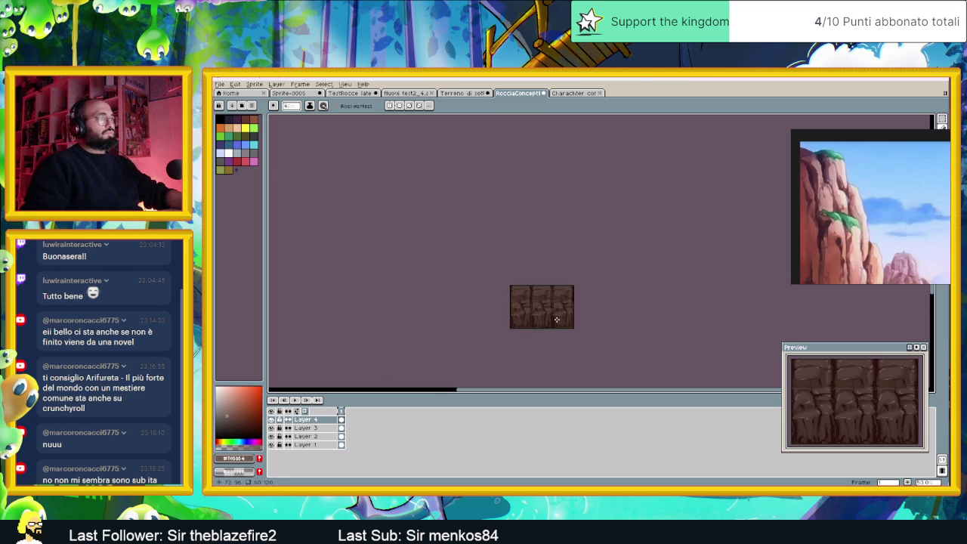
pyautogui.scroll(1, 559, 320)
pyautogui.scroll(1, 550, 316)
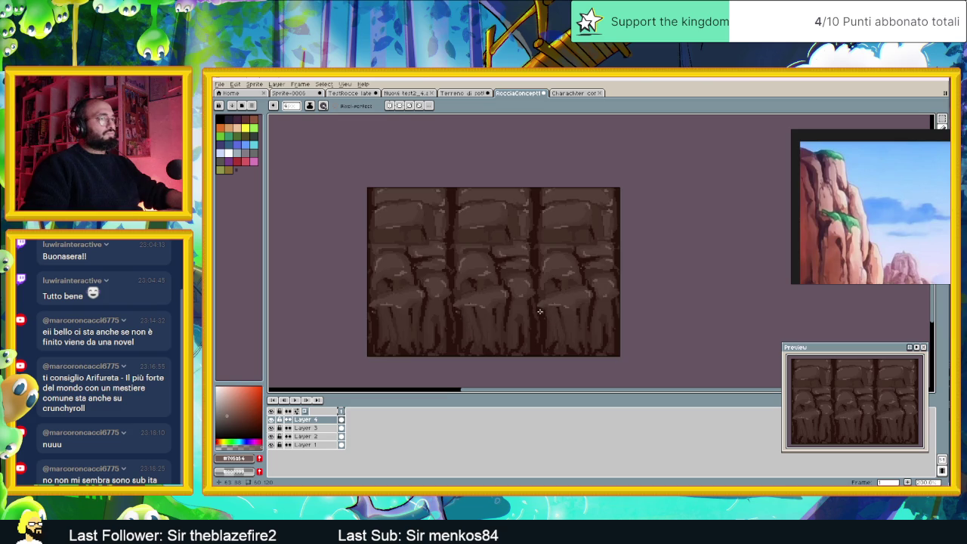
pyautogui.scroll(1, 539, 311)
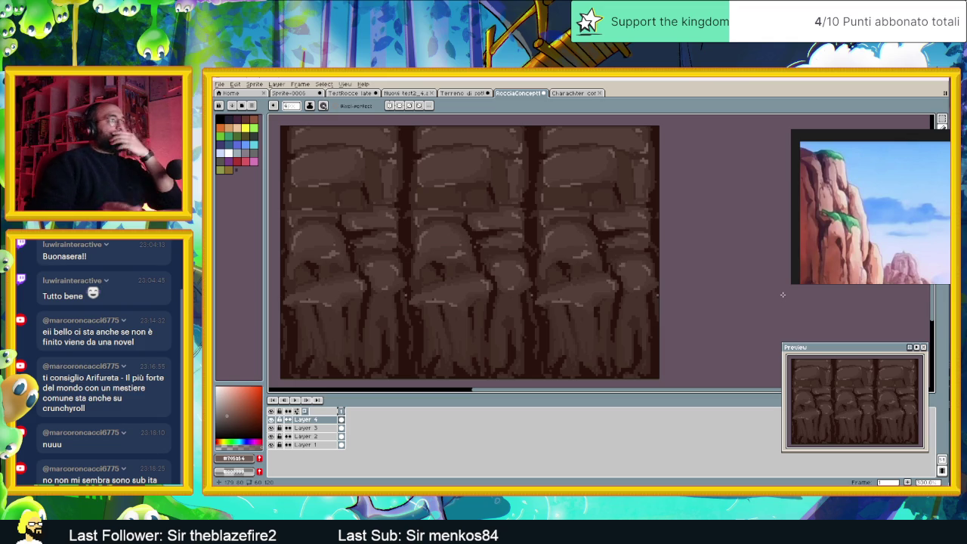
pyautogui.scroll(-1, 762, 278)
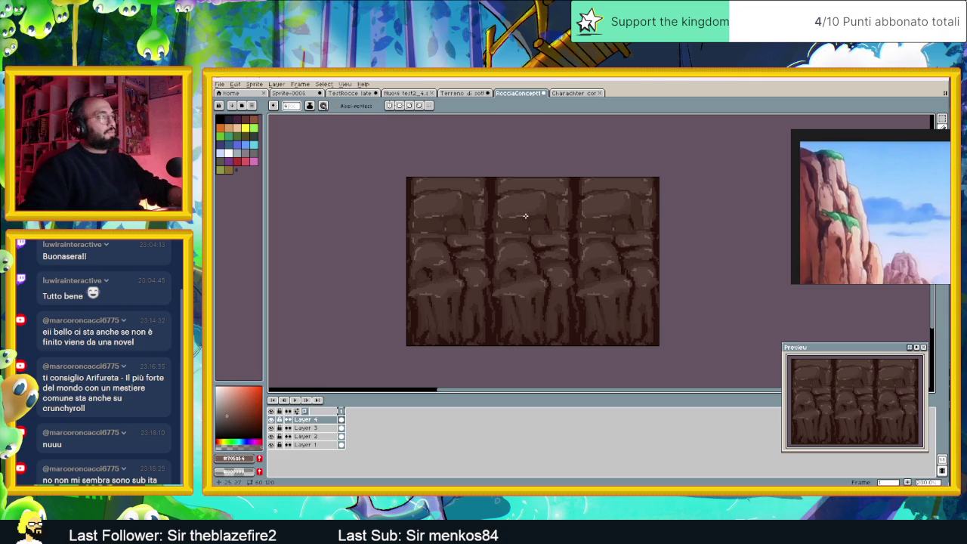
pyautogui.scroll(1, 507, 219)
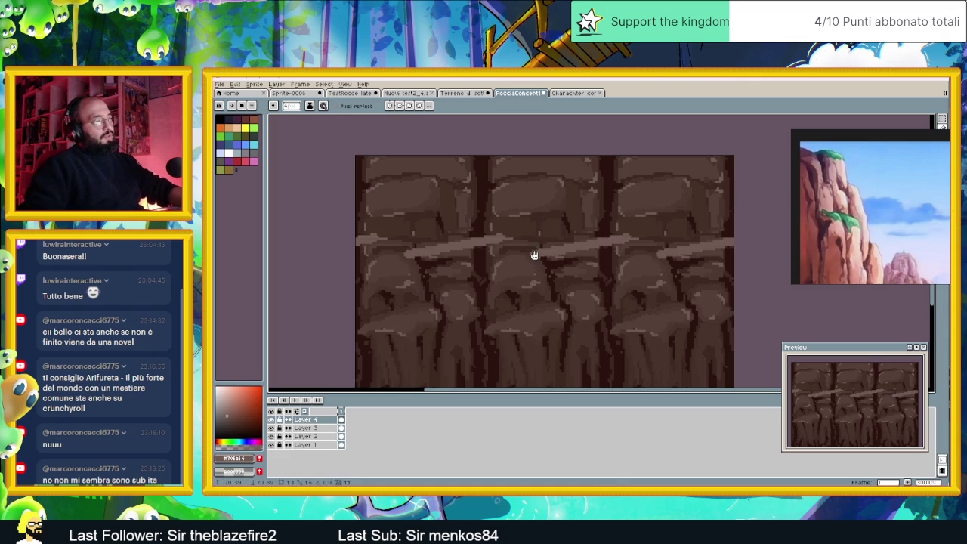
pyautogui.hotkey('shift', 'r')
# Pick browns as the colour to replace, then close and reopen Replace Color from the Edit menu.
pyautogui.click(531, 217)
pyautogui.click(464, 184)
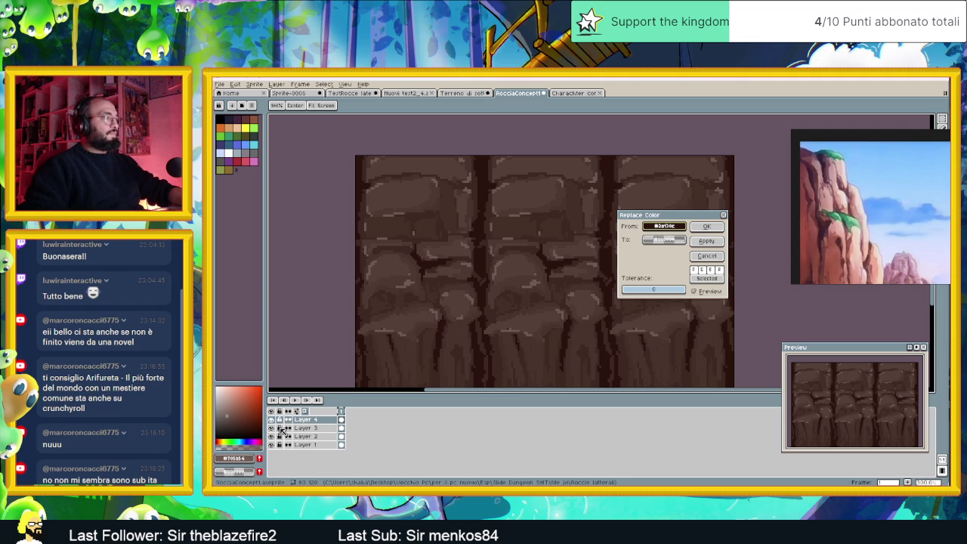
pyautogui.click(706, 256)
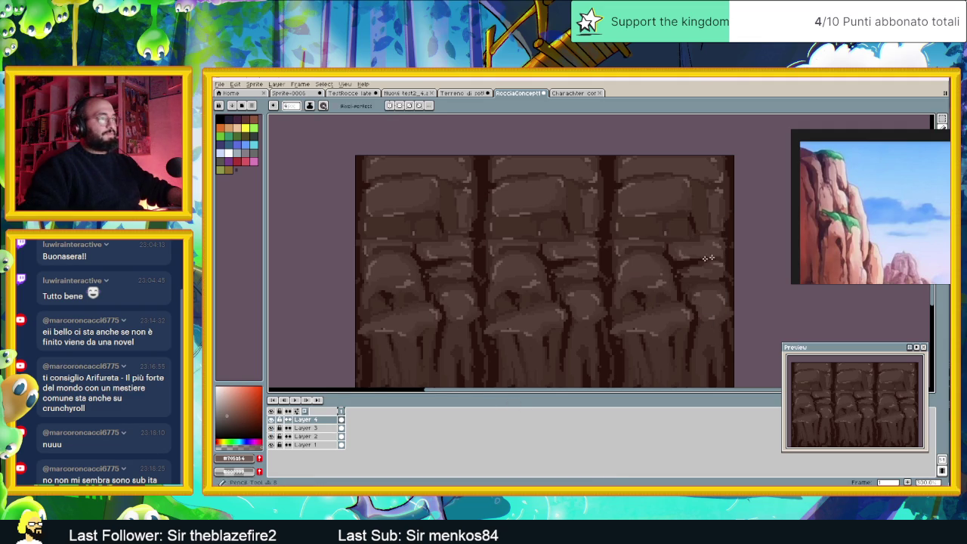
pyautogui.click(255, 84)
pyautogui.moveTo(235, 83)
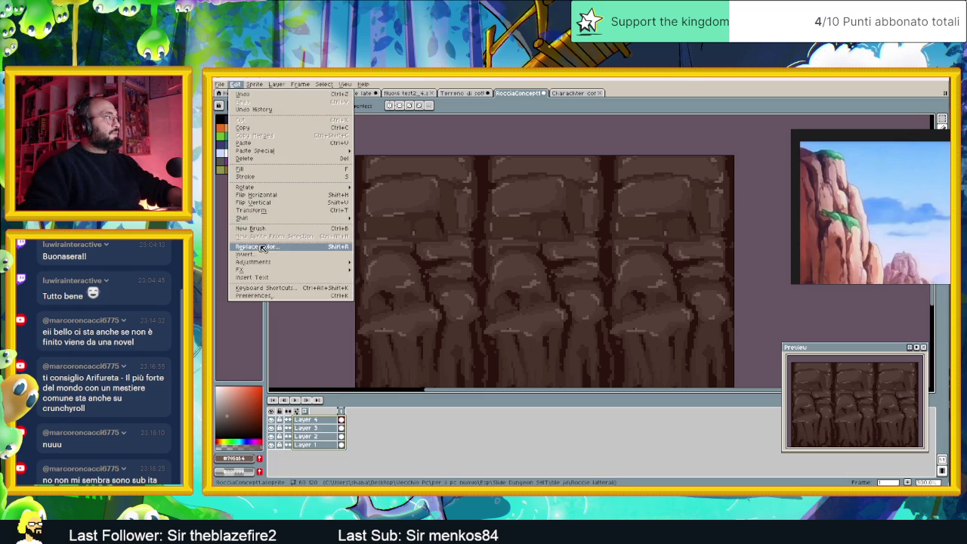
pyautogui.click(257, 246)
# Set From to the dark brown and To to blue #230072, moving the dialog off the tiles.
pyautogui.click(487, 182)
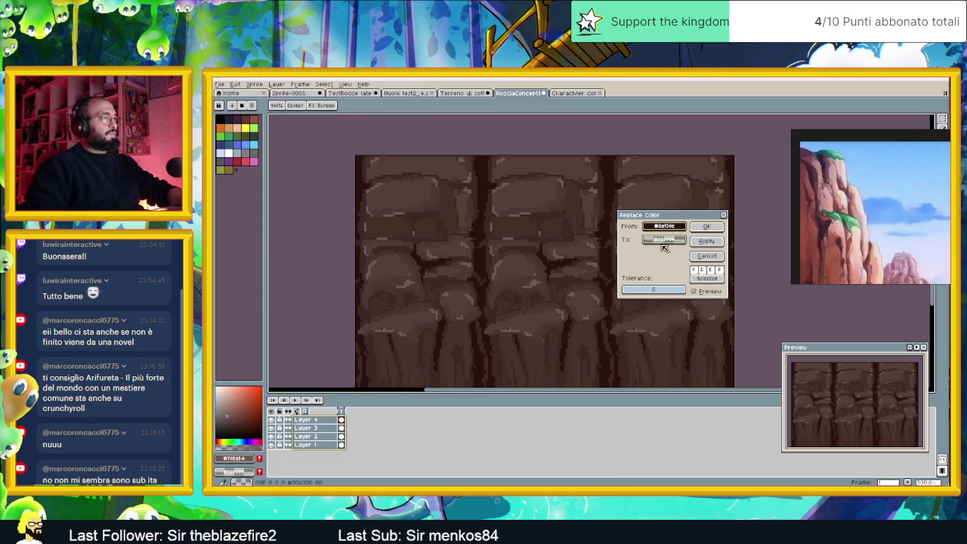
pyautogui.click(665, 242)
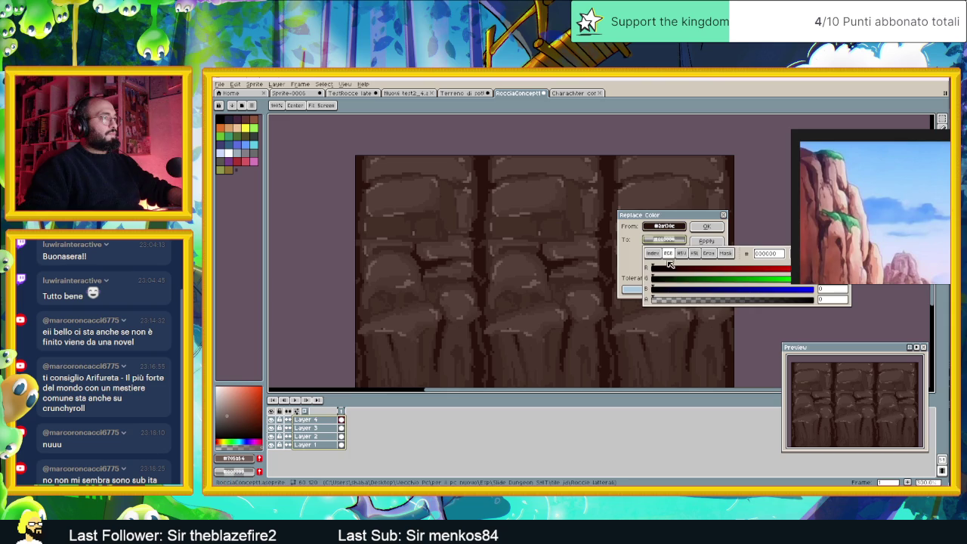
pyautogui.moveTo(698, 271)
pyautogui.mouseDown()
pyautogui.moveTo(745, 275)
pyautogui.moveTo(678, 278)
pyautogui.moveTo(713, 287)
pyautogui.mouseUp()
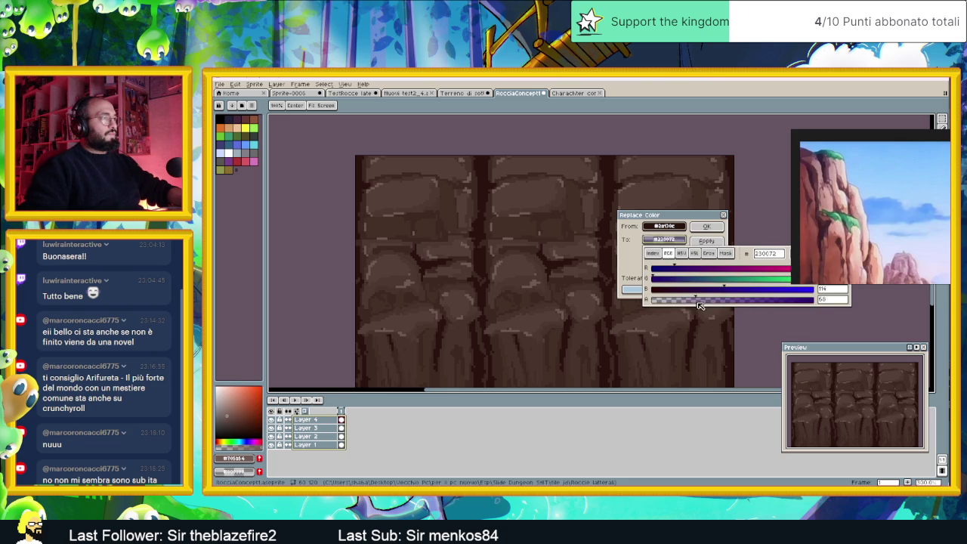
pyautogui.click(760, 315)
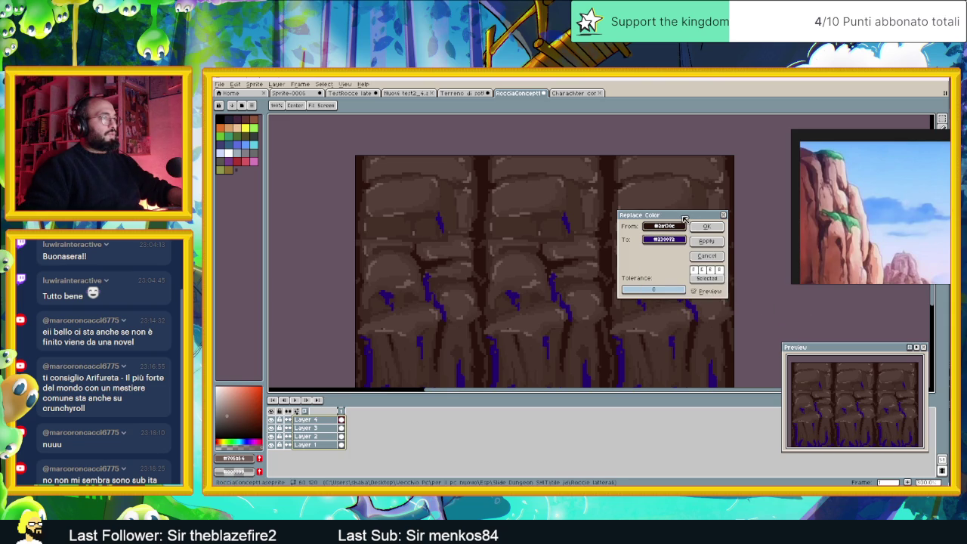
pyautogui.moveTo(684, 218); pyautogui.dragTo(682, 189)
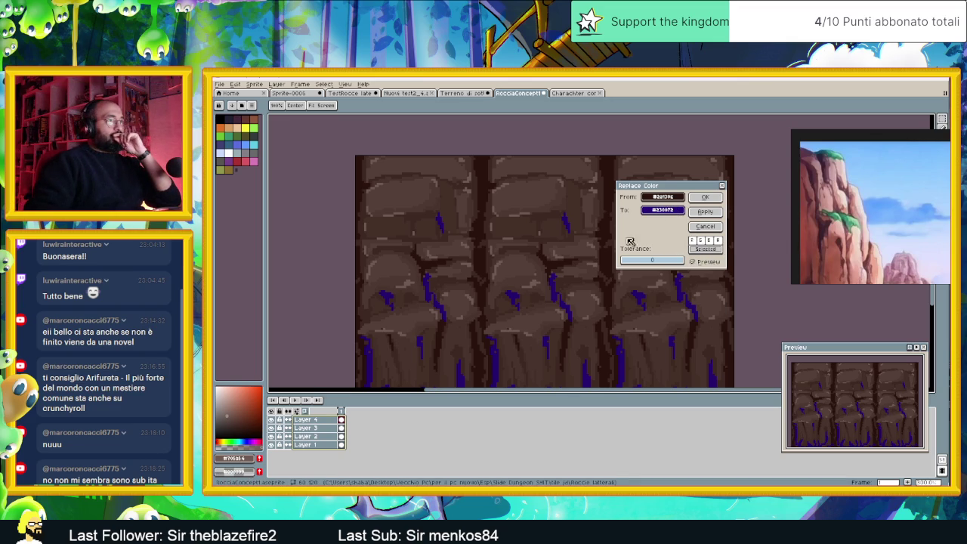
pyautogui.moveTo(691, 187); pyautogui.dragTo(506, 175)
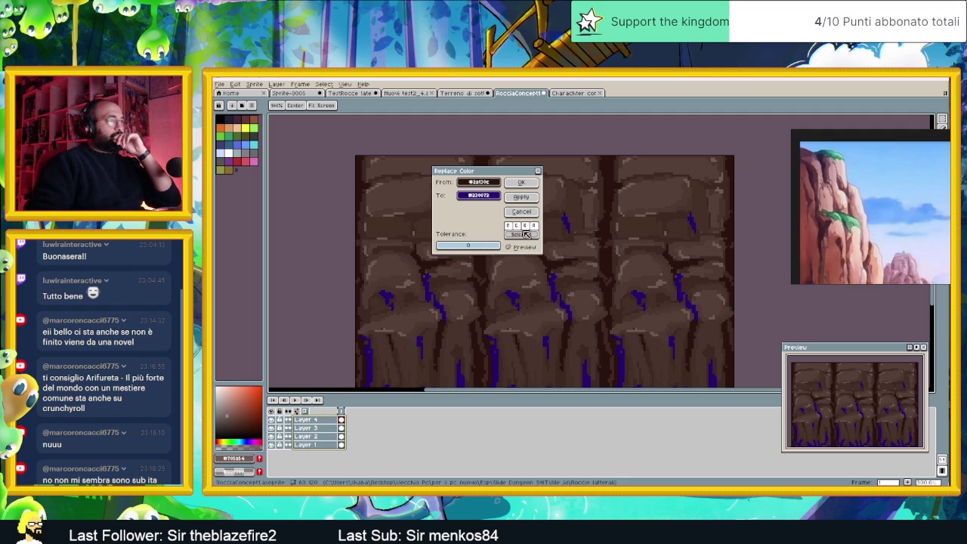
pyautogui.moveTo(510, 175); pyautogui.dragTo(663, 185)
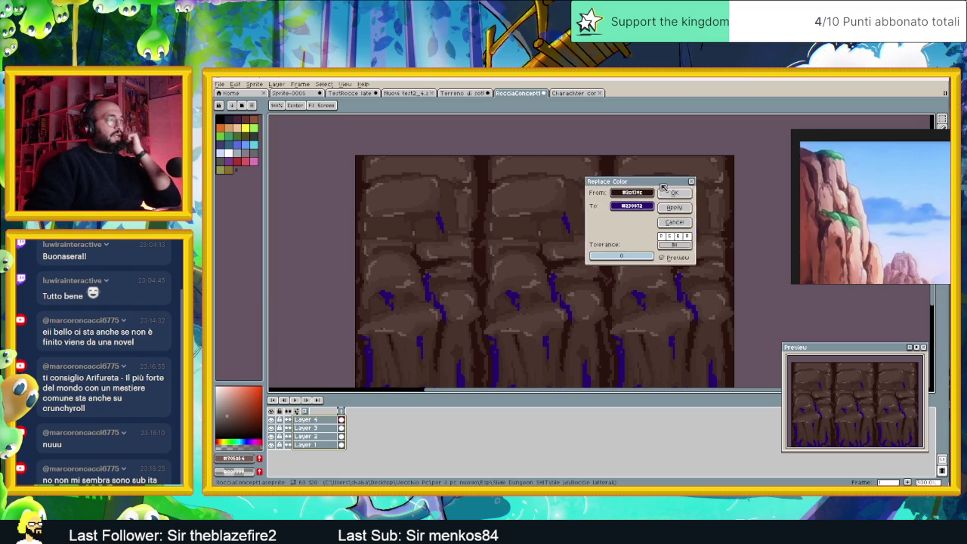
pyautogui.click(632, 206)
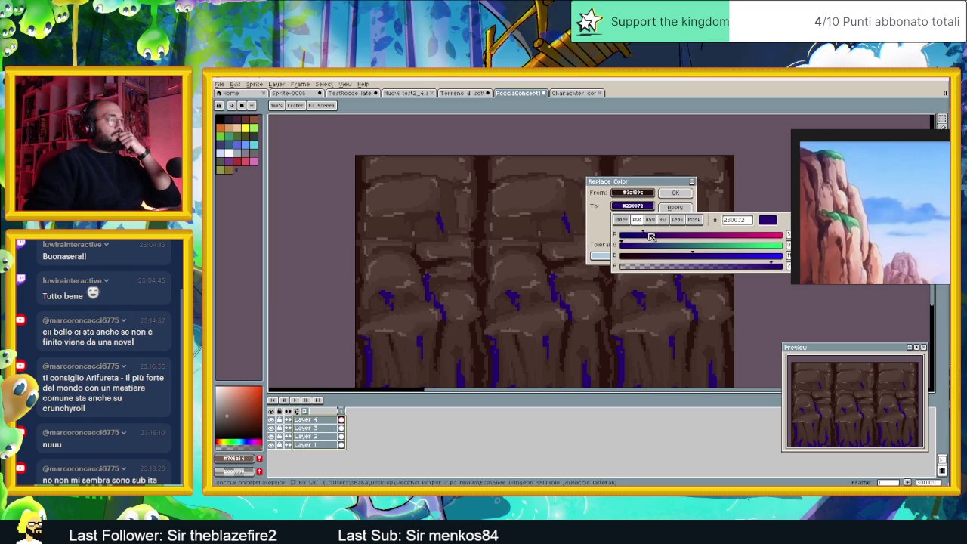
# Sample a dark brown from the rock as the To colour and apply it to the tiles.
pyautogui.click(514, 199)
pyautogui.click(495, 200)
pyautogui.click(491, 204)
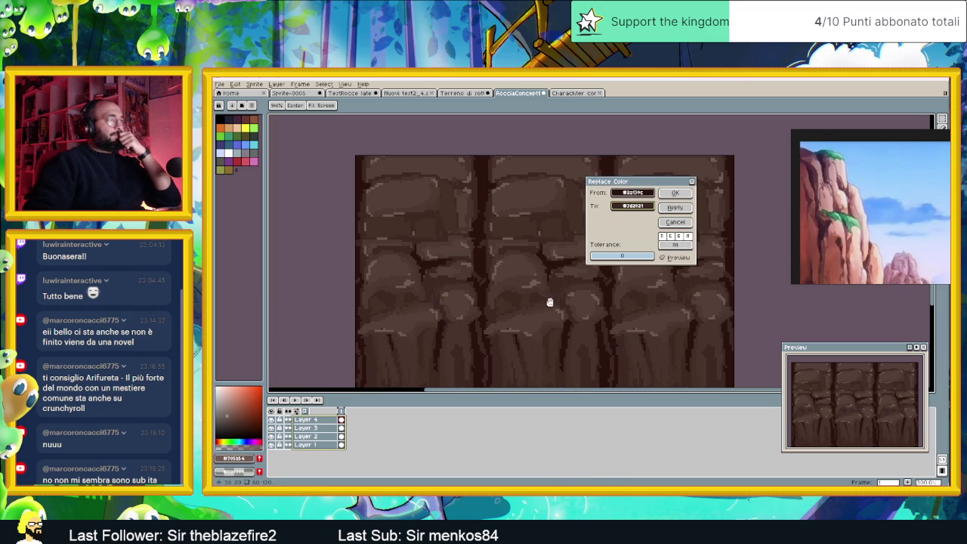
pyautogui.click(675, 208)
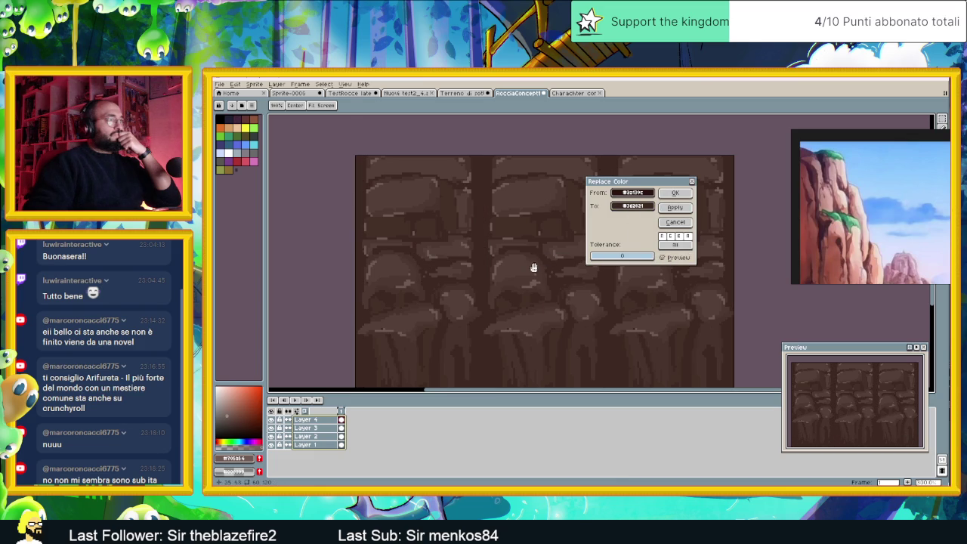
pyautogui.scroll(-2, 532, 272)
pyautogui.scroll(1, 582, 287)
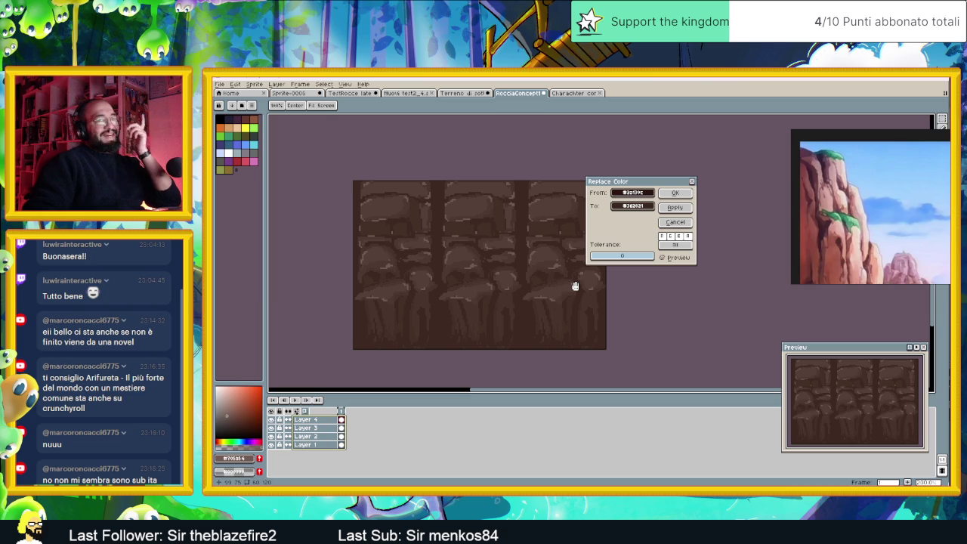
# Fine-tune the replacement brown in the HSV picker, reapply it, and close Replace Color.
pyautogui.click(632, 205)
pyautogui.click(657, 255)
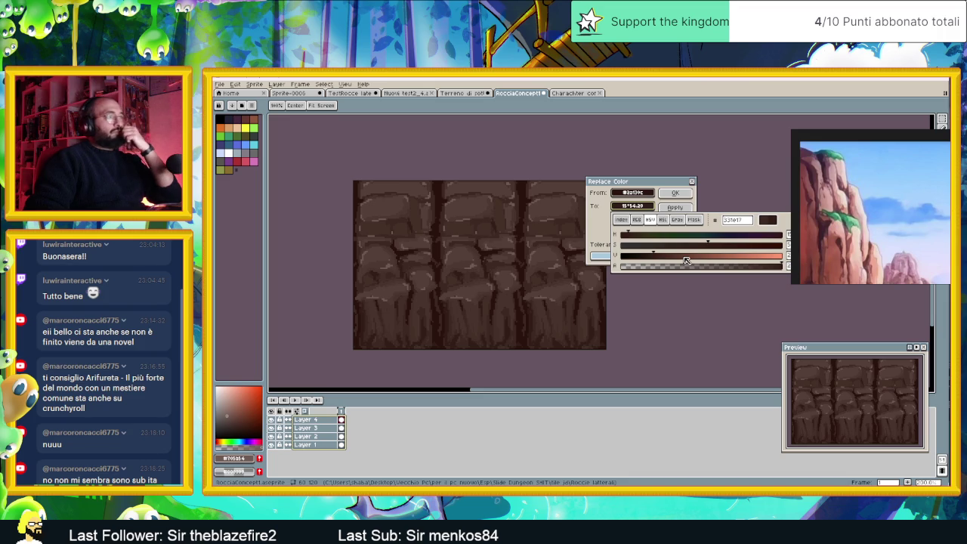
pyautogui.click(617, 211)
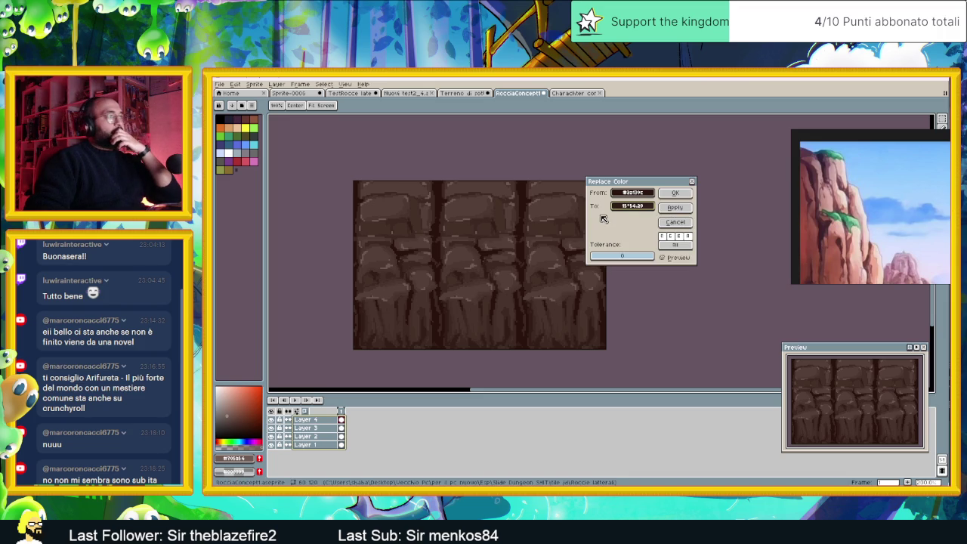
pyautogui.click(675, 208)
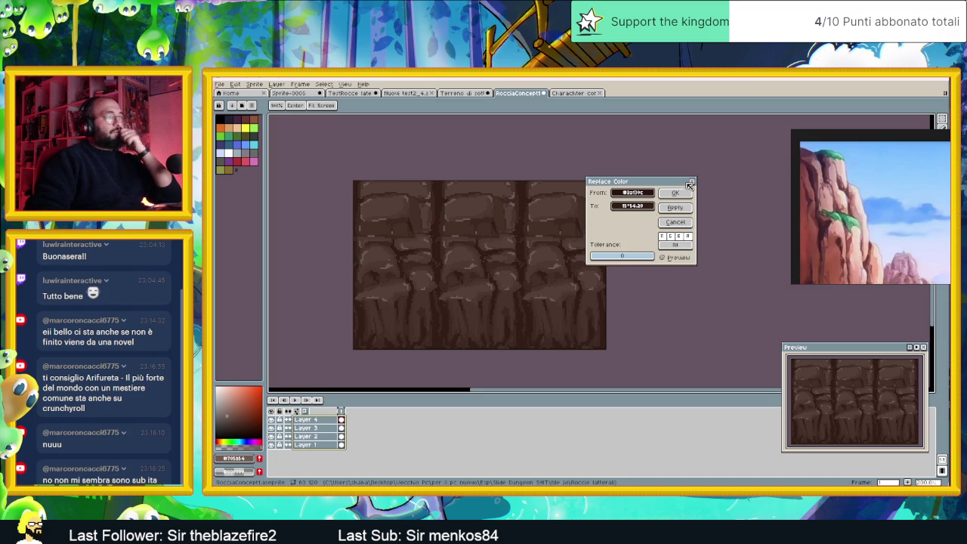
pyautogui.click(674, 193)
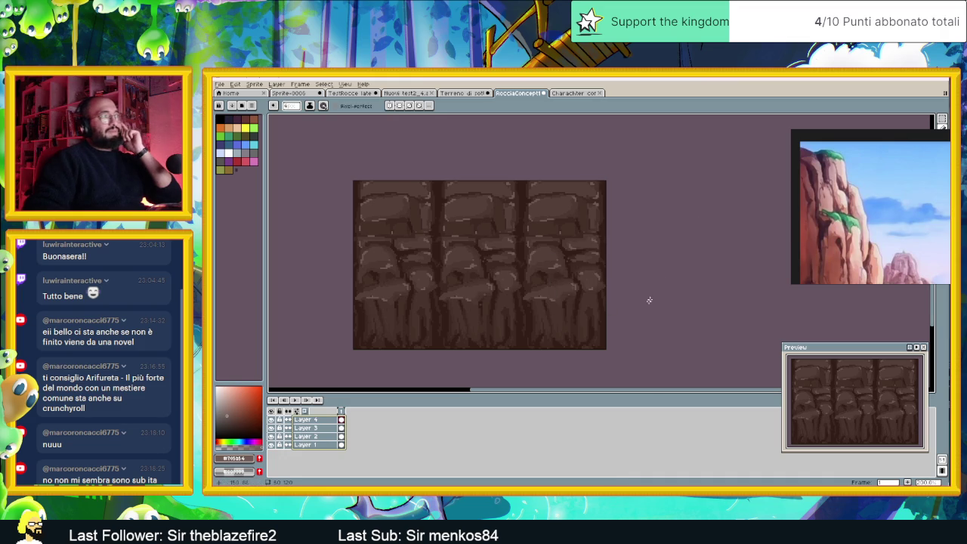
# Zoom to inspect the rock strip, select Layer 4 in frame 1, and go to the View menu.
pyautogui.scroll(-1, 617, 364)
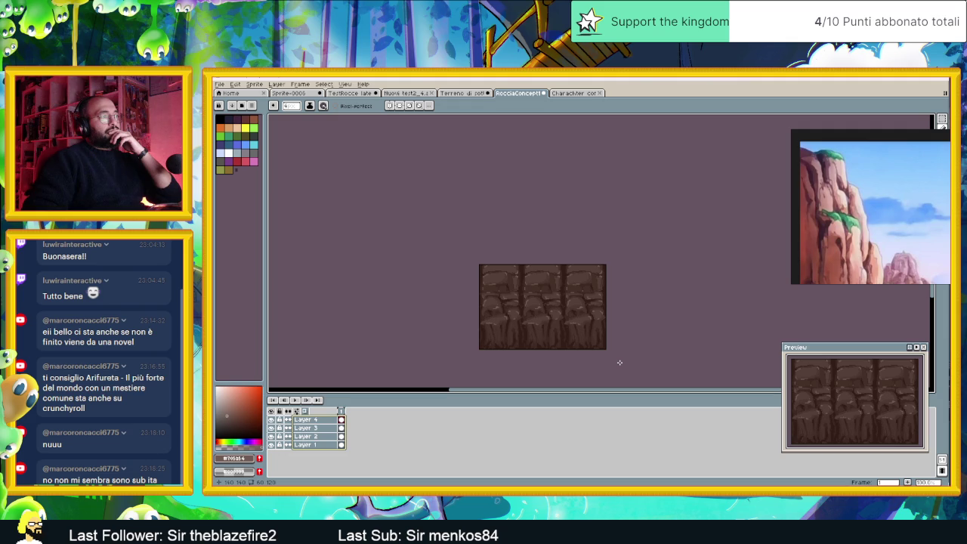
pyautogui.scroll(1, 591, 346)
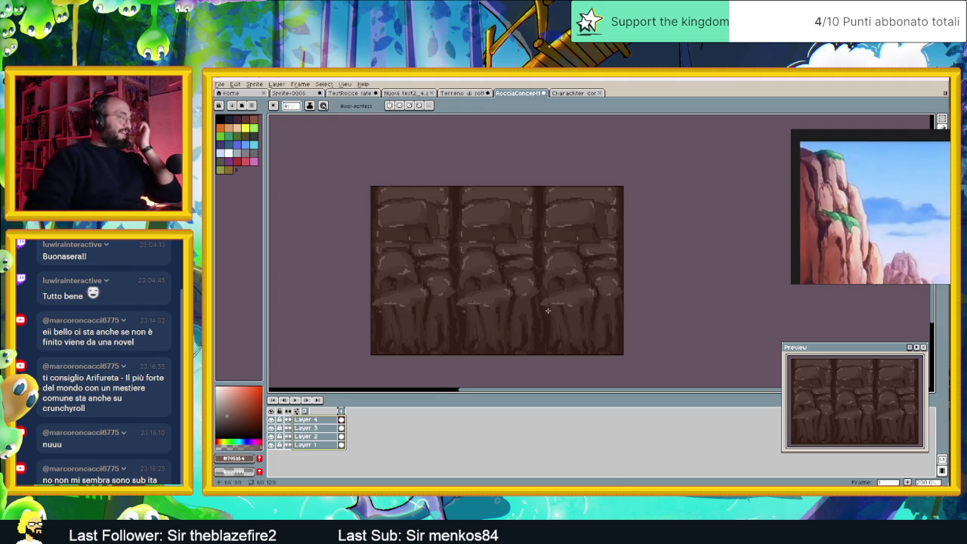
pyautogui.click(341, 419)
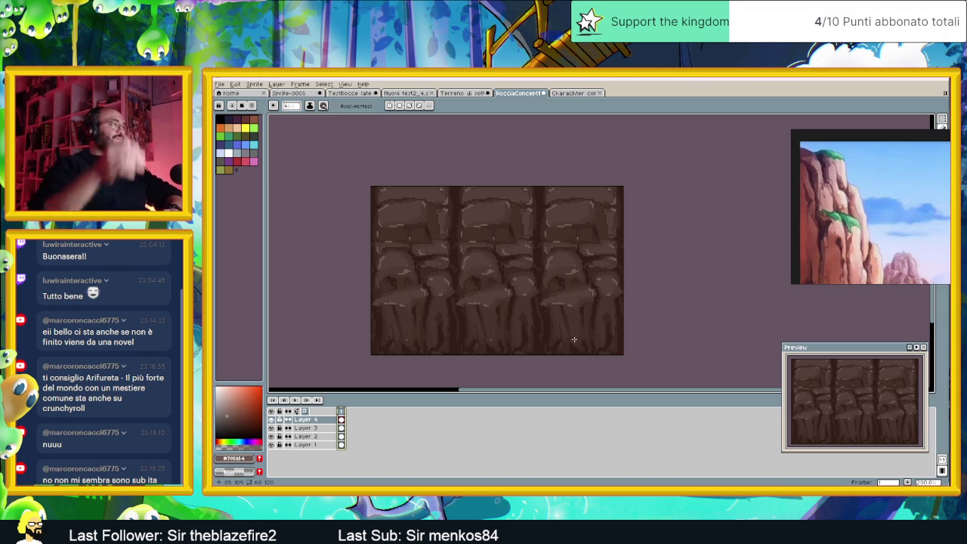
pyautogui.click(344, 85)
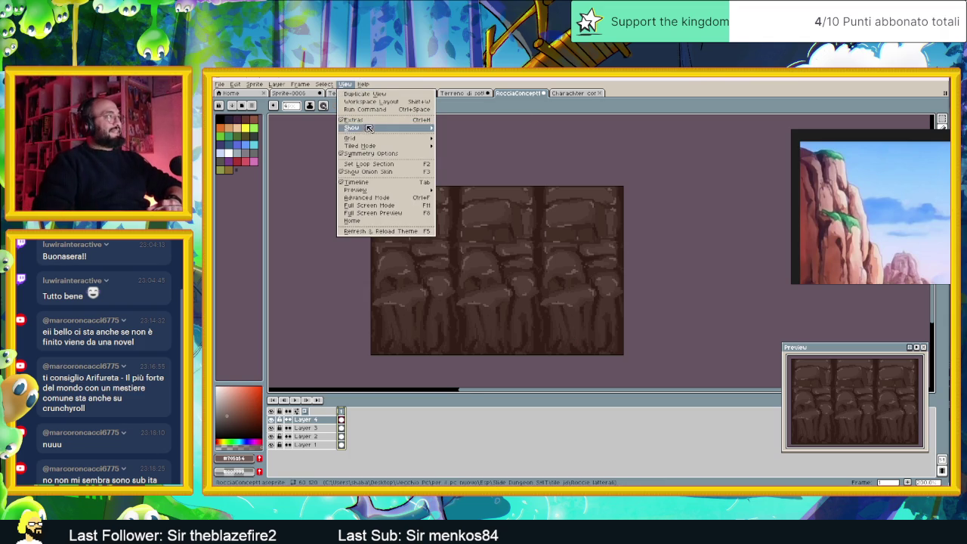
pyautogui.moveTo(351, 138)
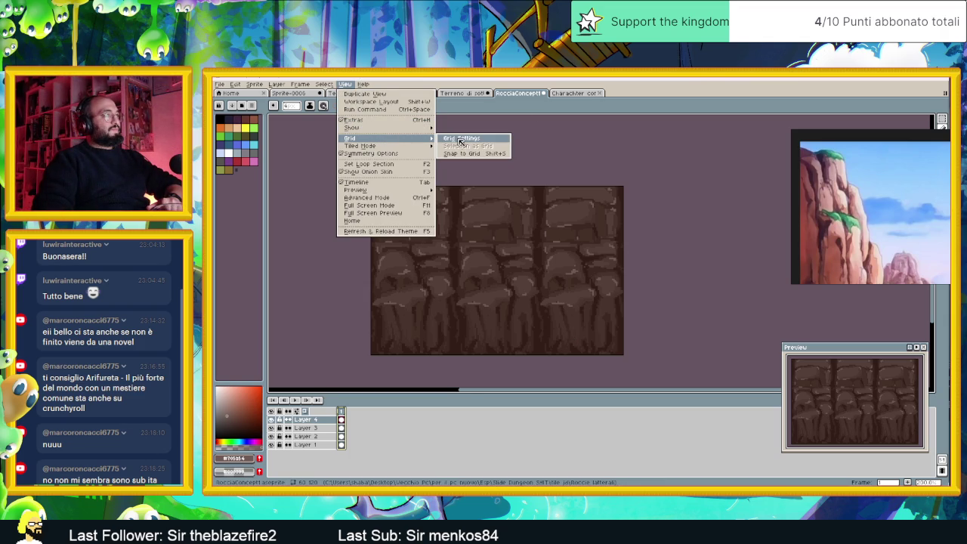
# Keep the grid size at 60×60 and show the grid over the rock strip.
pyautogui.click(460, 141)
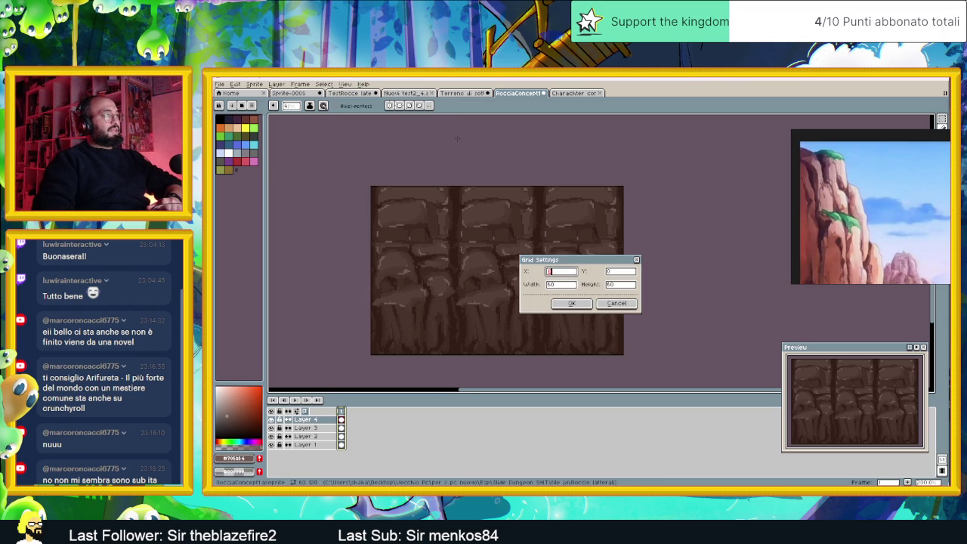
pyautogui.click(616, 303)
pyautogui.click(345, 84)
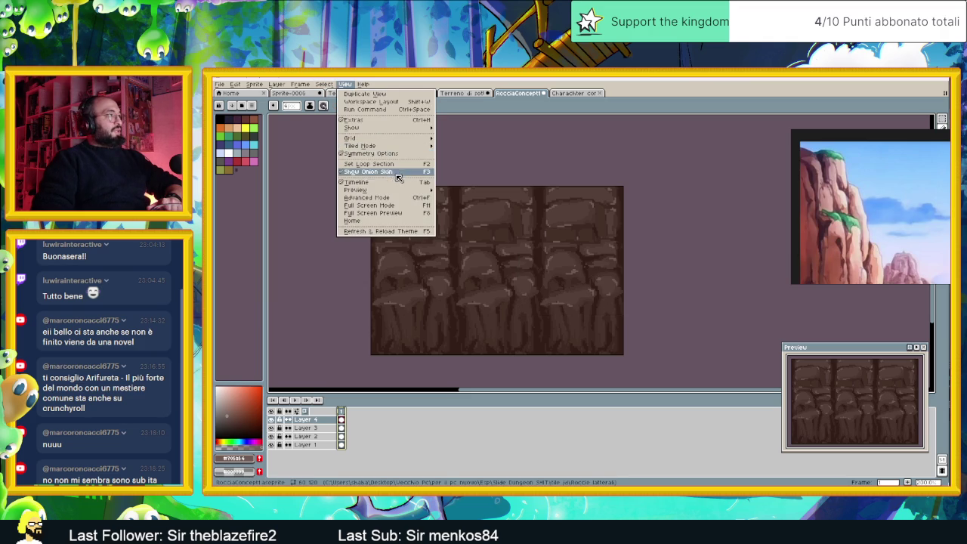
pyautogui.moveTo(352, 128)
pyautogui.click(475, 144)
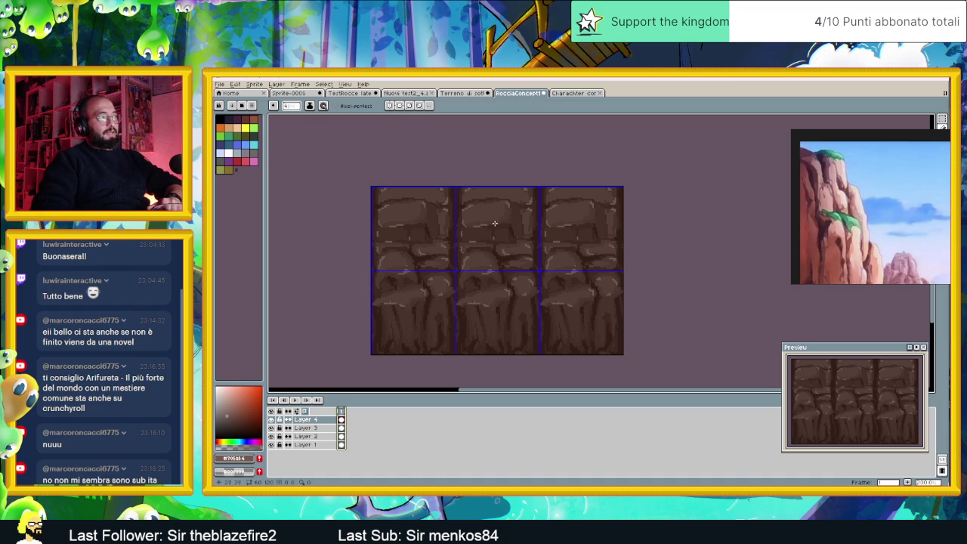
pyautogui.click(325, 84)
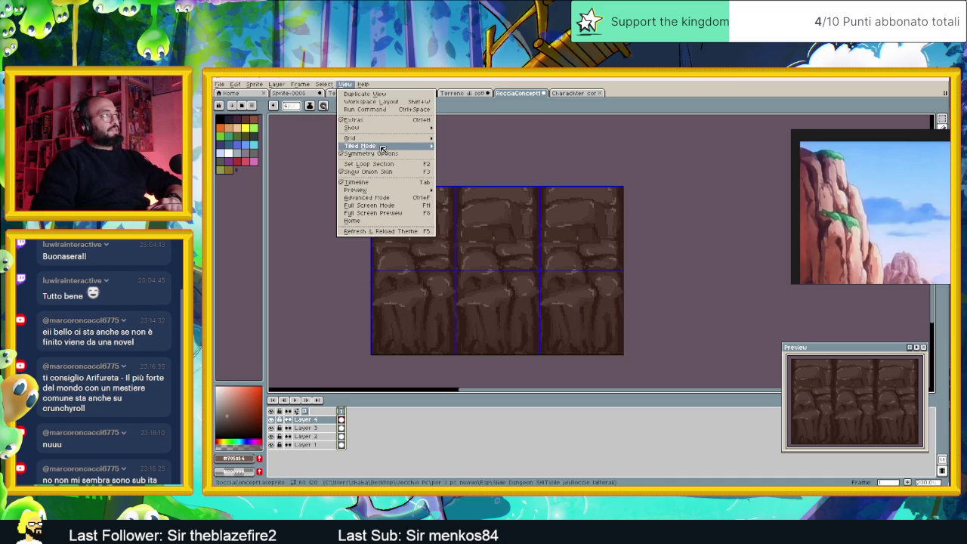
pyautogui.click(466, 169)
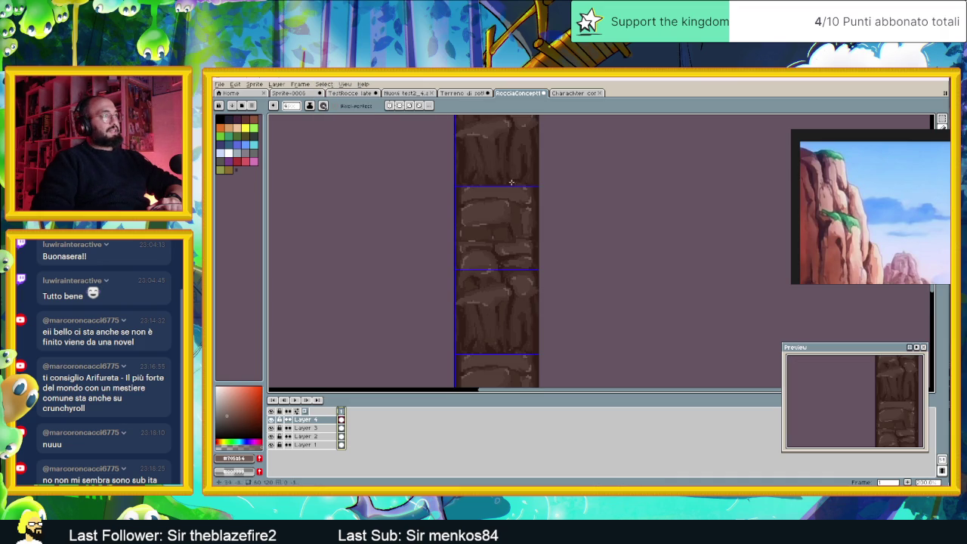
pyautogui.click(343, 83)
pyautogui.moveTo(360, 145)
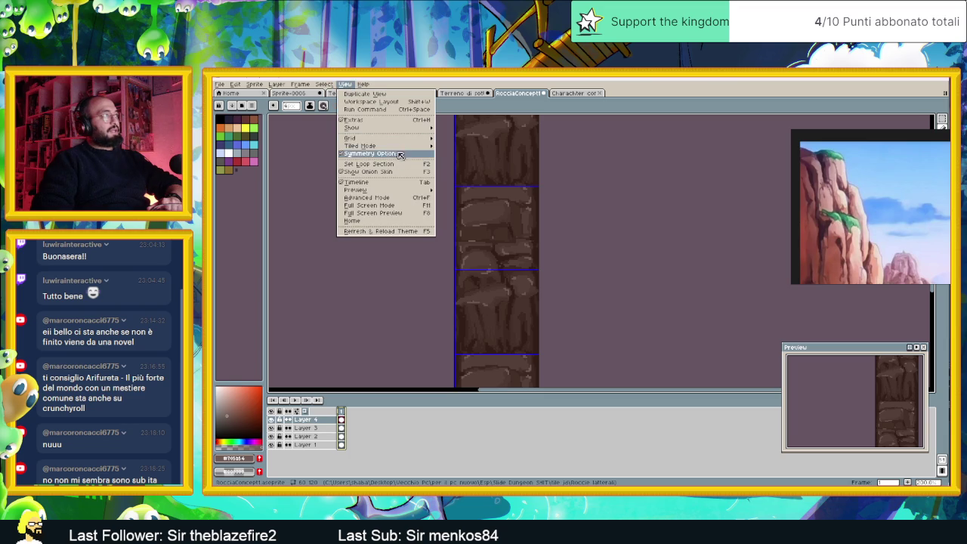
pyautogui.click(460, 157)
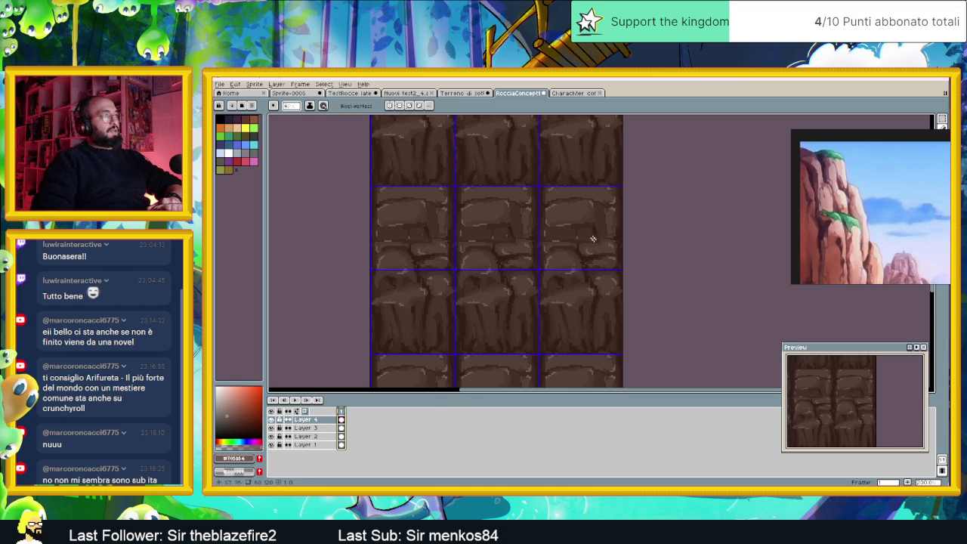
pyautogui.scroll(-3, 624, 259)
pyautogui.scroll(2, 628, 259)
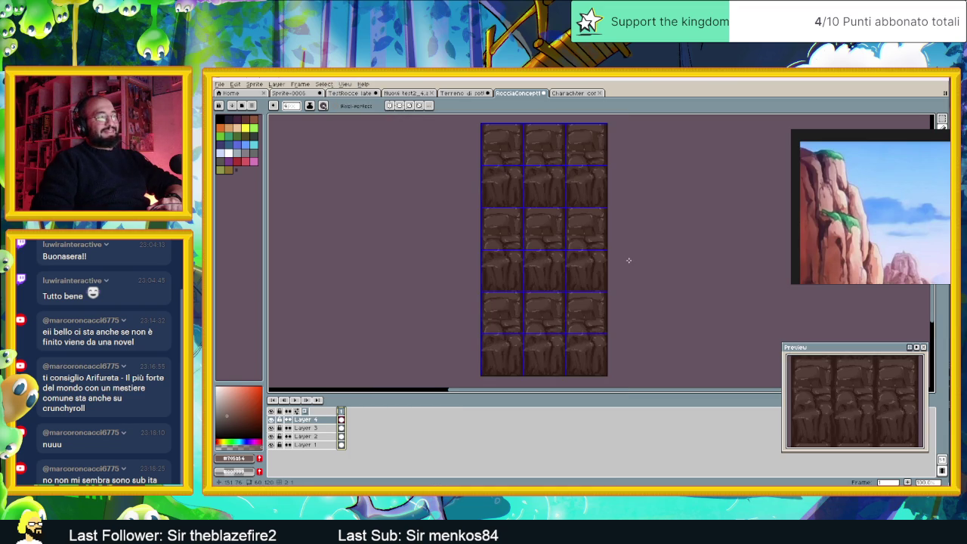
pyautogui.click(344, 83)
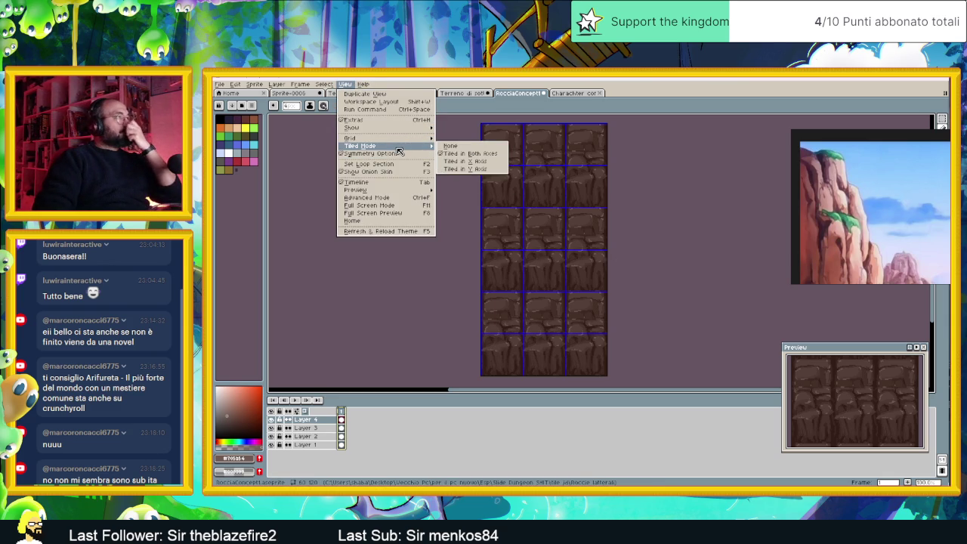
pyautogui.moveTo(370, 145)
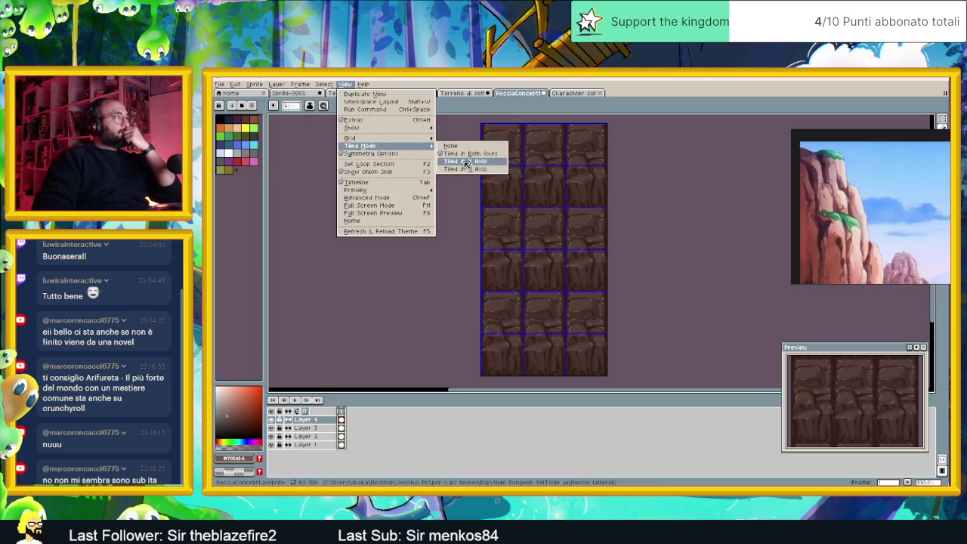
pyautogui.click(465, 163)
pyautogui.scroll(1, 542, 222)
pyautogui.scroll(1, 542, 222)
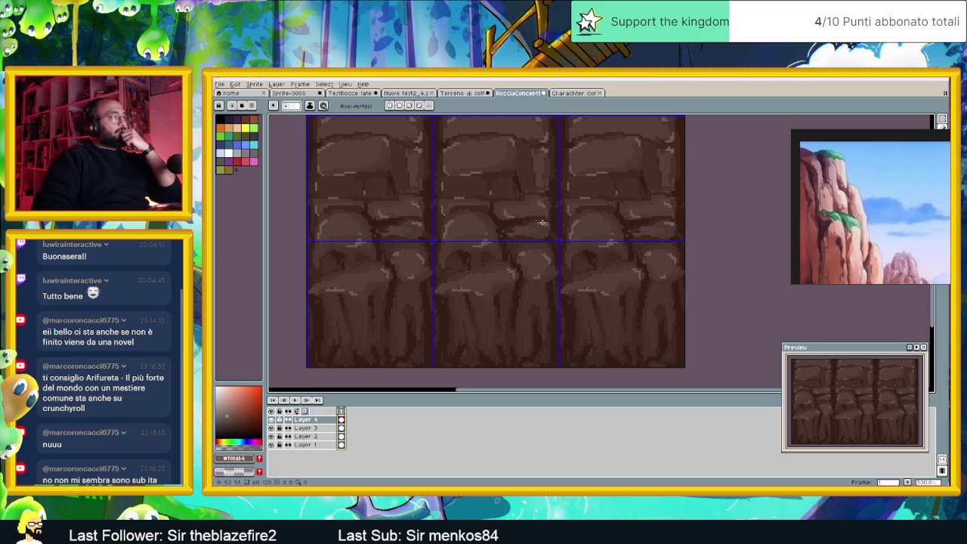
pyautogui.scroll(-1, 525, 241)
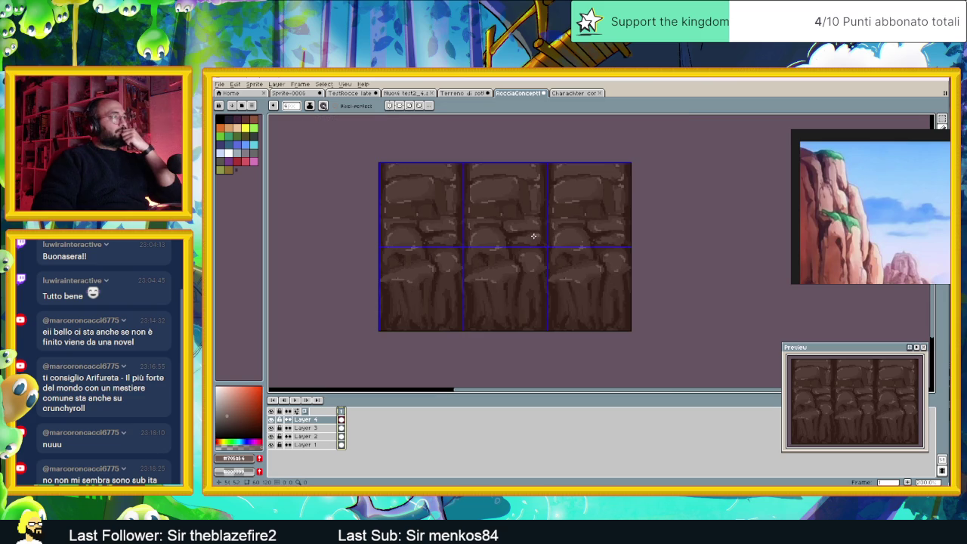
pyautogui.click(345, 84)
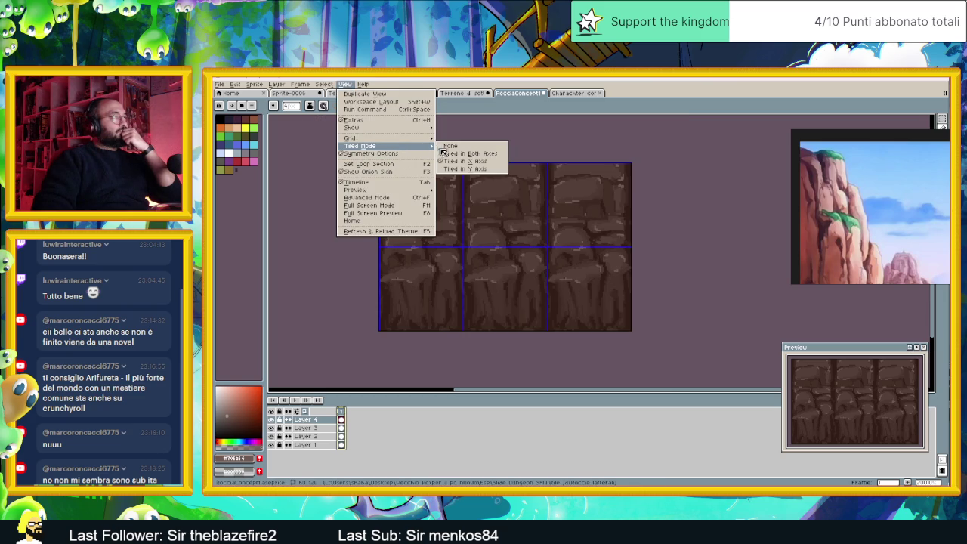
pyautogui.moveTo(352, 128)
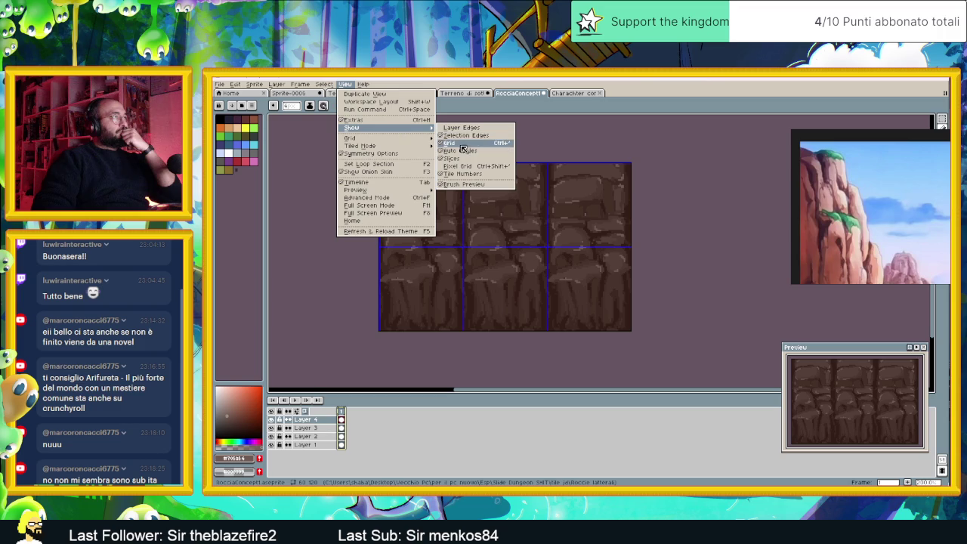
# Turn the grid overlay off and zoom around to inspect the continuous rock strip.
pyautogui.click(462, 146)
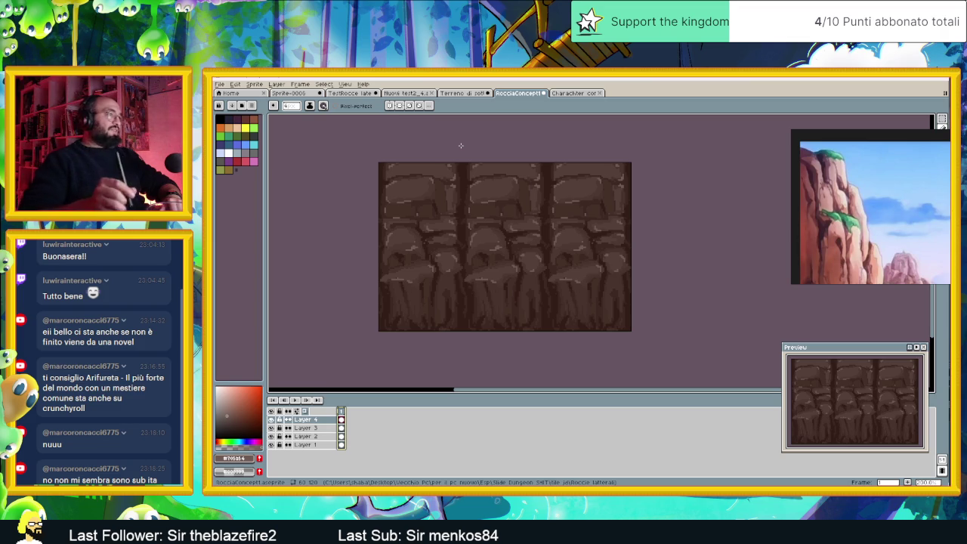
pyautogui.scroll(1, 428, 219)
pyautogui.scroll(1, 563, 346)
pyautogui.moveTo(563, 346); pyautogui.dragTo(569, 235)
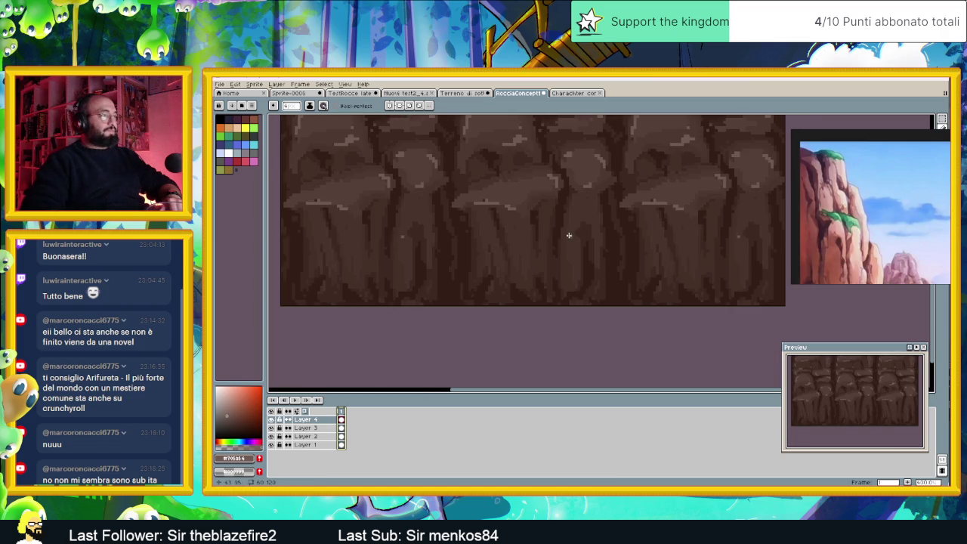
pyautogui.scroll(1, 563, 243)
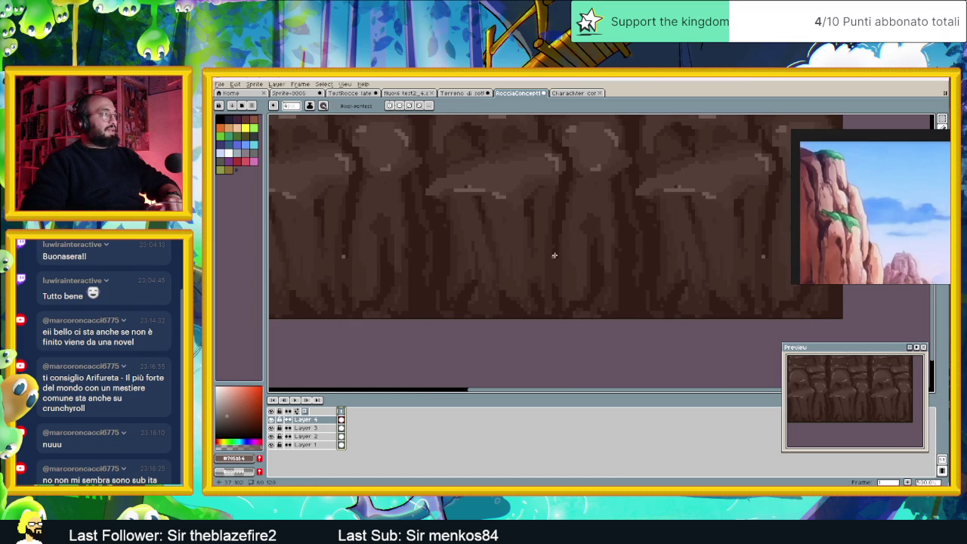
pyautogui.scroll(-1, 554, 255)
pyautogui.scroll(1, 544, 286)
pyautogui.scroll(-2, 544, 287)
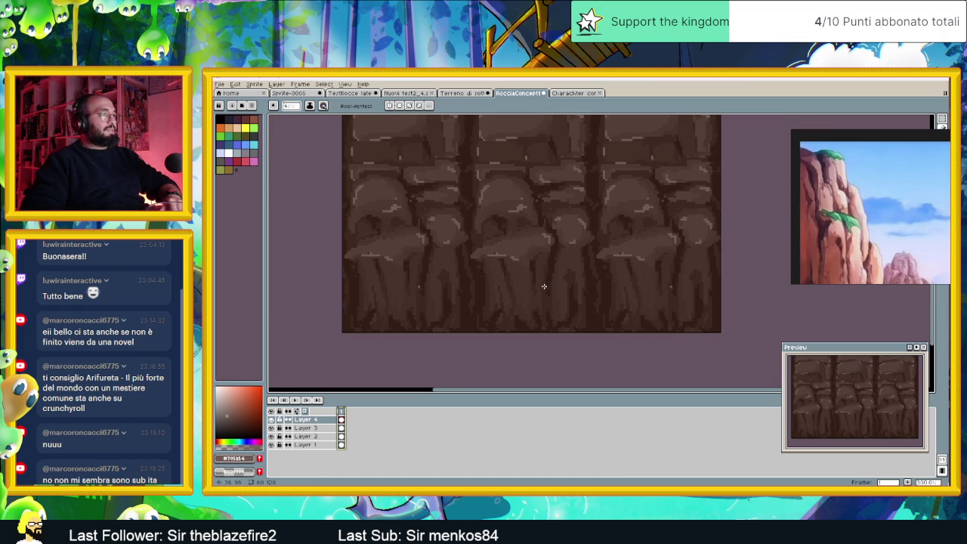
pyautogui.scroll(-1, 542, 250)
pyautogui.scroll(1, 543, 250)
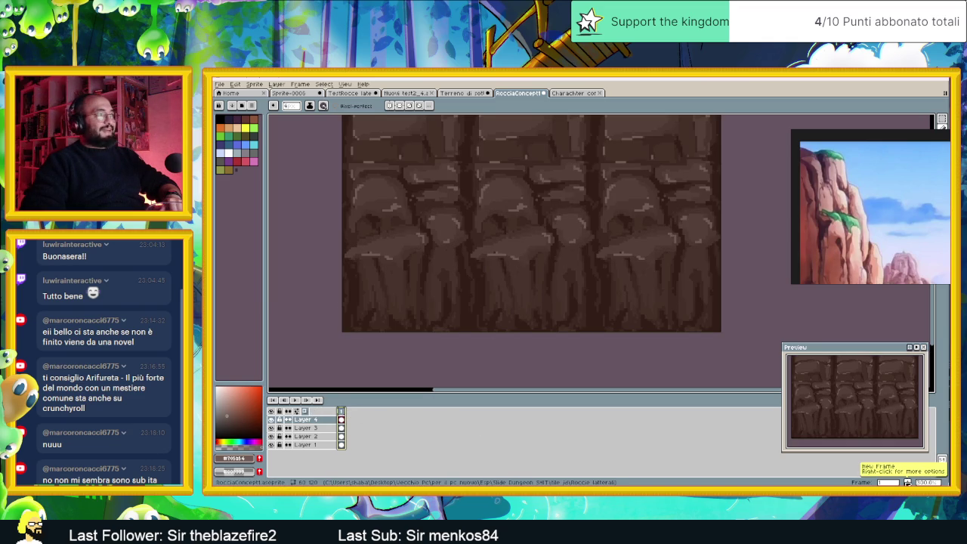
# Add a second frame, clear Layer 4's copied rock from it, and disable onion skin.
pyautogui.click(908, 481)
pyautogui.click(350, 445)
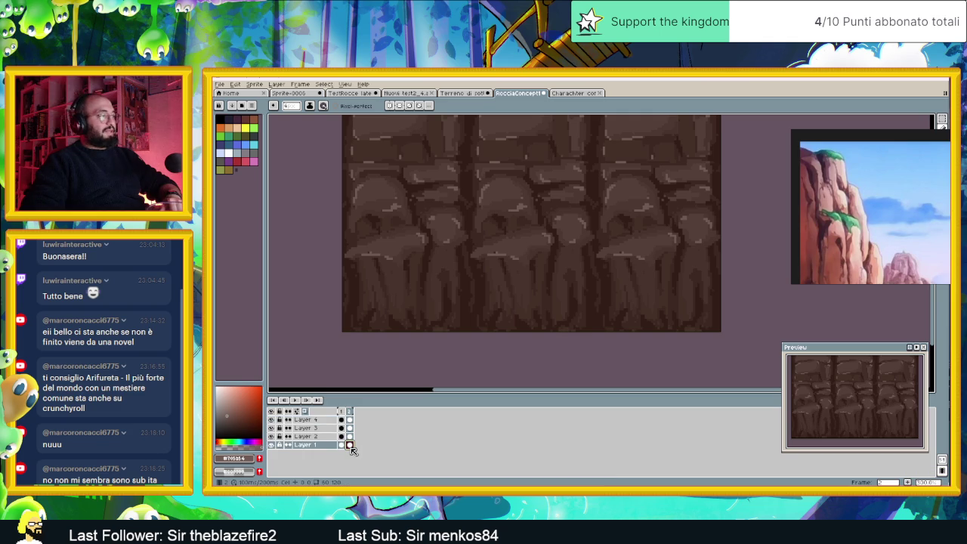
pyautogui.click(352, 420)
pyautogui.press('Delete')
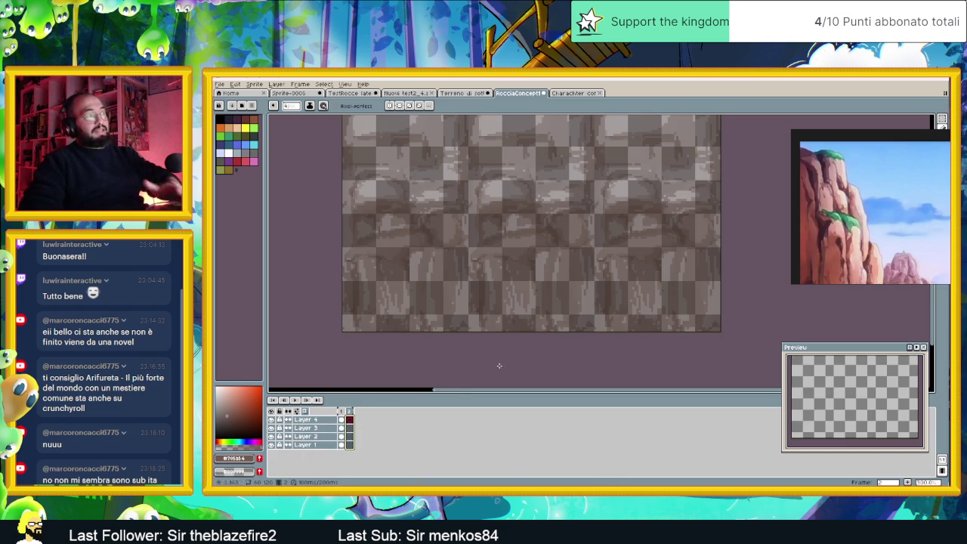
pyautogui.click(296, 411)
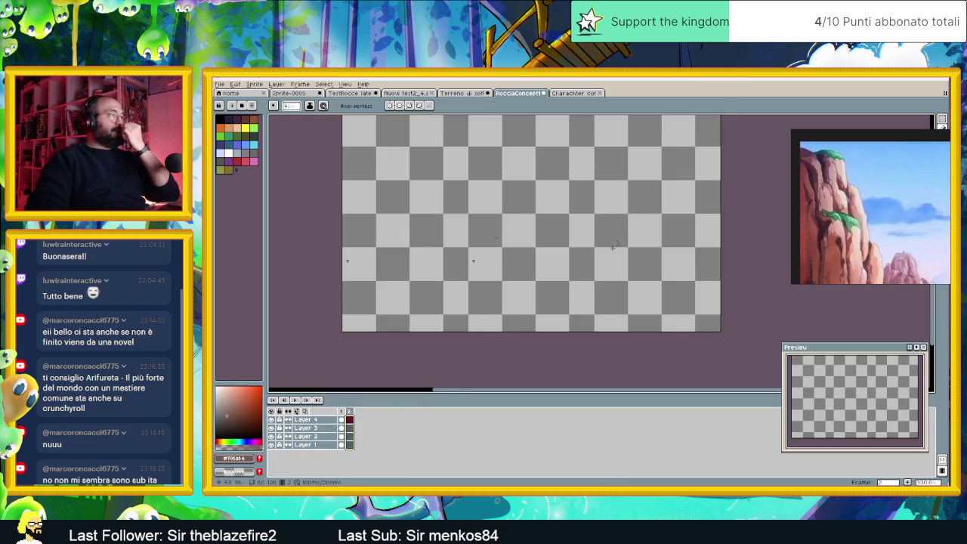
pyautogui.scroll(-1, 529, 226)
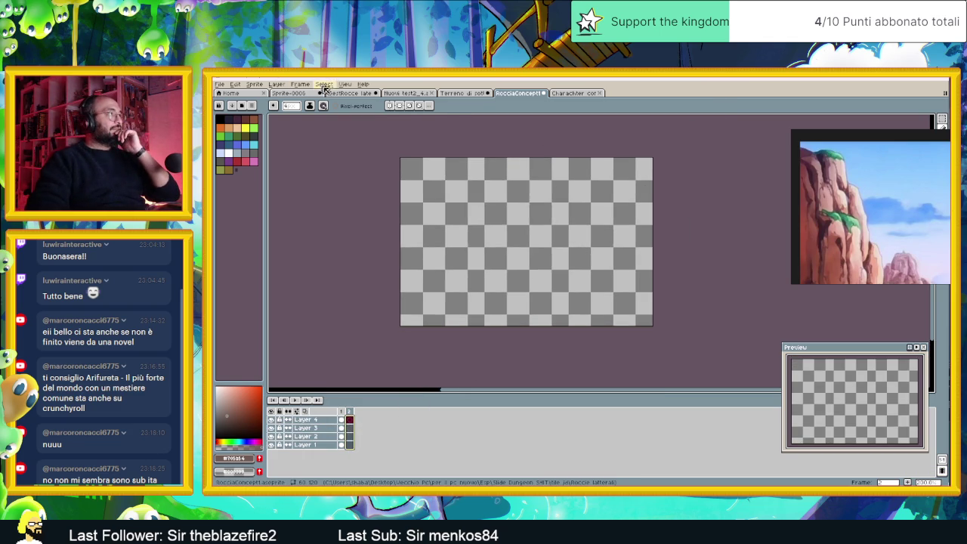
# Show the grid over the empty second frame and switch to Chrome.
pyautogui.click(345, 84)
pyautogui.moveTo(352, 128)
pyautogui.click(451, 143)
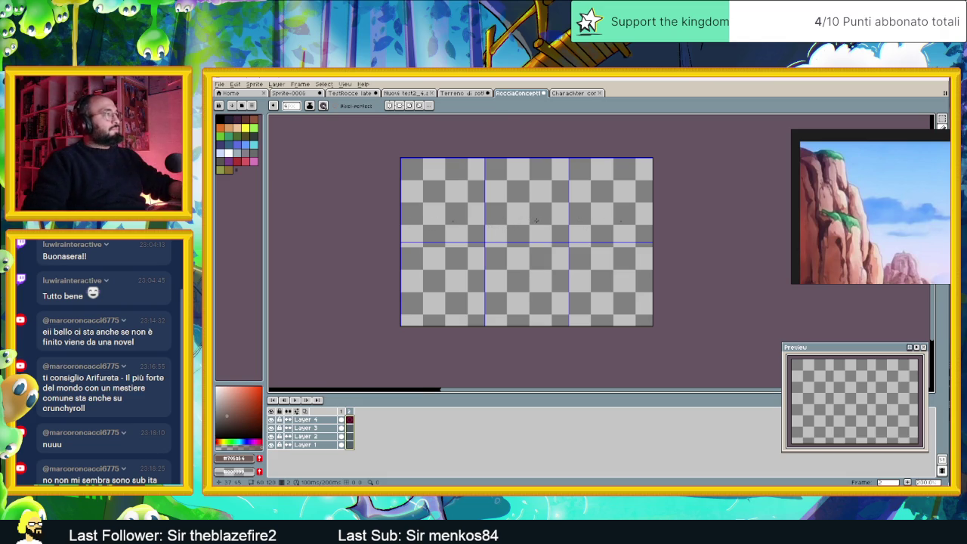
pyautogui.scroll(1, 542, 222)
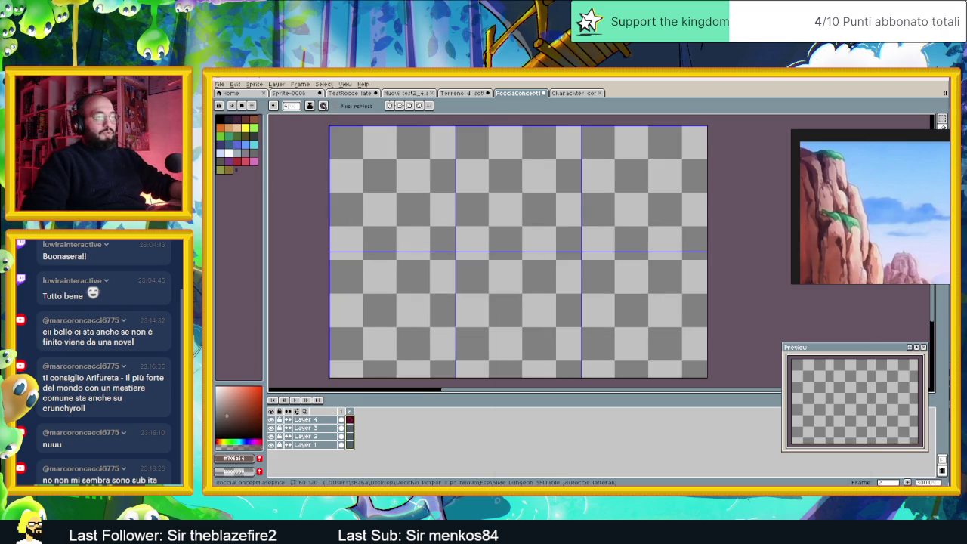
pyautogui.hotkey('alt', 'Tab')
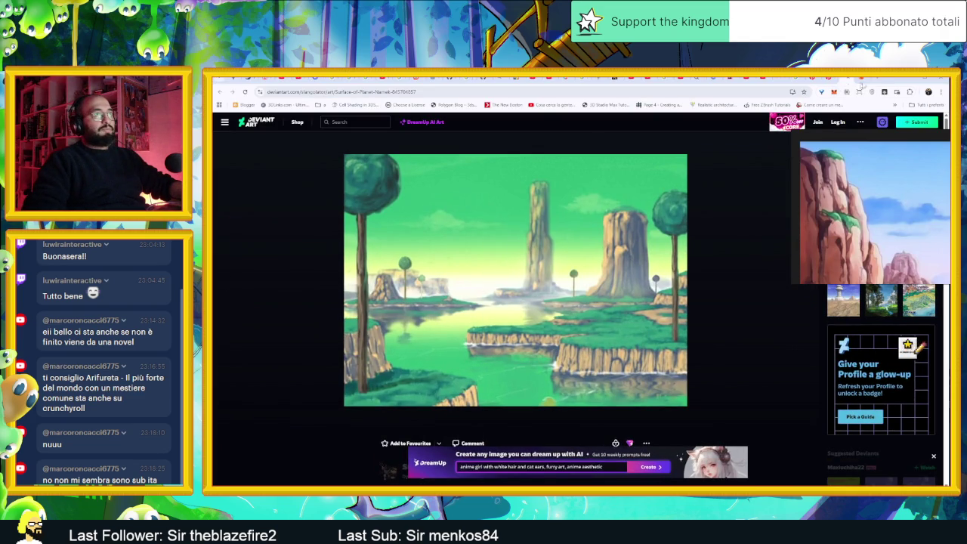
# Search Google Images for 'rocce grosse' in a new tab.
pyautogui.click(877, 81)
pyautogui.write('roc')
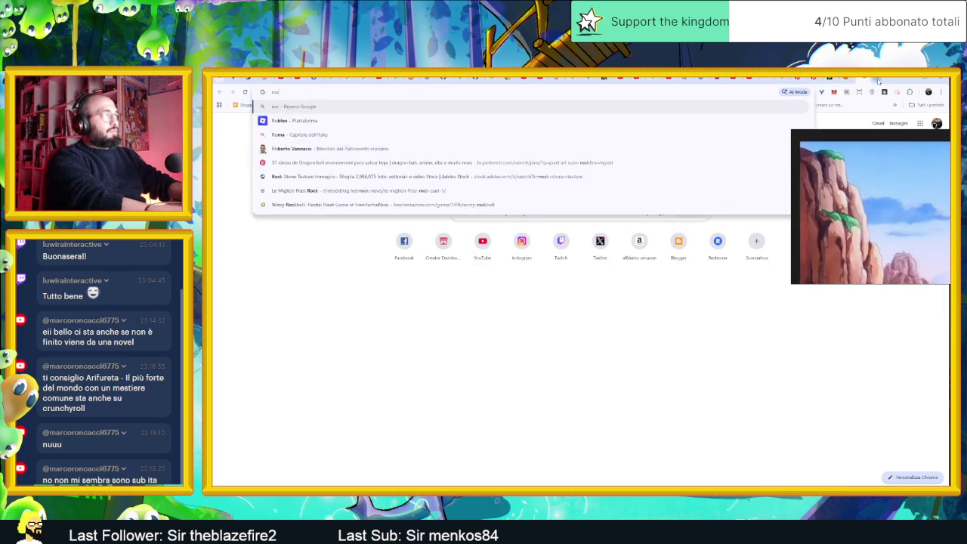
pyautogui.write('ce grosse')
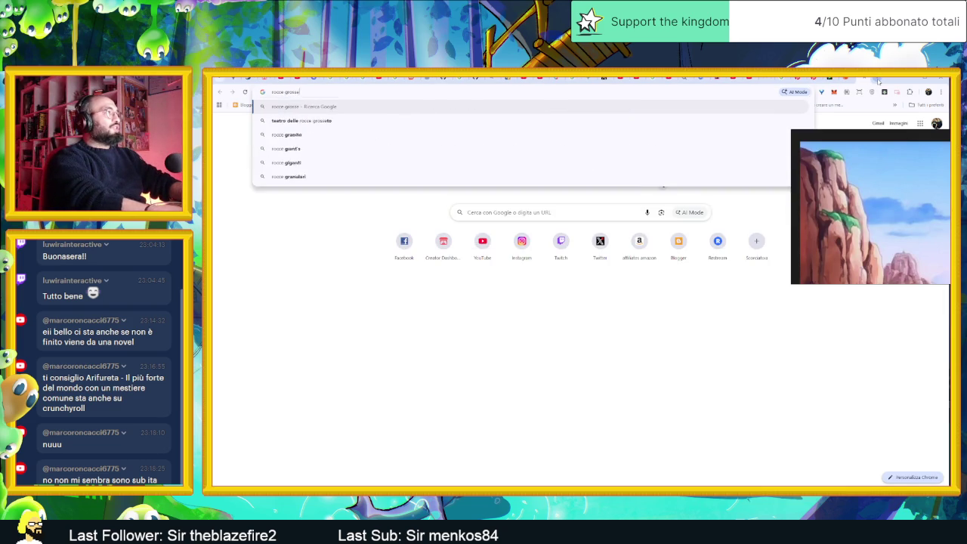
pyautogui.press('Return')
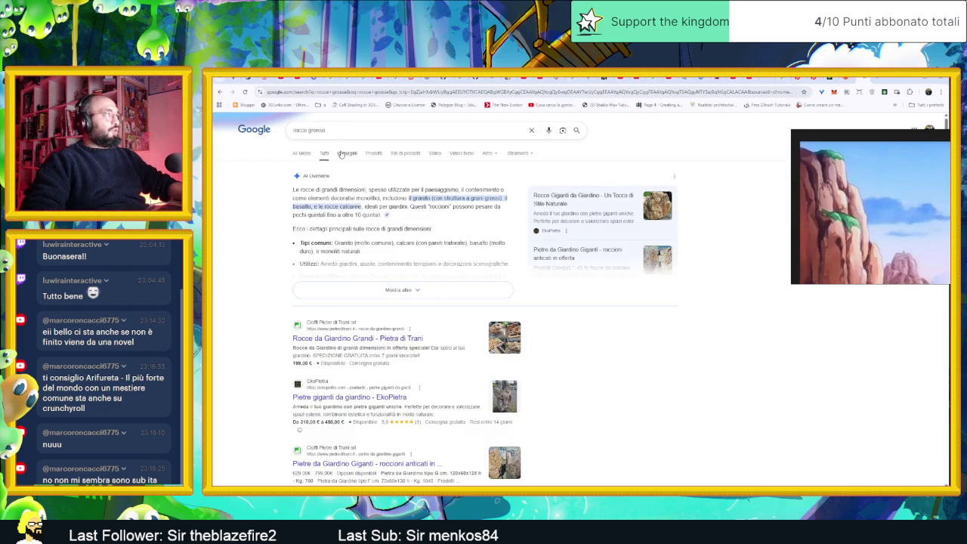
pyautogui.click(343, 154)
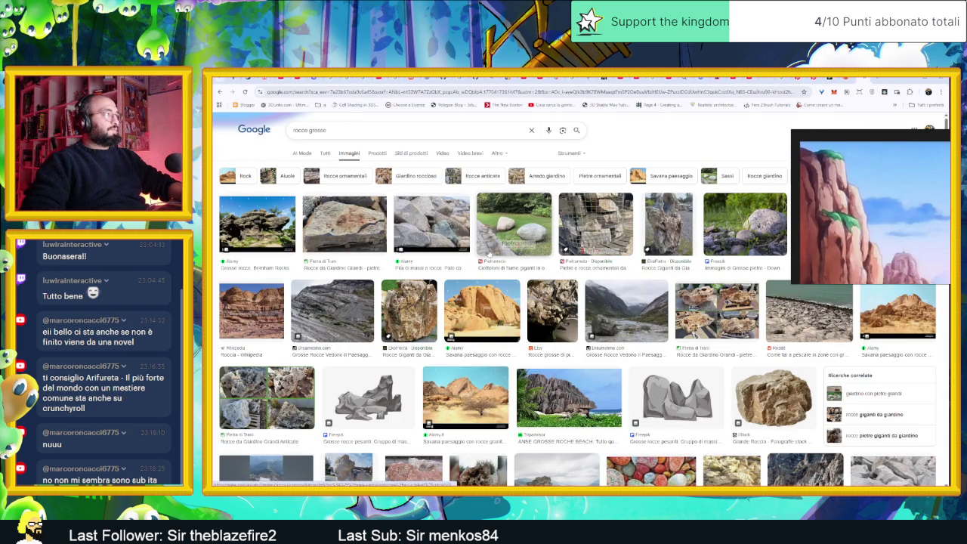
# Preview a large garden rock, then close the cliff reference window and the preview panel.
pyautogui.click(371, 222)
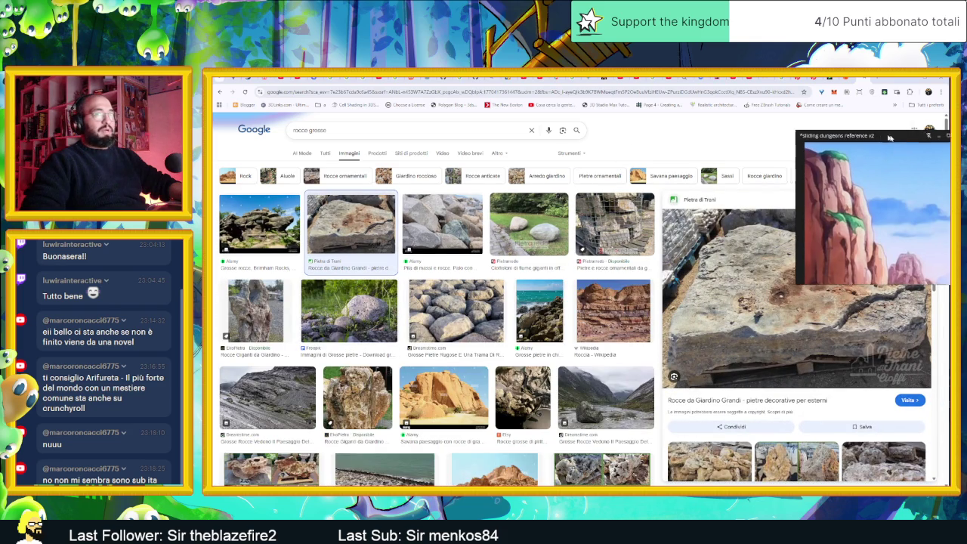
pyautogui.click(944, 135)
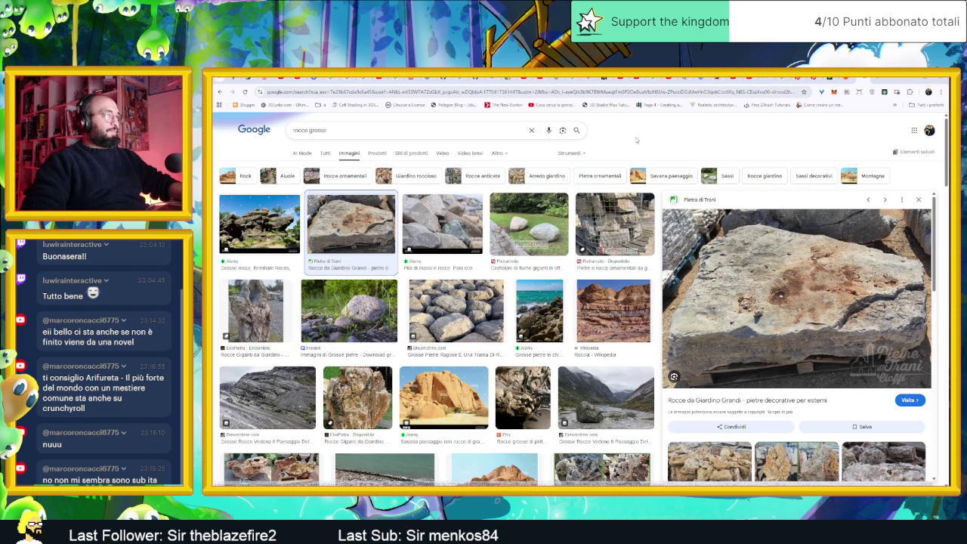
pyautogui.click(918, 201)
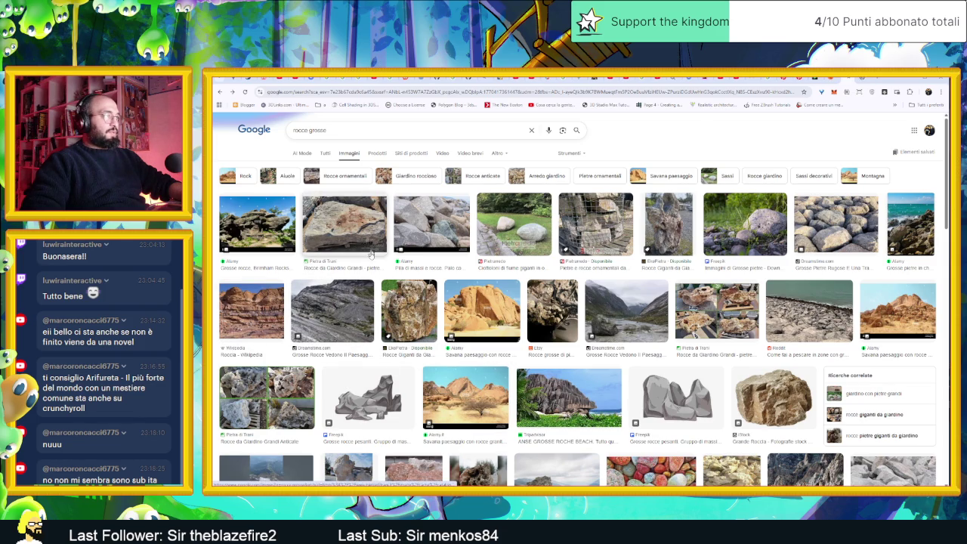
pyautogui.scroll(-2, 359, 308)
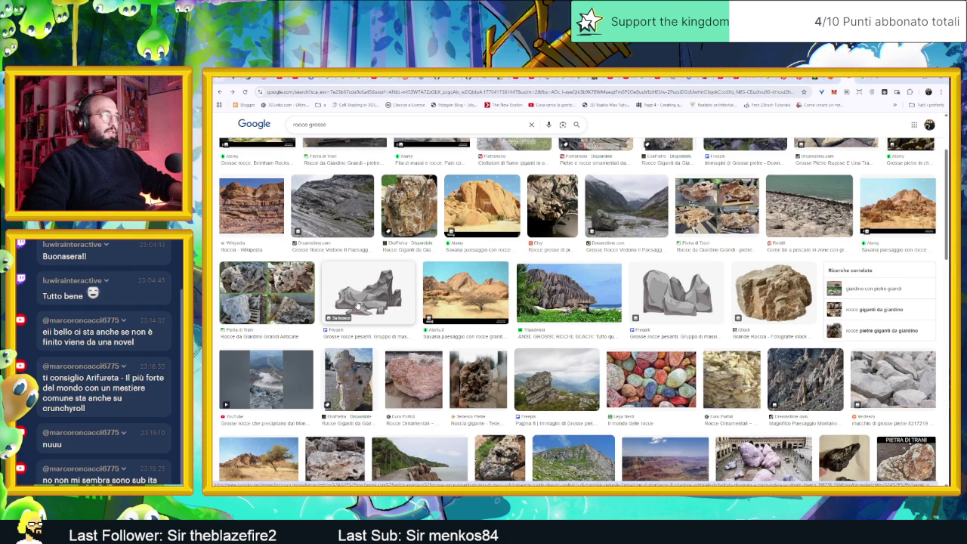
pyautogui.scroll(-1, 359, 304)
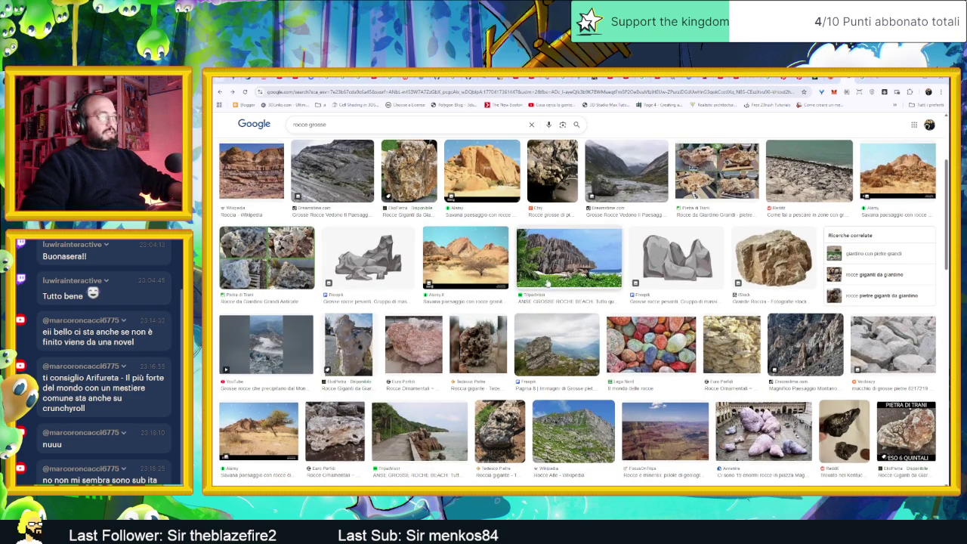
pyautogui.scroll(-2, 551, 316)
pyautogui.scroll(-2, 545, 315)
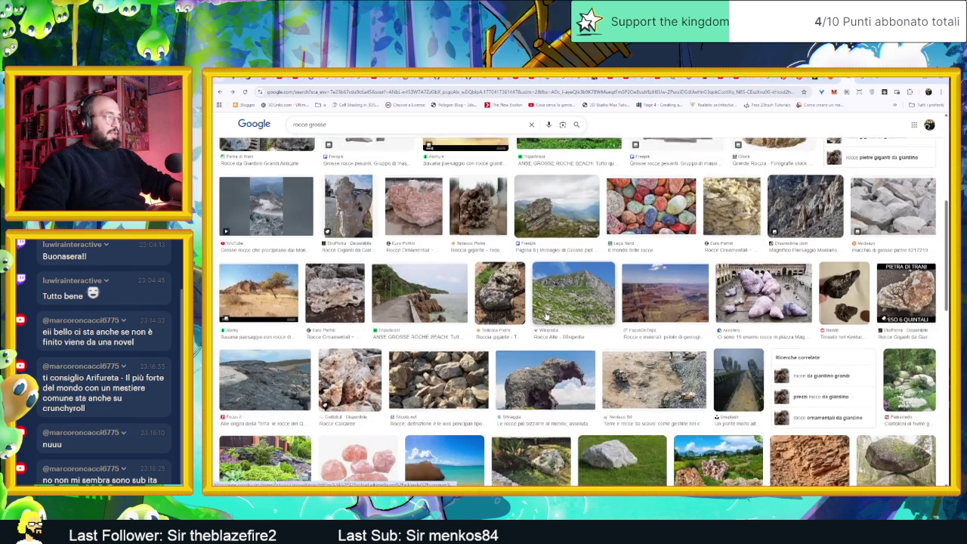
pyautogui.scroll(-2, 545, 316)
pyautogui.scroll(-1, 545, 315)
pyautogui.scroll(-1, 545, 316)
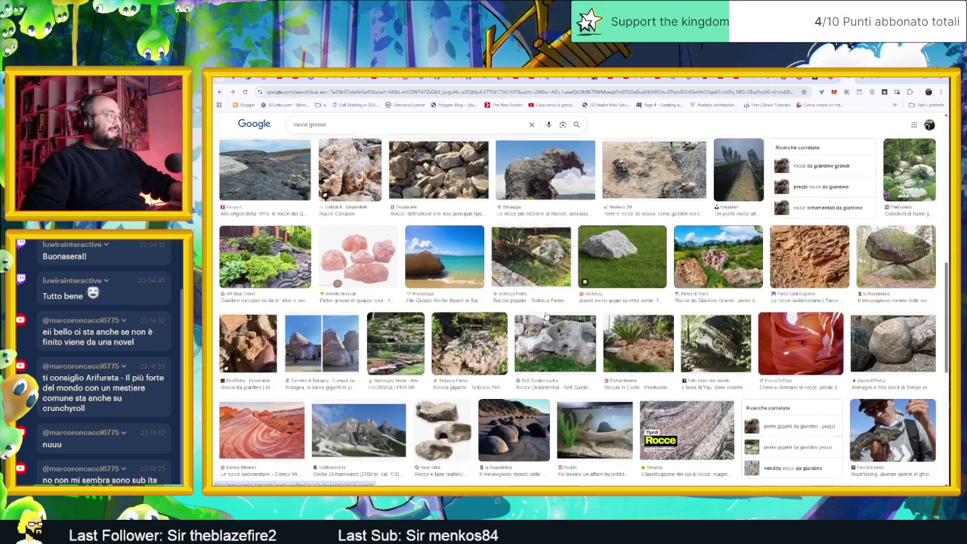
pyautogui.scroll(-1, 545, 315)
pyautogui.scroll(-1, 545, 315)
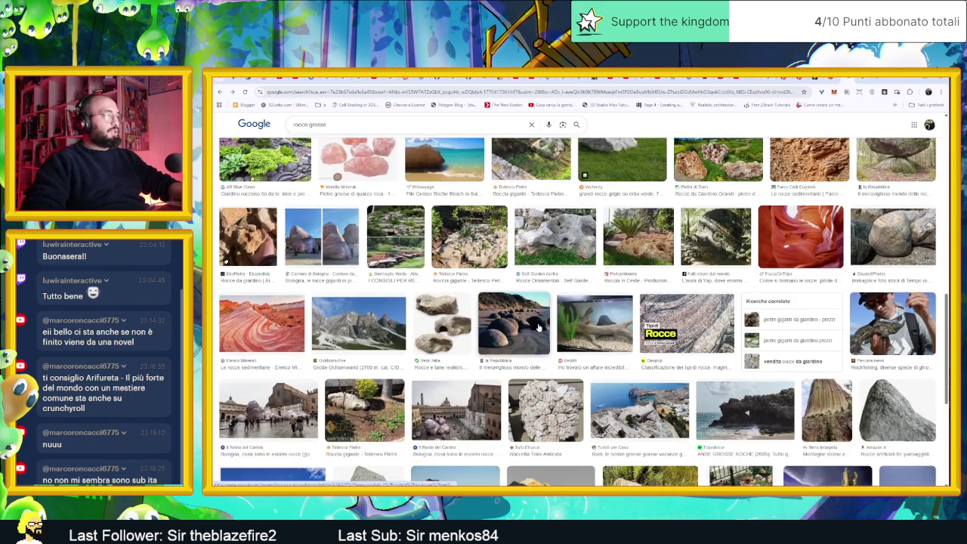
pyautogui.scroll(-1, 545, 316)
pyautogui.scroll(-1, 536, 332)
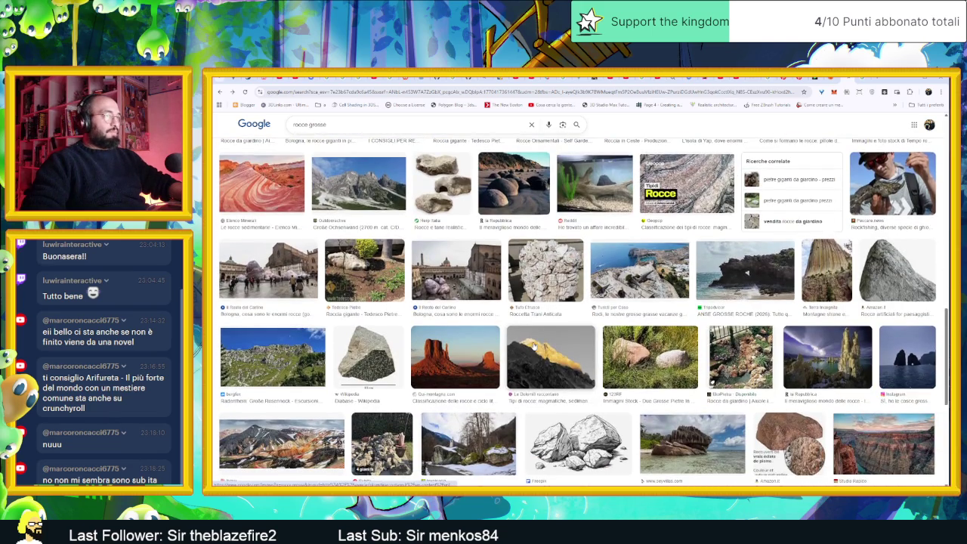
pyautogui.scroll(-1, 533, 344)
pyautogui.click(448, 286)
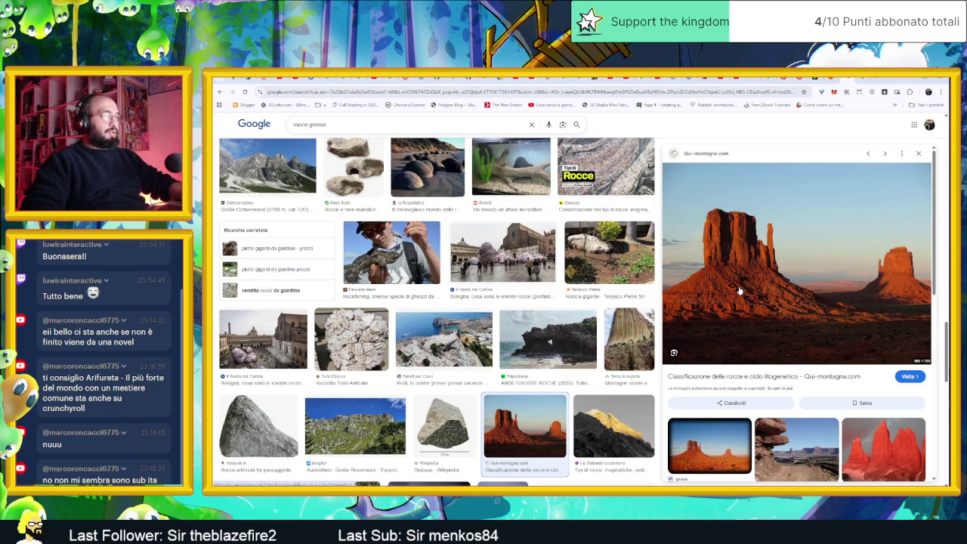
# Copy the red desert butte photo and paste it twice into the reference board.
pyautogui.rightClick(743, 268)
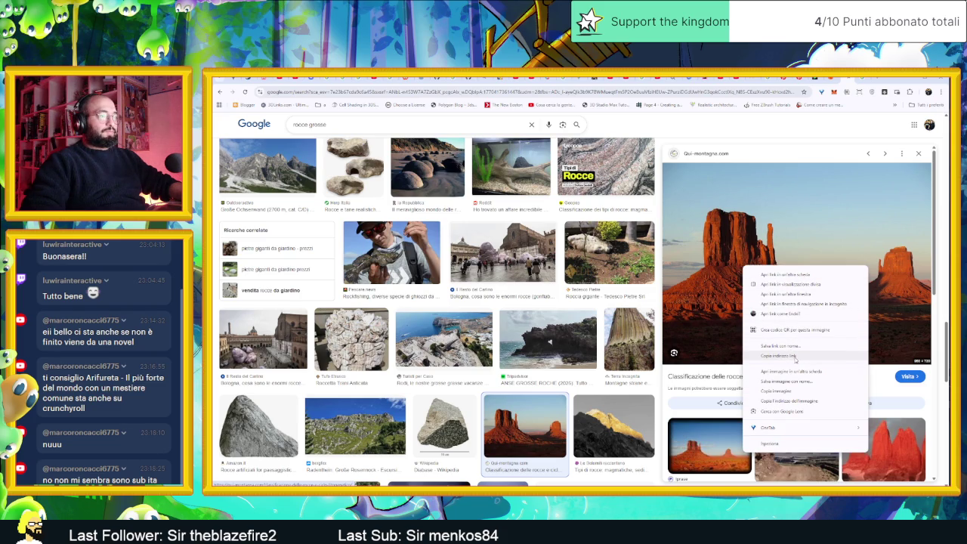
pyautogui.click(794, 391)
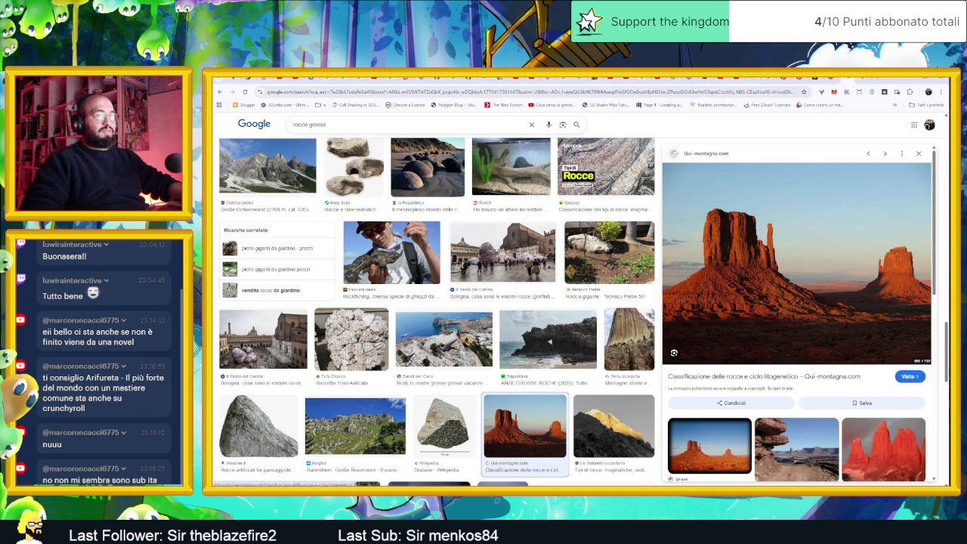
pyautogui.hotkey('ctrl', 'v')
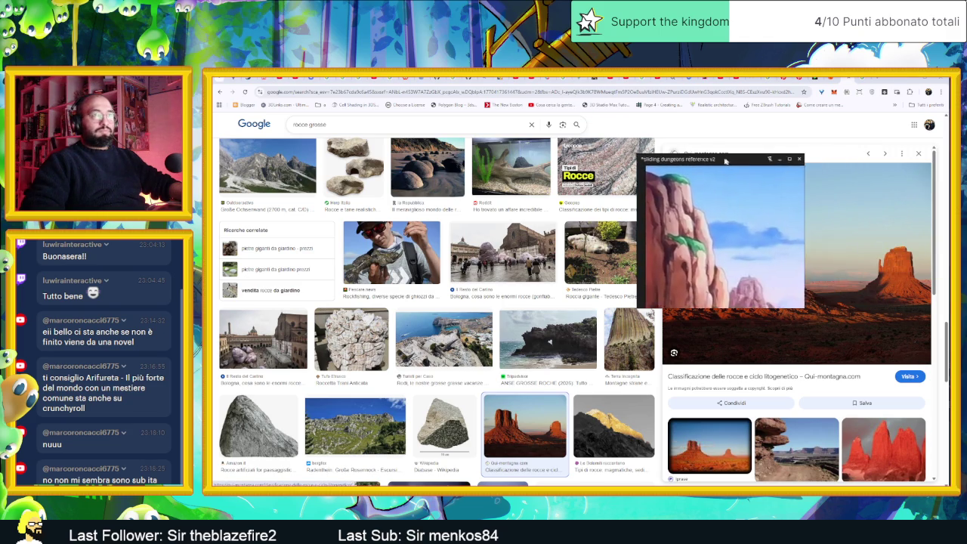
pyautogui.scroll(-2, 752, 279)
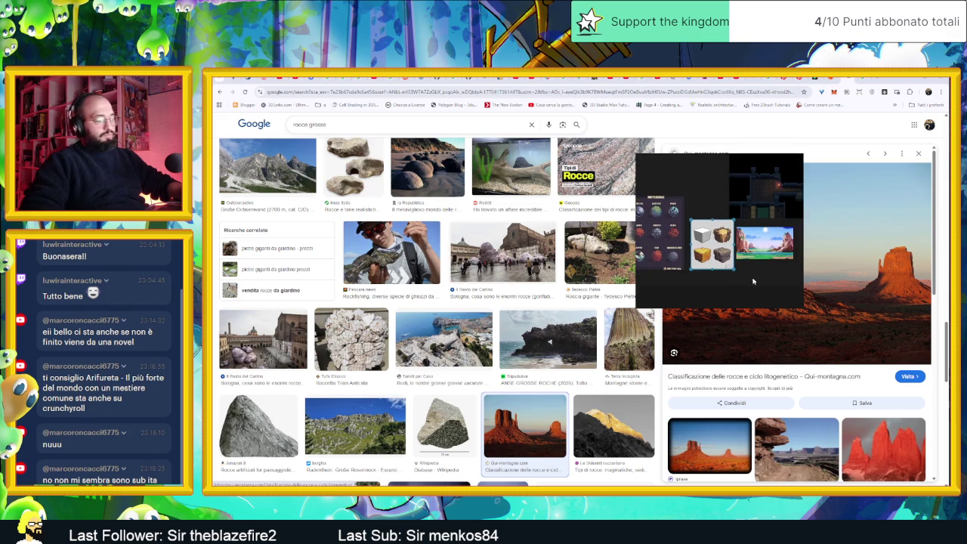
pyautogui.hotkey('ctrl', 'v')
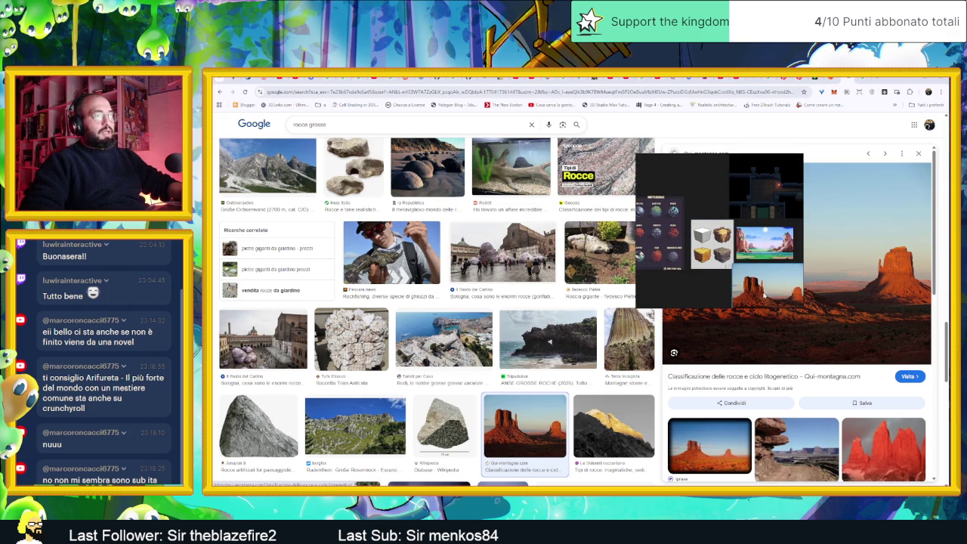
pyautogui.scroll(-2, 755, 279)
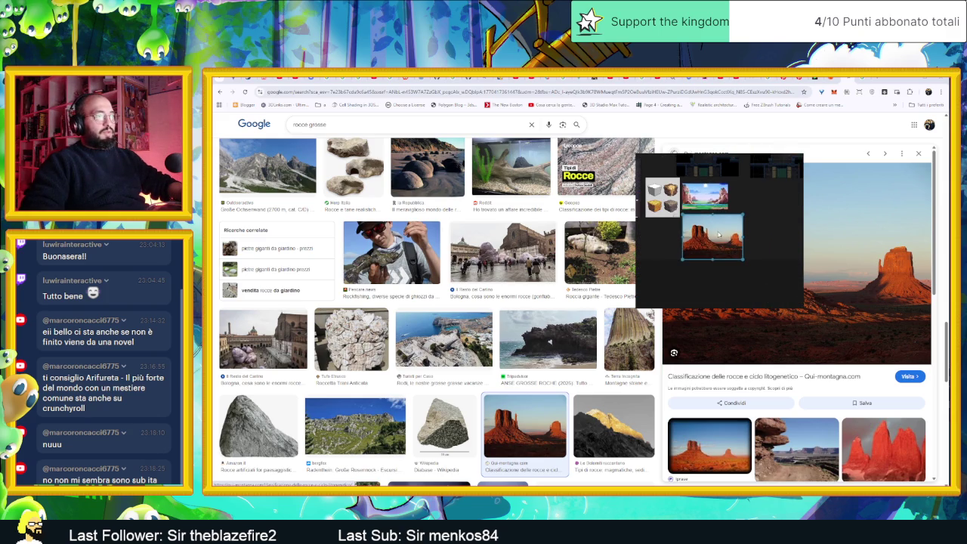
# Hide the reference board and return to the previous page in Chrome.
pyautogui.click(778, 160)
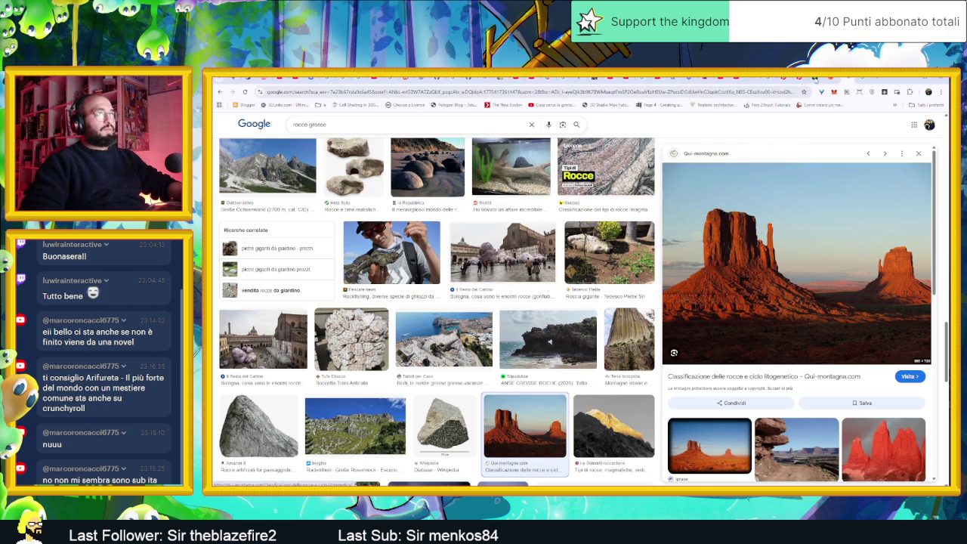
pyautogui.hotkey('alt', 'Left')
pyautogui.click(399, 92)
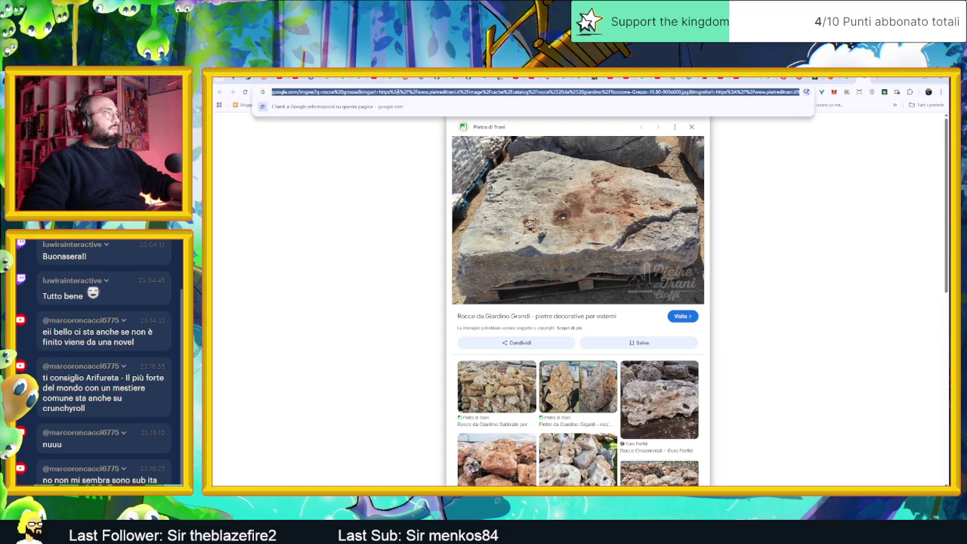
# Find the Sketchfab site via Google and search its models for 'rock'.
pyautogui.write('sche')
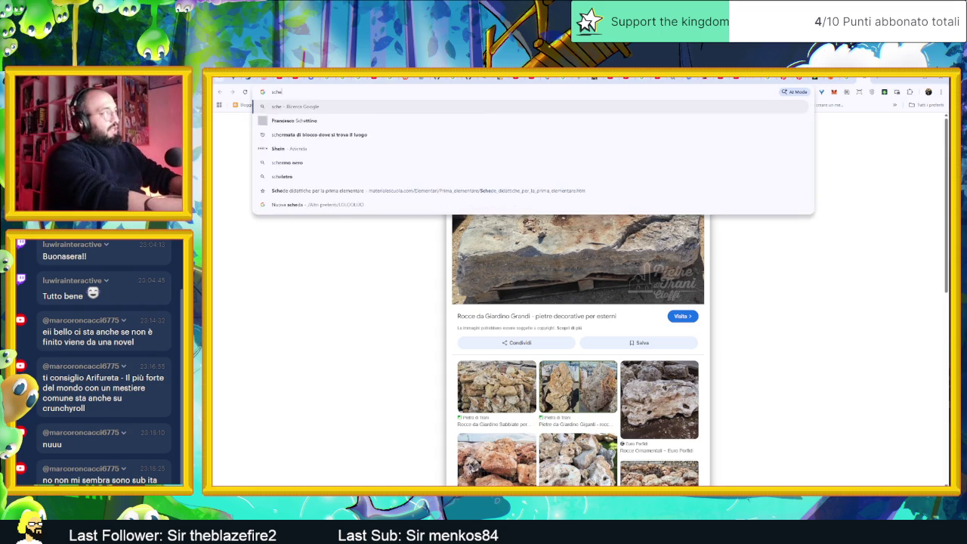
pyautogui.write('tchf')
pyautogui.press('Down')
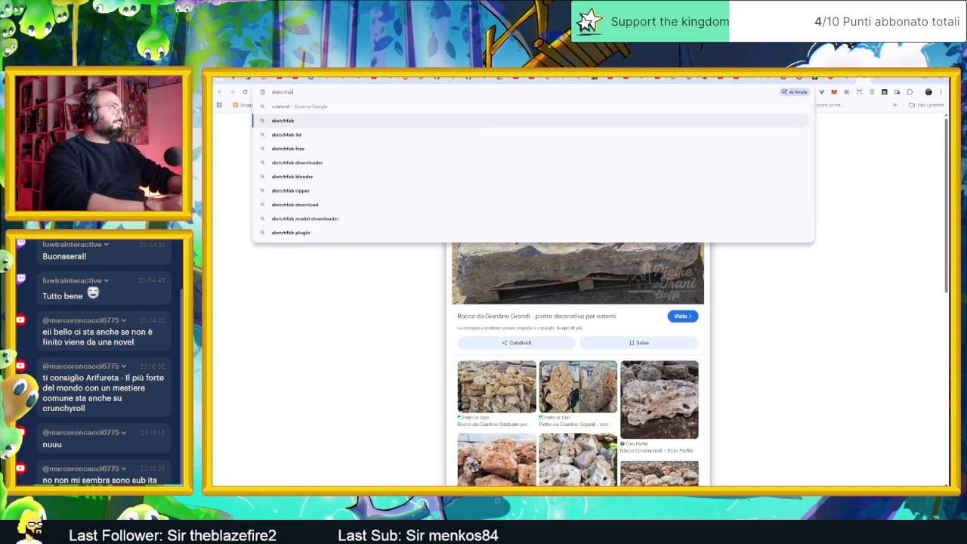
pyautogui.press('Return')
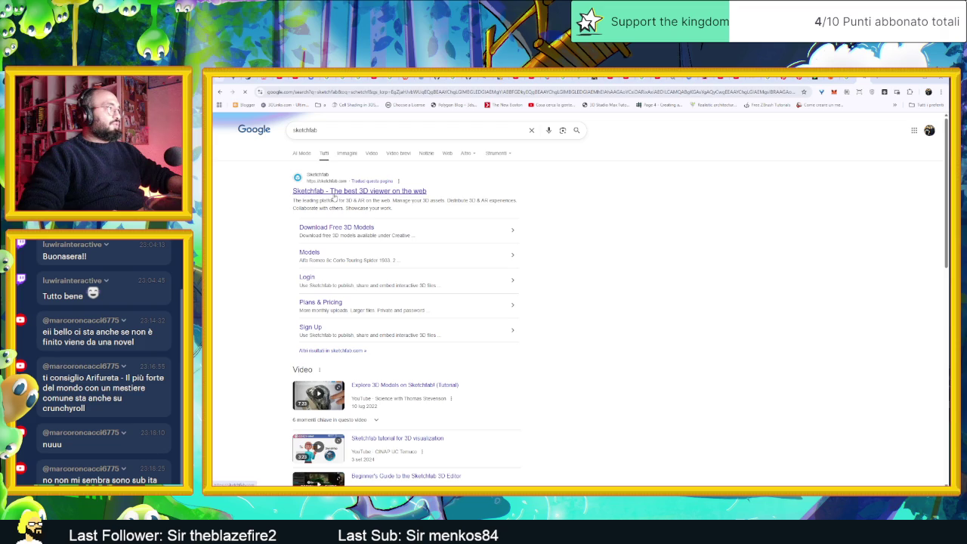
pyautogui.click(332, 191)
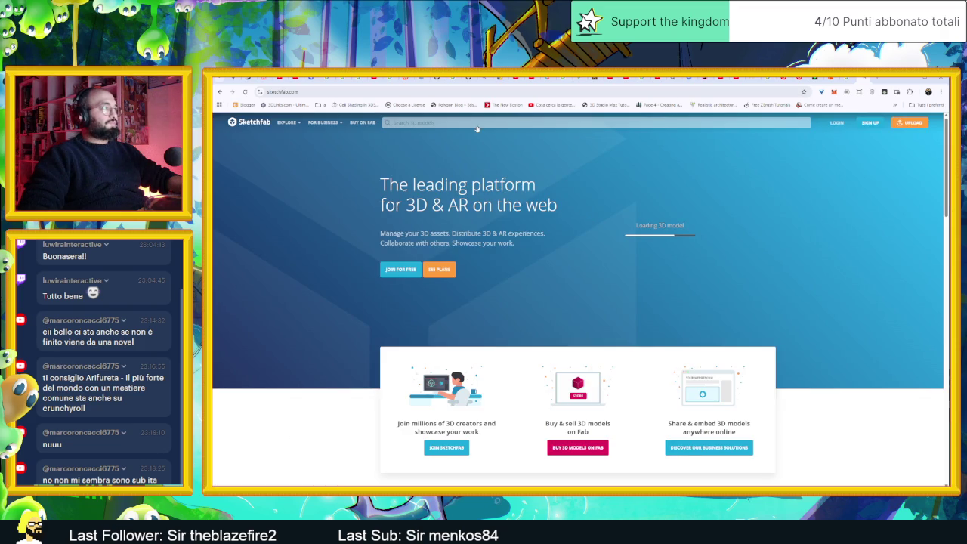
pyautogui.click(477, 125)
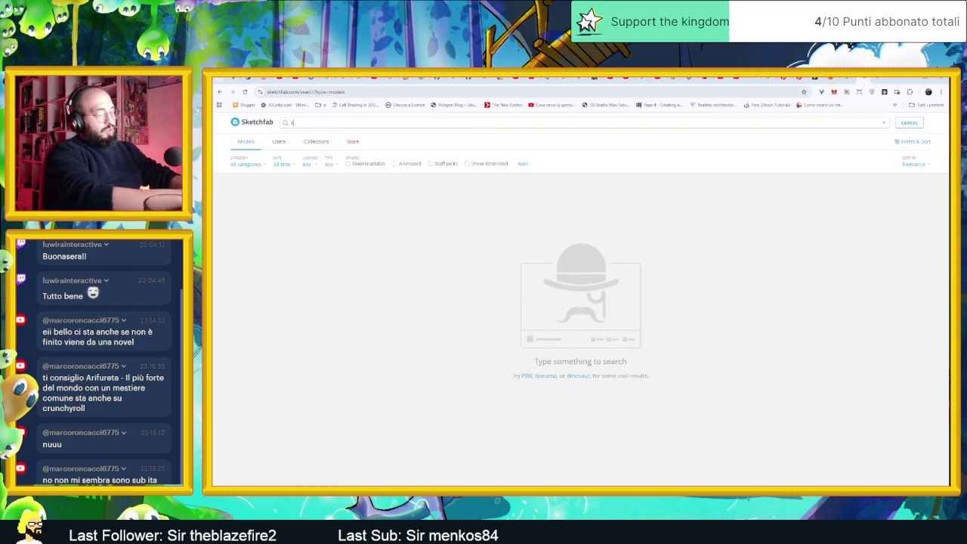
pyautogui.write('rock')
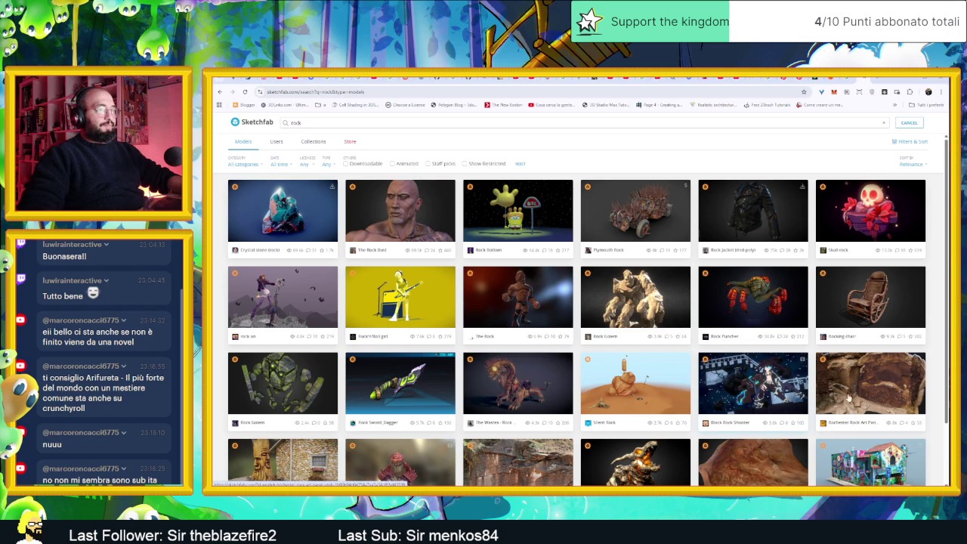
pyautogui.click(887, 398)
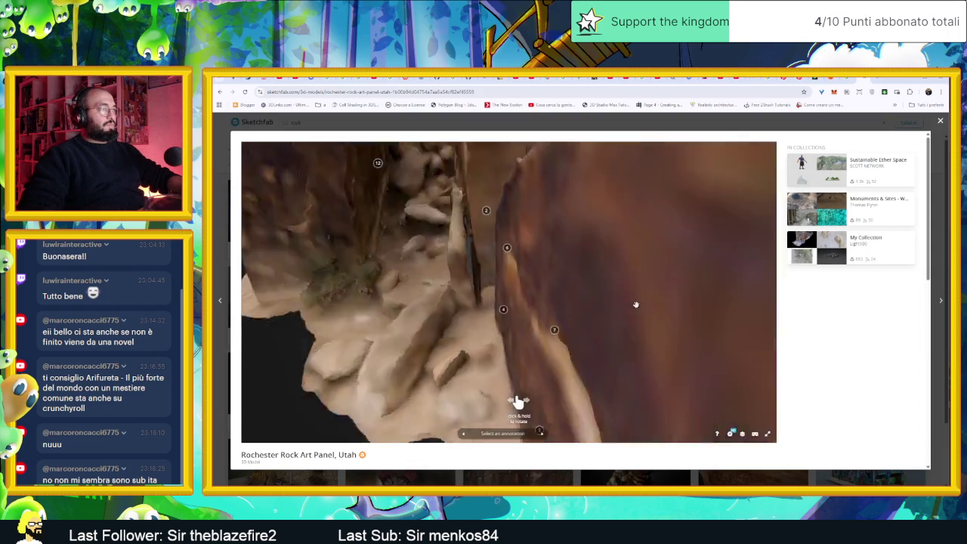
pyautogui.scroll(-2, 635, 304)
pyautogui.moveTo(599, 318)
pyautogui.mouseDown()
pyautogui.moveTo(615, 333)
pyautogui.moveTo(516, 281)
pyautogui.moveTo(523, 220)
pyautogui.moveTo(471, 311)
pyautogui.moveTo(580, 324)
pyautogui.moveTo(683, 269)
pyautogui.mouseUp()
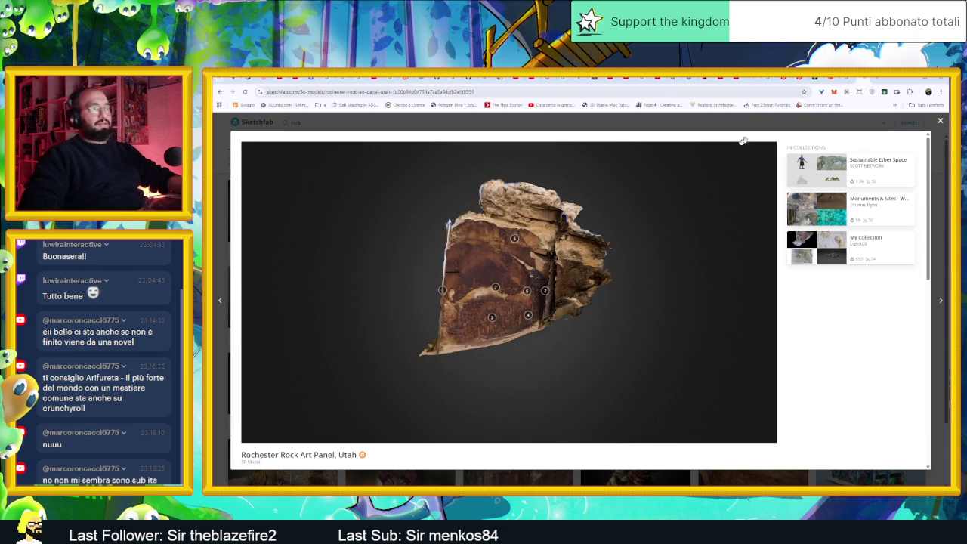
pyautogui.press('Escape')
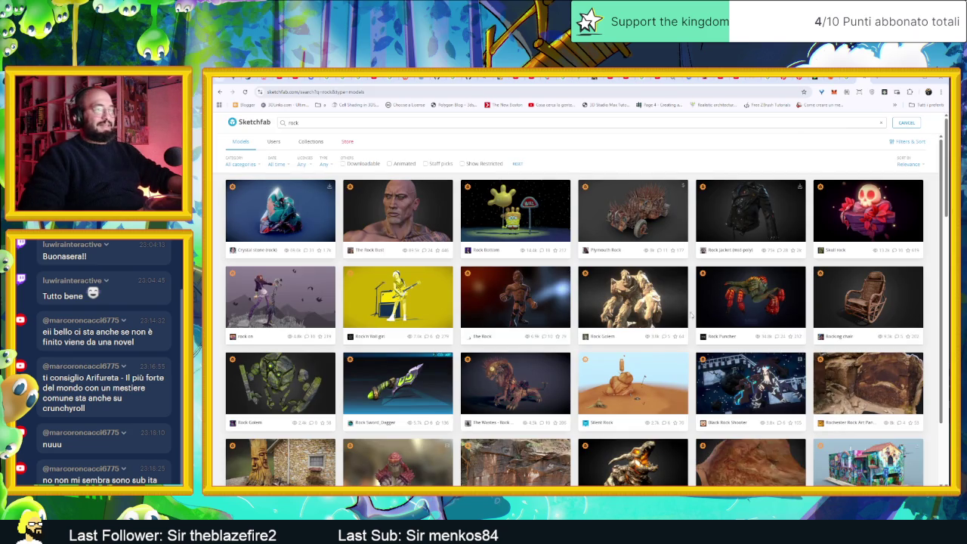
pyautogui.scroll(-2, 596, 361)
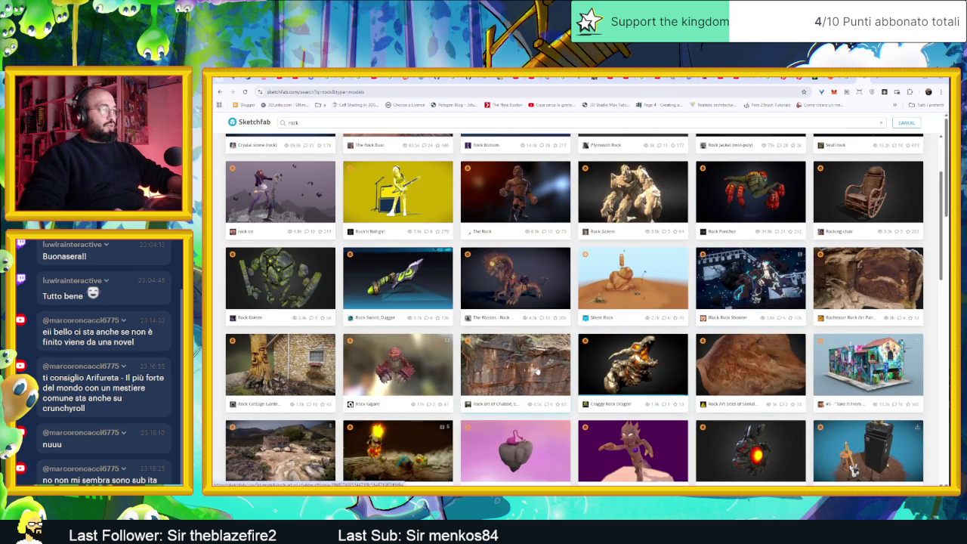
# Load the Rock art of Chabbè, Ethiopia model and orbit around its cliff face and top.
pyautogui.click(538, 371)
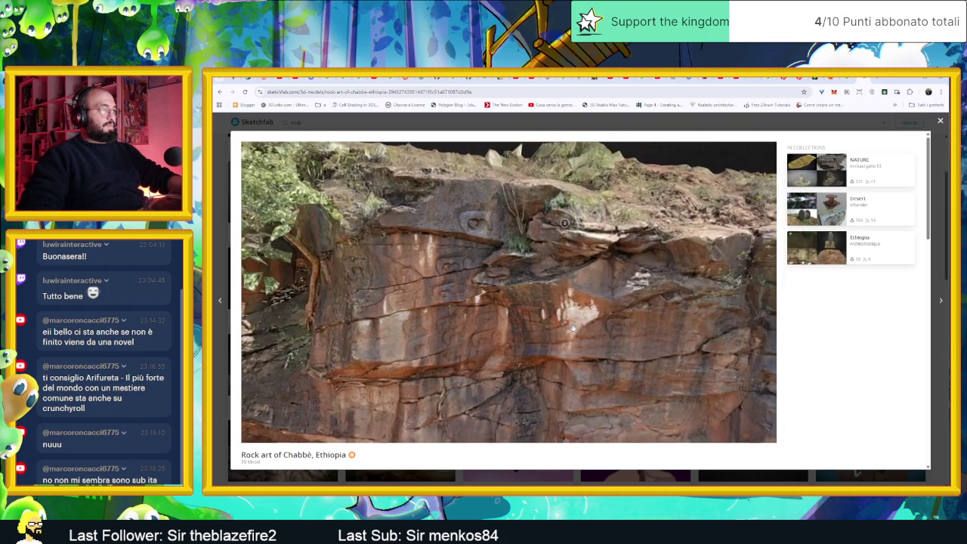
pyautogui.moveTo(572, 327)
pyautogui.mouseDown()
pyautogui.moveTo(590, 354)
pyautogui.moveTo(569, 290)
pyautogui.moveTo(568, 340)
pyautogui.mouseUp()
pyautogui.moveTo(568, 262); pyautogui.dragTo(568, 266)
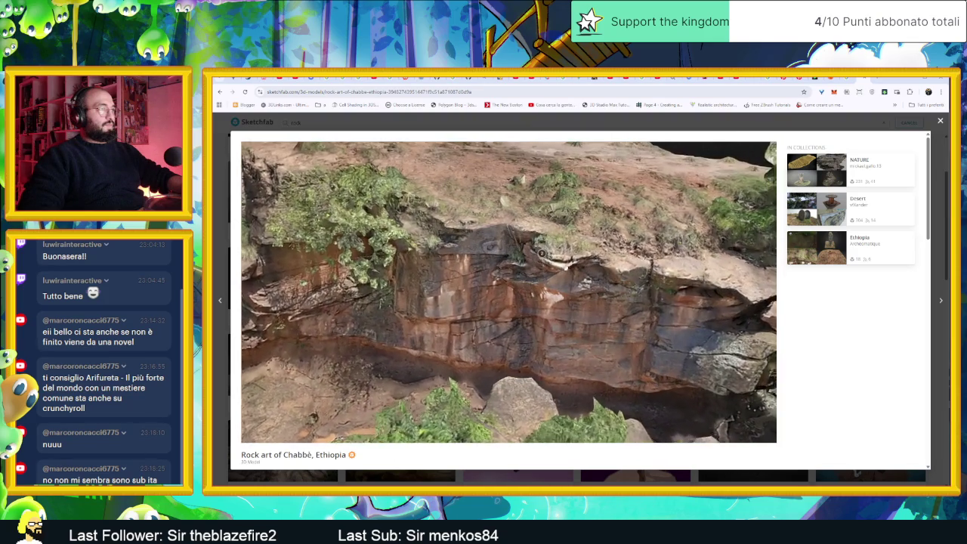
pyautogui.moveTo(638, 277)
pyautogui.mouseDown()
pyautogui.moveTo(628, 308)
pyautogui.moveTo(643, 324)
pyautogui.mouseUp()
pyautogui.moveTo(498, 302); pyautogui.dragTo(518, 327)
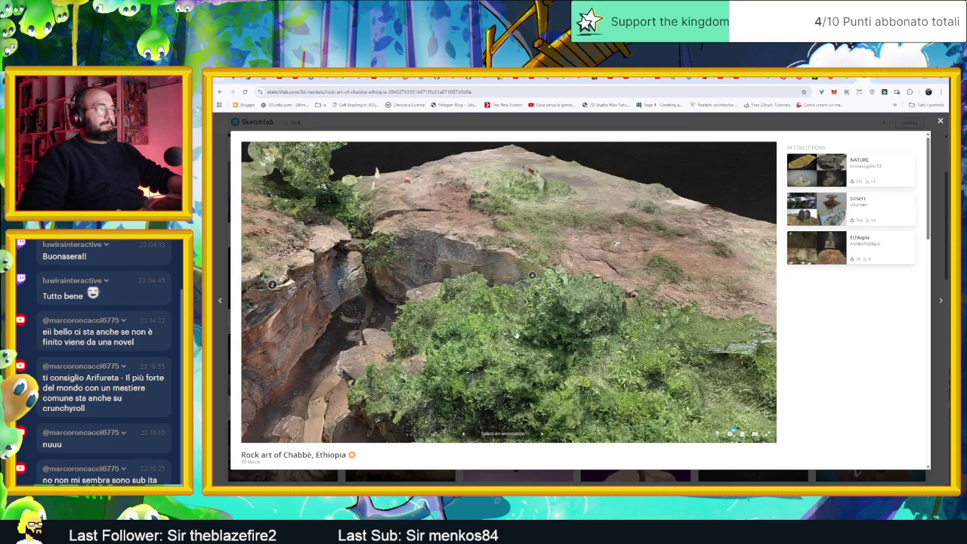
pyautogui.moveTo(396, 277)
pyautogui.mouseDown()
pyautogui.moveTo(508, 287)
pyautogui.moveTo(536, 330)
pyautogui.mouseUp()
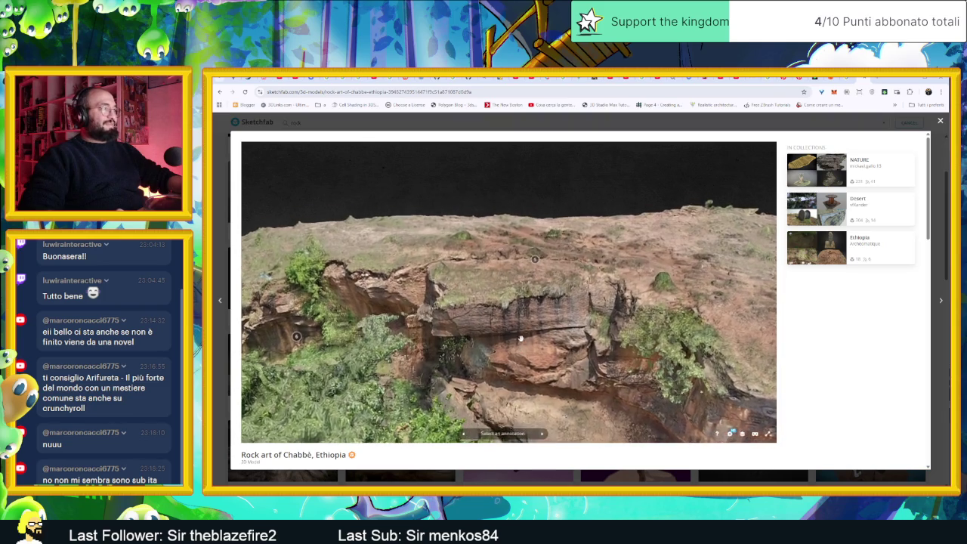
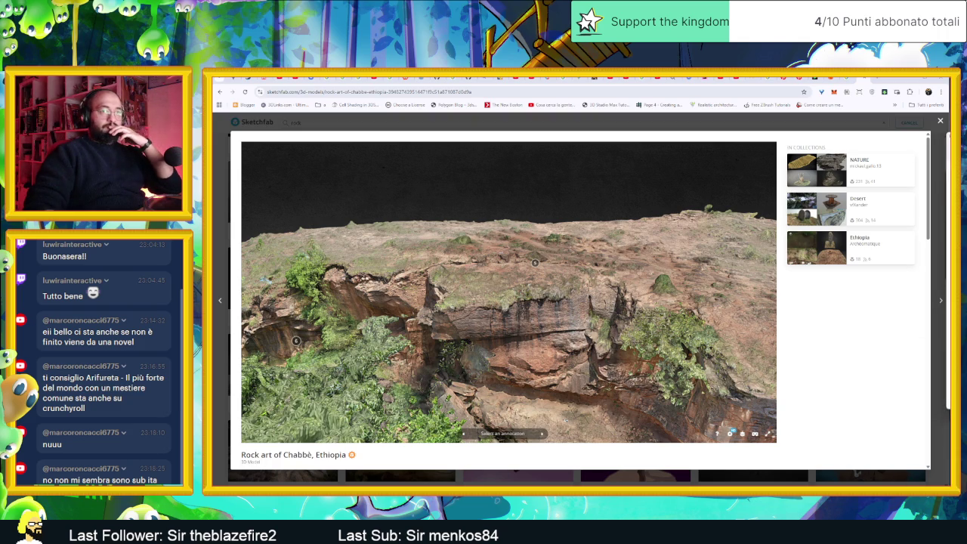
# Snip the Chabbè rock cliff 3D view in Sketchfab, close the model viewer, and minimise Chrome.
pyautogui.press('super+shift+s')
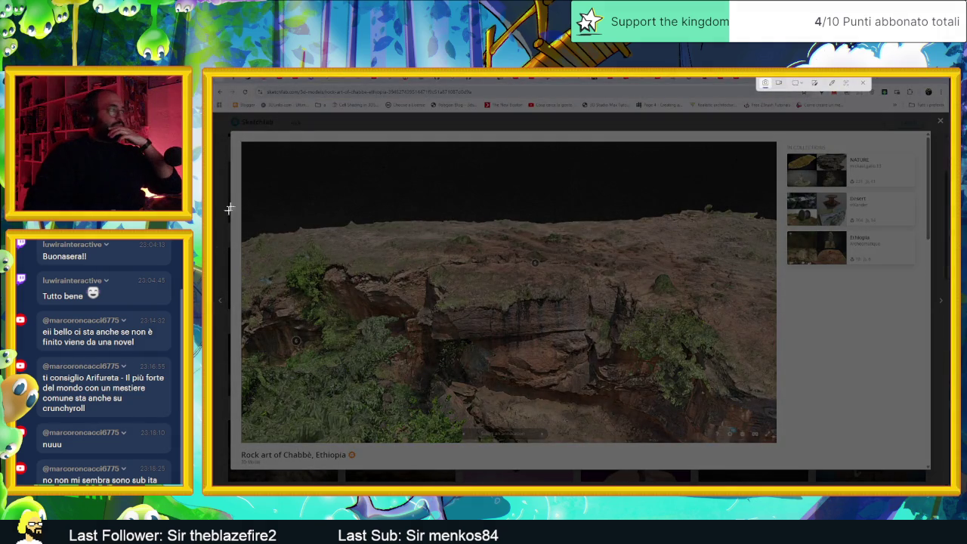
pyautogui.moveTo(259, 152); pyautogui.dragTo(797, 459)
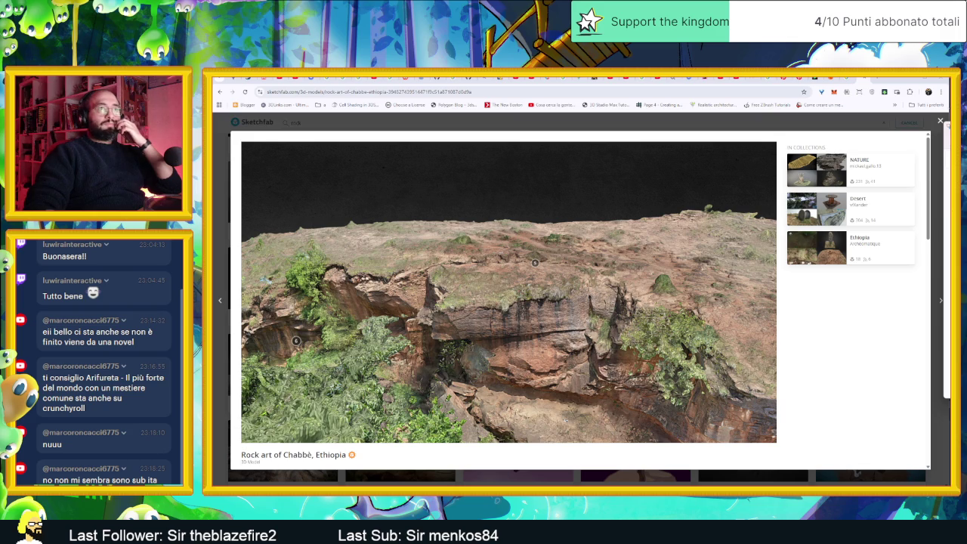
pyautogui.click(937, 121)
pyautogui.click(906, 81)
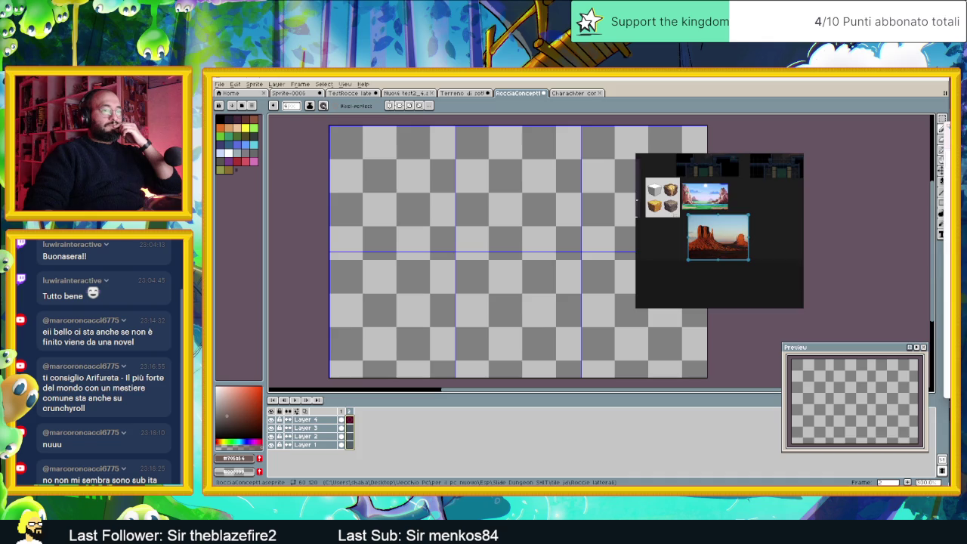
# Paste the rock cliff screenshot into PureRef, zoom onto it, and move it right of the canvas.
pyautogui.rightClick(771, 214)
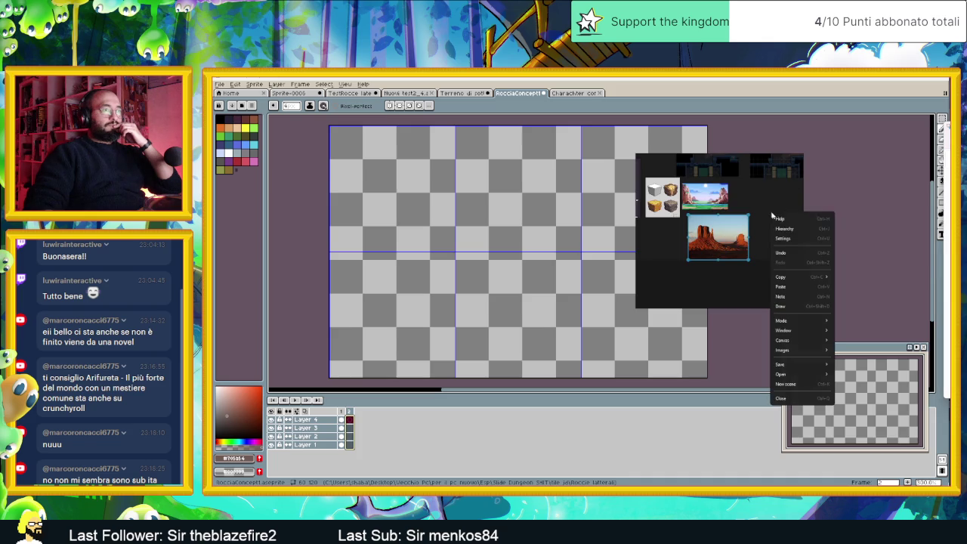
pyautogui.click(782, 286)
pyautogui.moveTo(771, 244); pyautogui.dragTo(752, 232)
pyautogui.scroll(2, 758, 223)
pyautogui.scroll(2, 757, 226)
pyautogui.scroll(2, 757, 181)
pyautogui.scroll(-2, 730, 162)
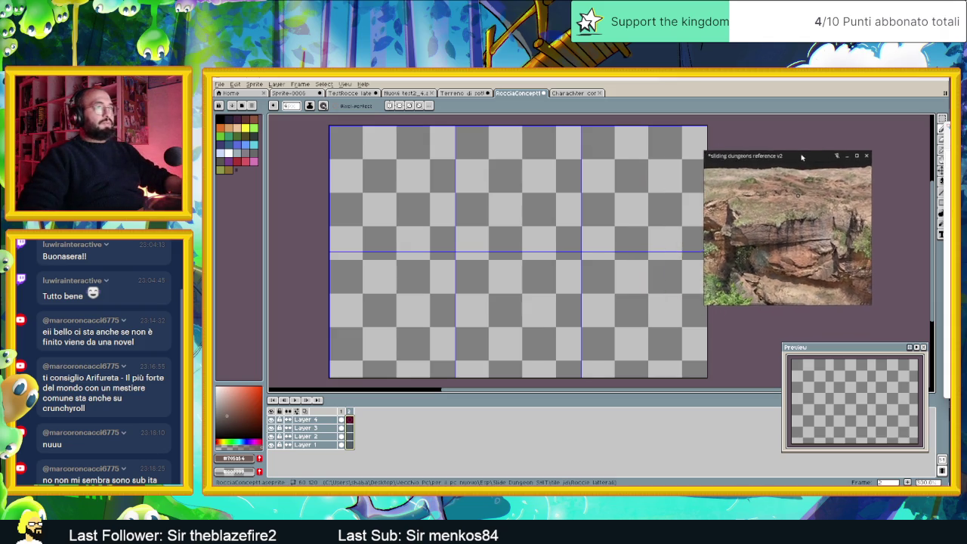
pyautogui.moveTo(729, 162); pyautogui.dragTo(830, 151)
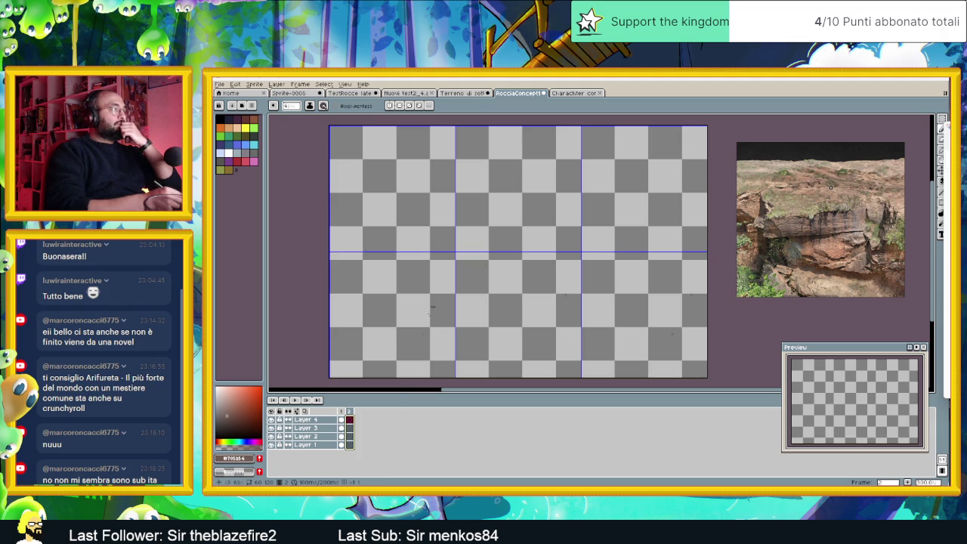
pyautogui.click(349, 444)
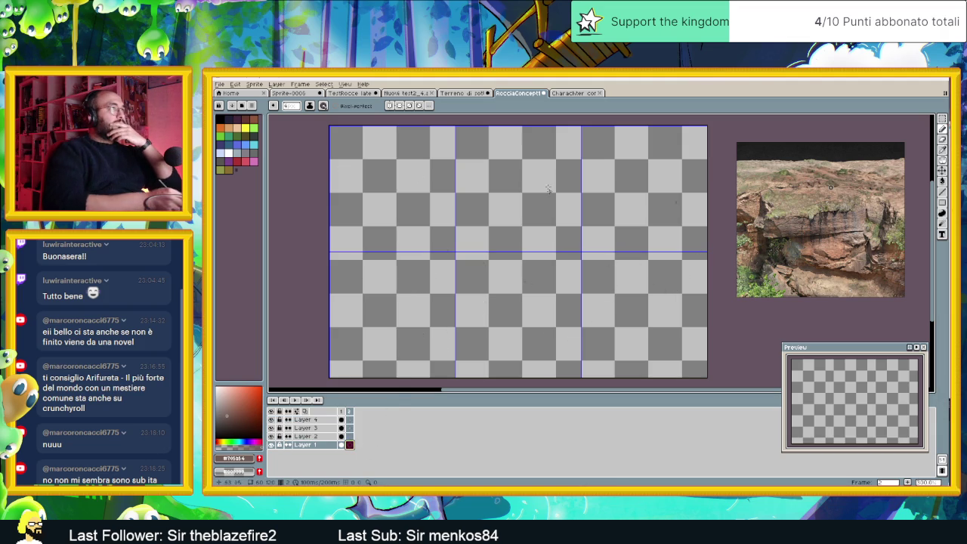
# Return to RocciaConcept1's frame 1 and eyedrop mid and dark outline browns from the rock tiles.
pyautogui.hotkey('ctrl', 'shift', 'Tab')
pyautogui.click(524, 94)
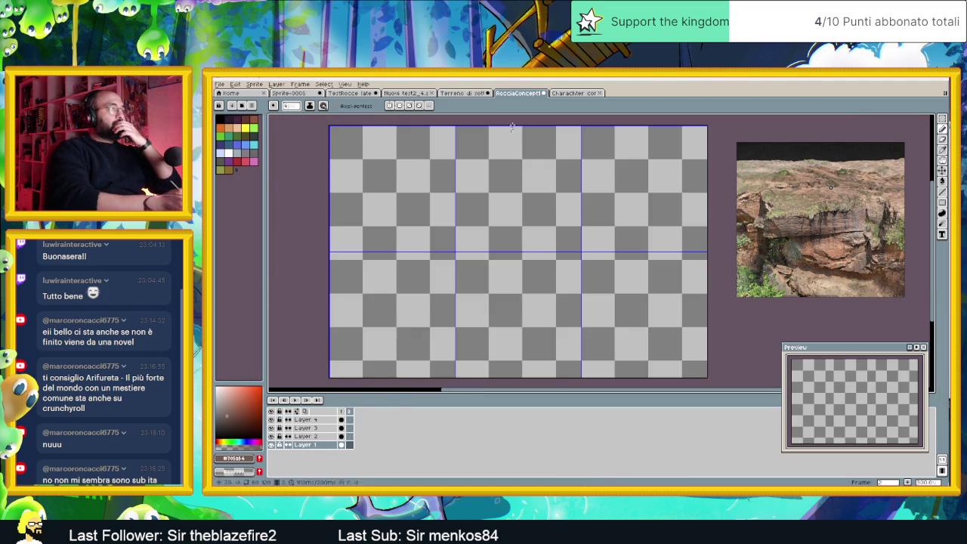
pyautogui.click(341, 419)
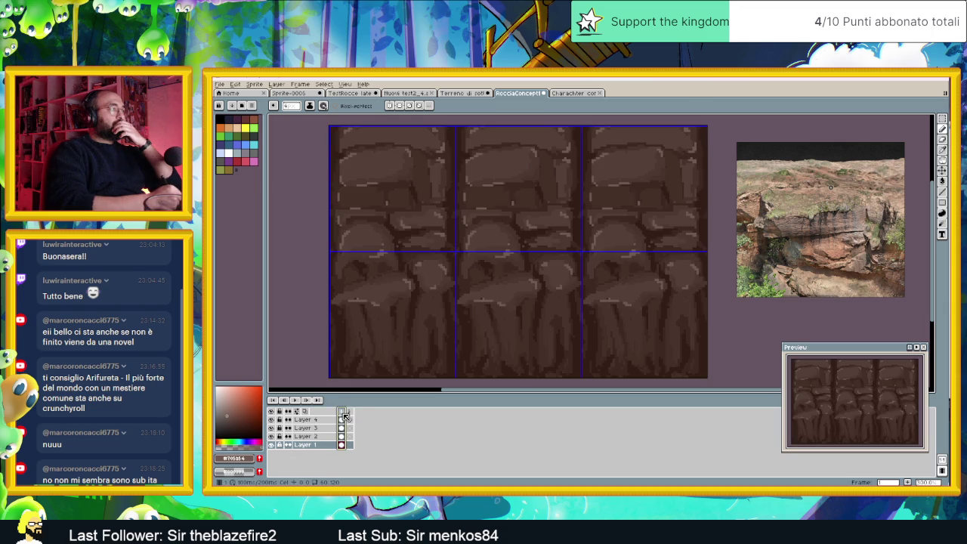
pyautogui.keyDown('alt'); pyautogui.click(500, 165); pyautogui.keyUp('alt')
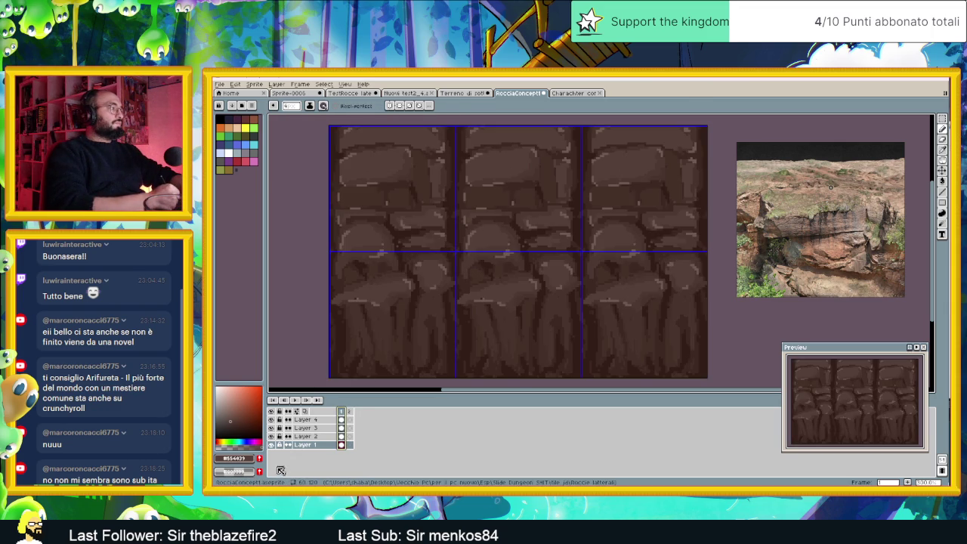
pyautogui.press('alt')
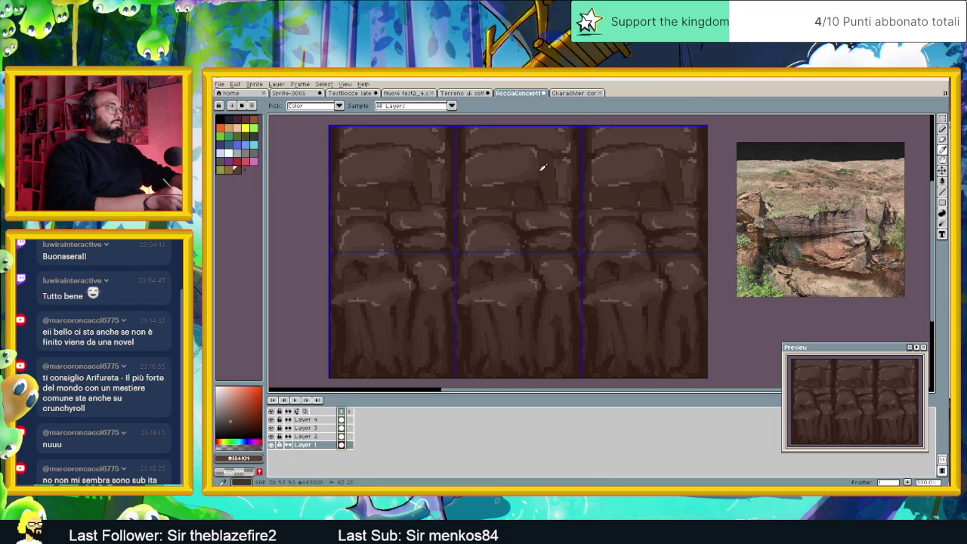
pyautogui.keyDown('alt'); pyautogui.click(533, 166); pyautogui.keyUp('alt')
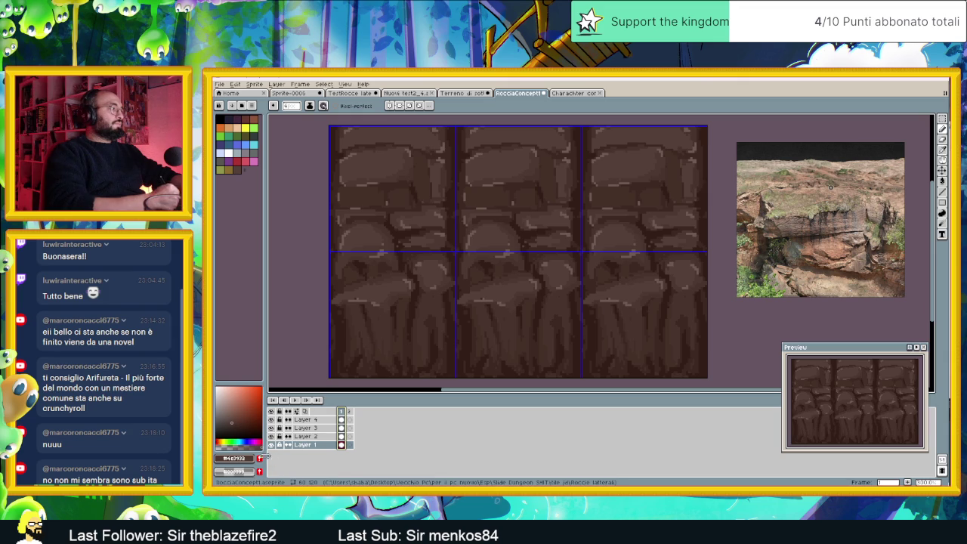
pyautogui.press('alt')
pyautogui.keyDown('alt'); pyautogui.click(540, 169); pyautogui.keyUp('alt')
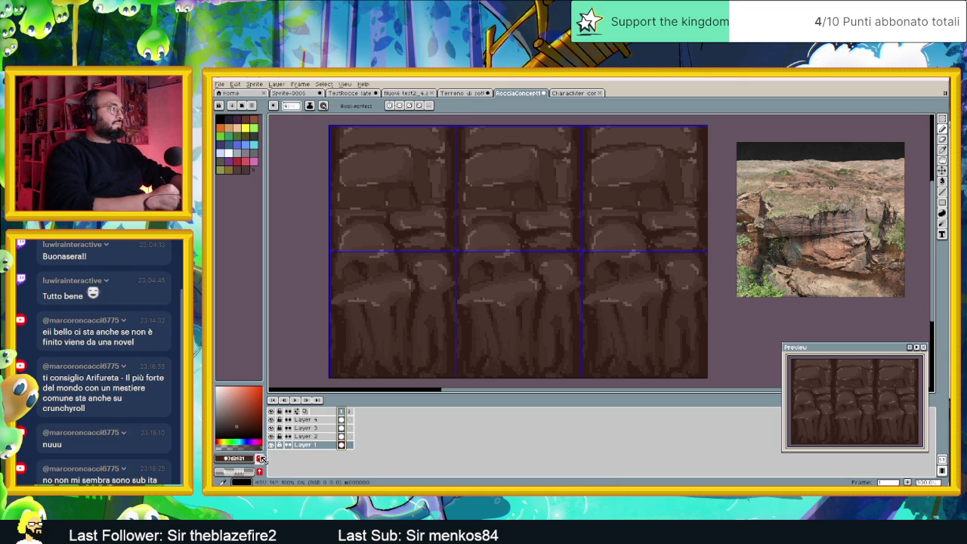
pyautogui.press('alt')
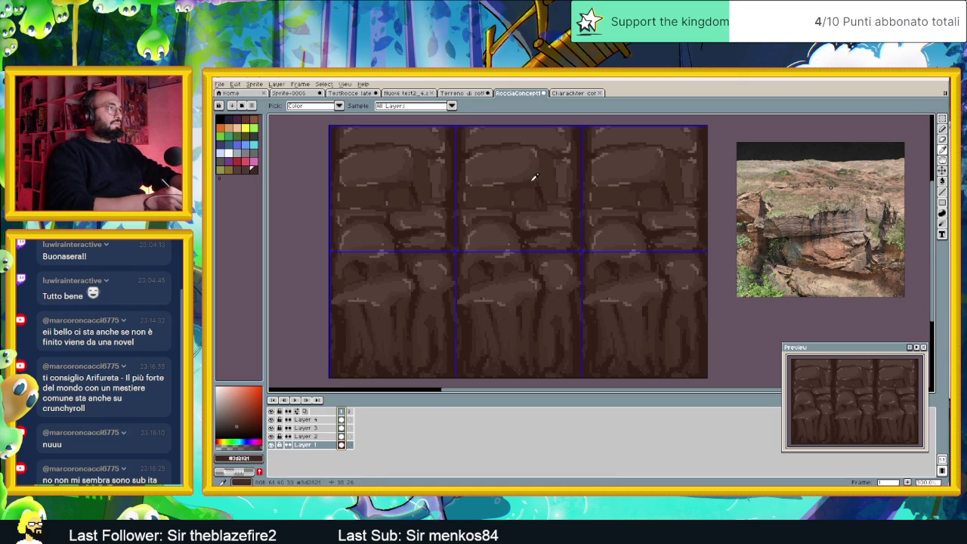
pyautogui.keyDown('alt'); pyautogui.click(537, 174); pyautogui.keyUp('alt')
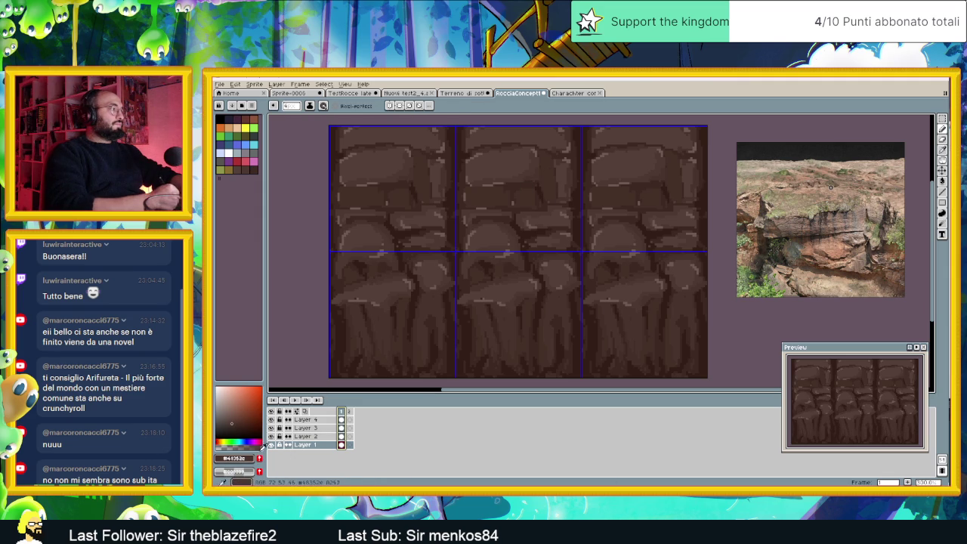
# Sample the darkest, medium and lightest highlight browns from the tiles, then go to frame 2.
pyautogui.press('alt')
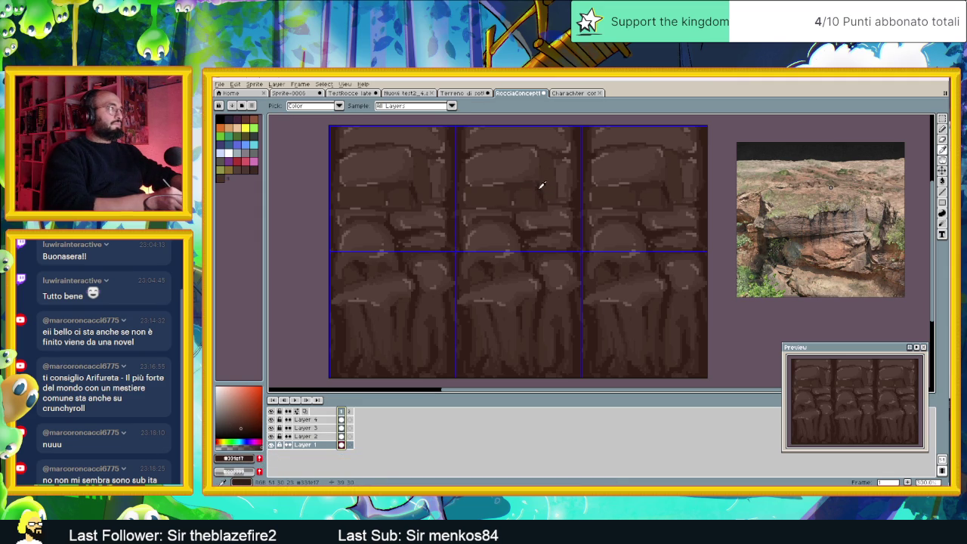
pyautogui.keyDown('alt'); pyautogui.click(539, 185); pyautogui.keyUp('alt')
pyautogui.keyDown('alt'); pyautogui.click(530, 194); pyautogui.keyUp('alt')
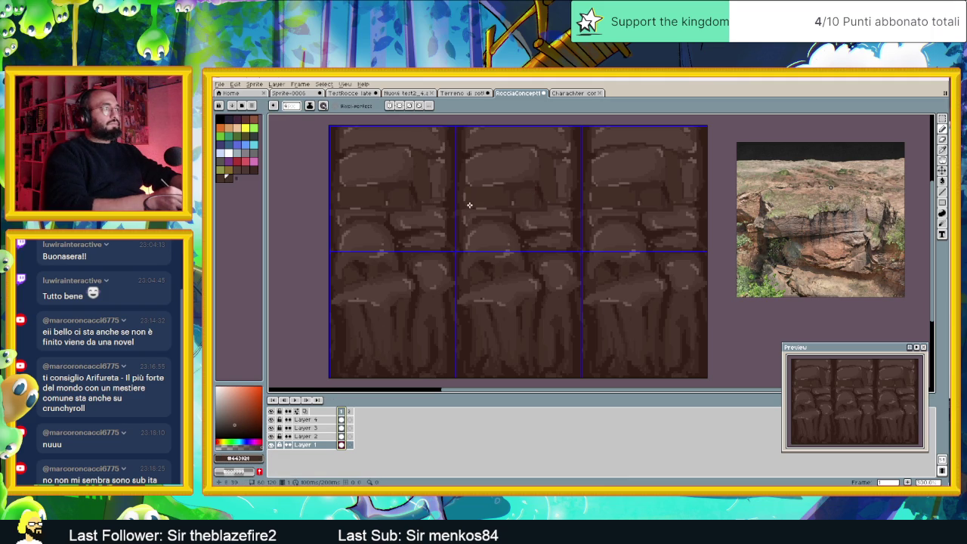
pyautogui.press('alt')
pyautogui.keyDown('alt'); pyautogui.click(461, 151); pyautogui.keyUp('alt')
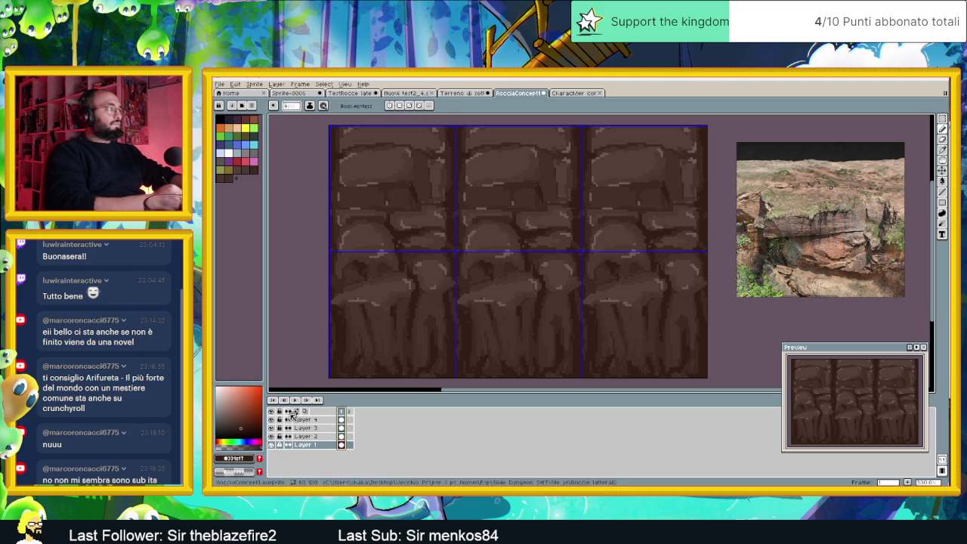
pyautogui.keyDown('alt'); pyautogui.click(521, 182); pyautogui.keyUp('alt')
pyautogui.keyDown('alt'); pyautogui.click(539, 186); pyautogui.keyUp('alt')
pyautogui.keyDown('alt'); pyautogui.click(553, 181); pyautogui.keyUp('alt')
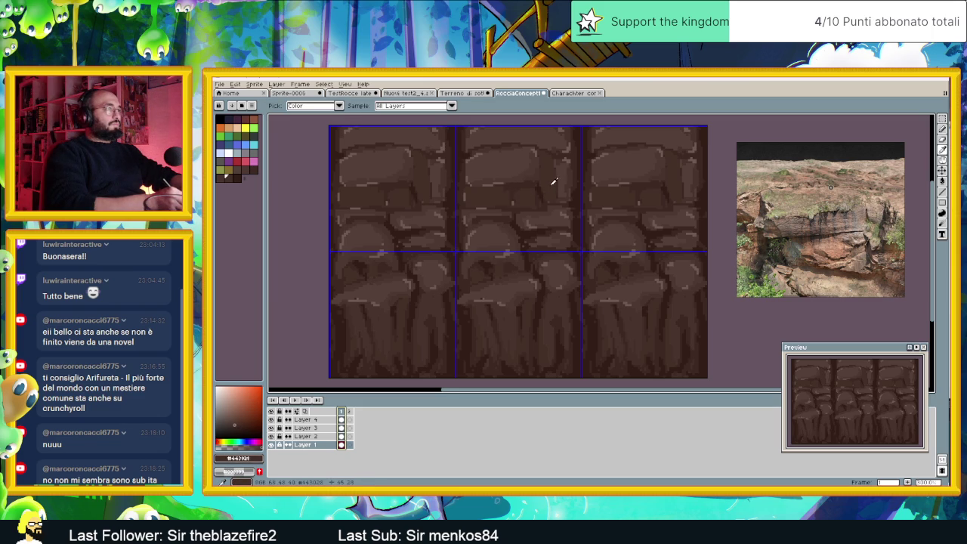
pyautogui.keyDown('alt'); pyautogui.click(564, 173); pyautogui.keyUp('alt')
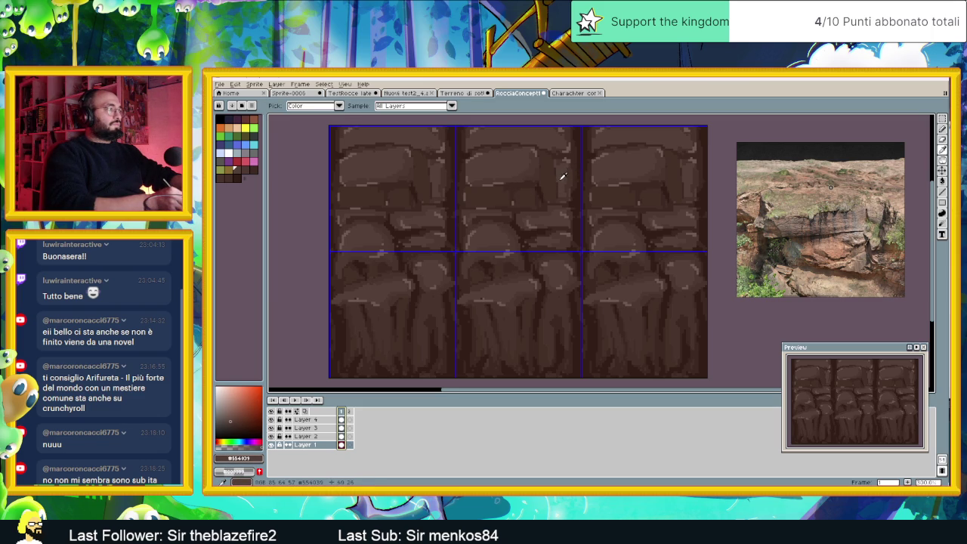
pyautogui.click(508, 253)
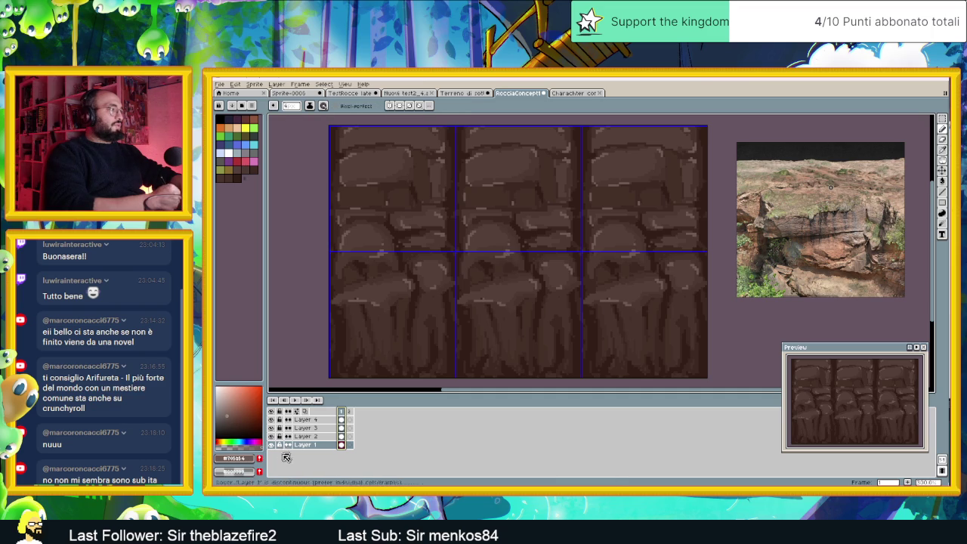
pyautogui.click(351, 410)
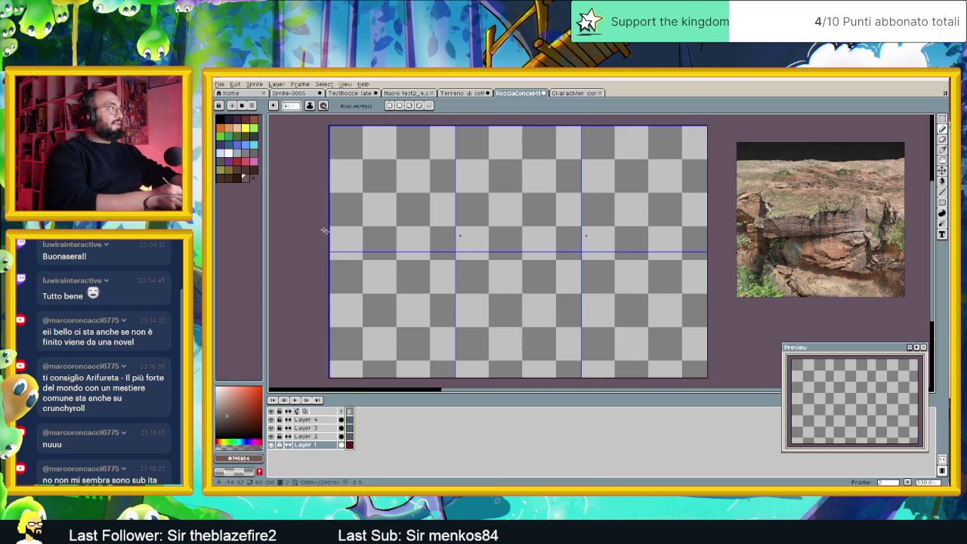
# In dark outline brown, draw a rising strata line, a horizontal line above it, a vertical edge and spikes.
pyautogui.click(237, 176)
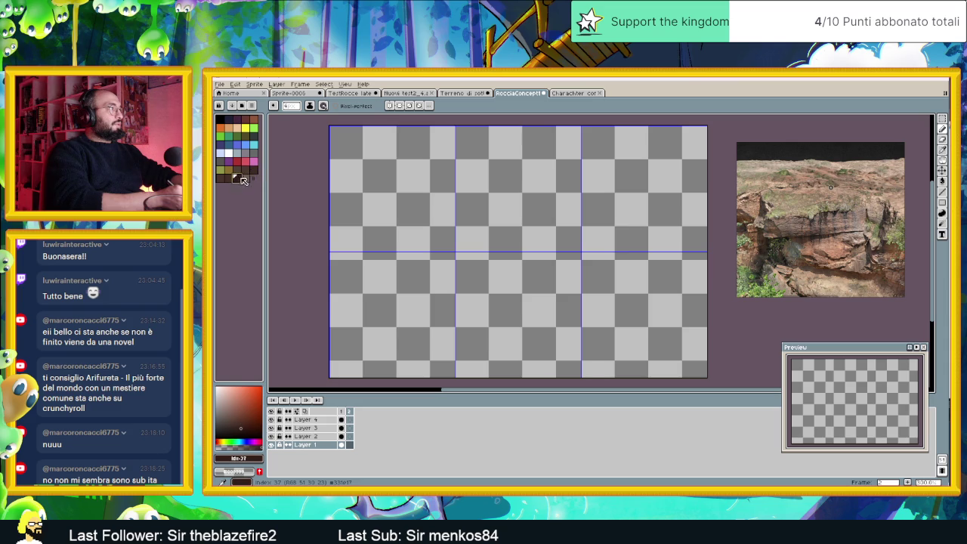
pyautogui.moveTo(329, 297); pyautogui.dragTo(454, 273)
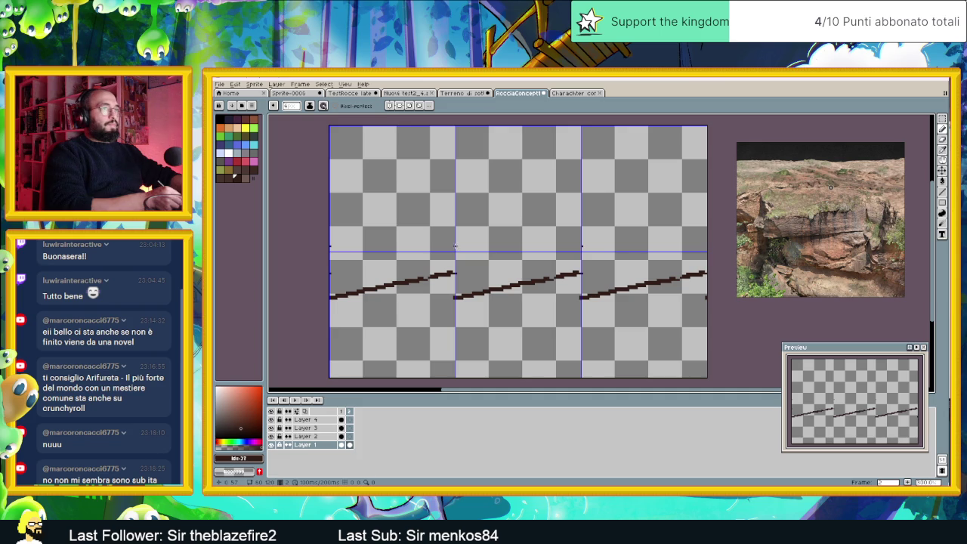
pyautogui.moveTo(456, 244); pyautogui.dragTo(568, 255)
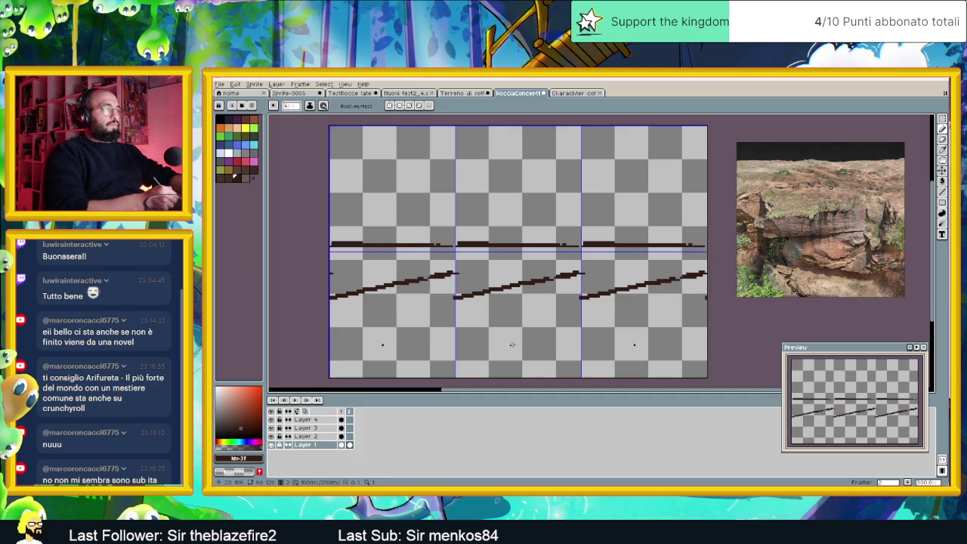
pyautogui.moveTo(578, 246); pyautogui.dragTo(583, 295)
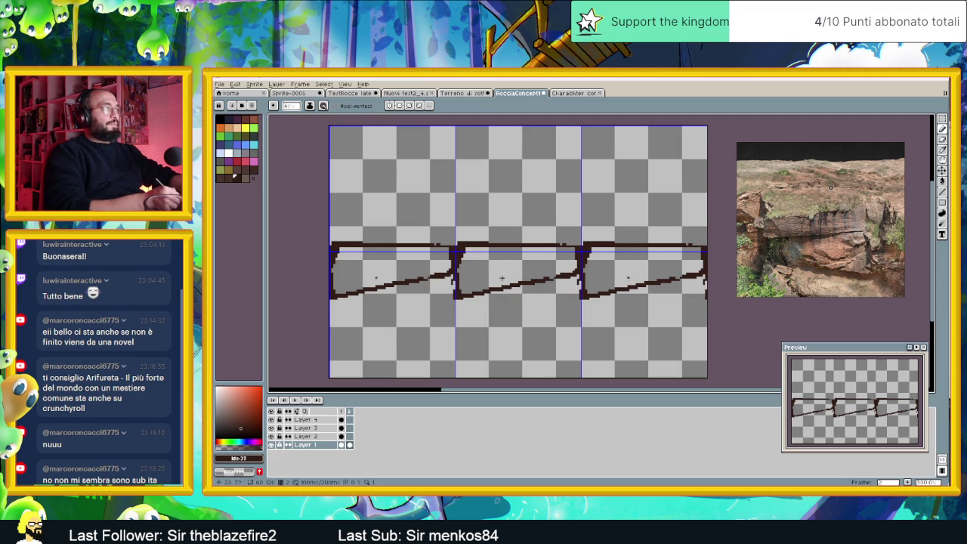
pyautogui.moveTo(464, 244); pyautogui.dragTo(459, 235)
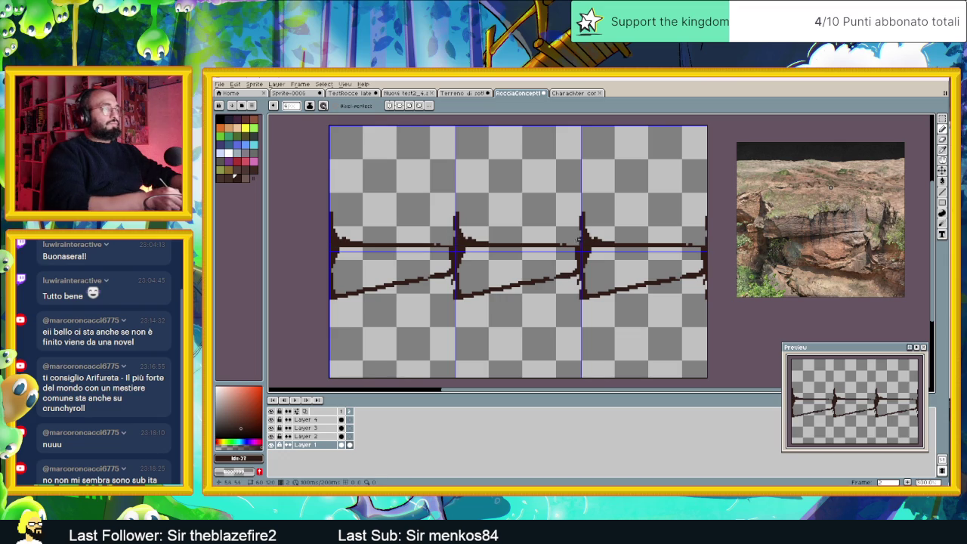
# Extend the ledge spike upward and add short strata lines above the ledge and in the lower rock.
pyautogui.click(574, 244)
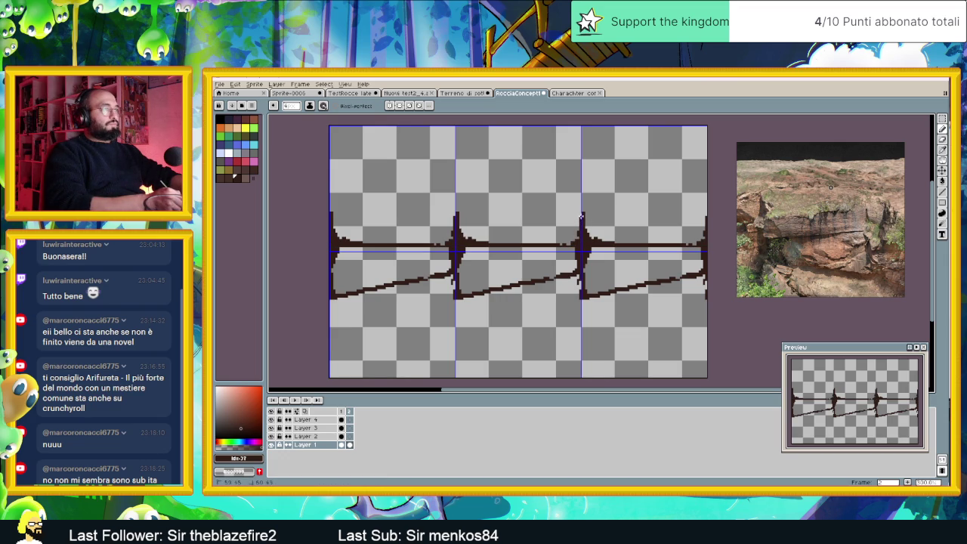
pyautogui.moveTo(579, 207)
pyautogui.mouseDown()
pyautogui.moveTo(580, 215)
pyautogui.moveTo(529, 201)
pyautogui.mouseUp()
pyautogui.moveTo(464, 202); pyautogui.dragTo(501, 204)
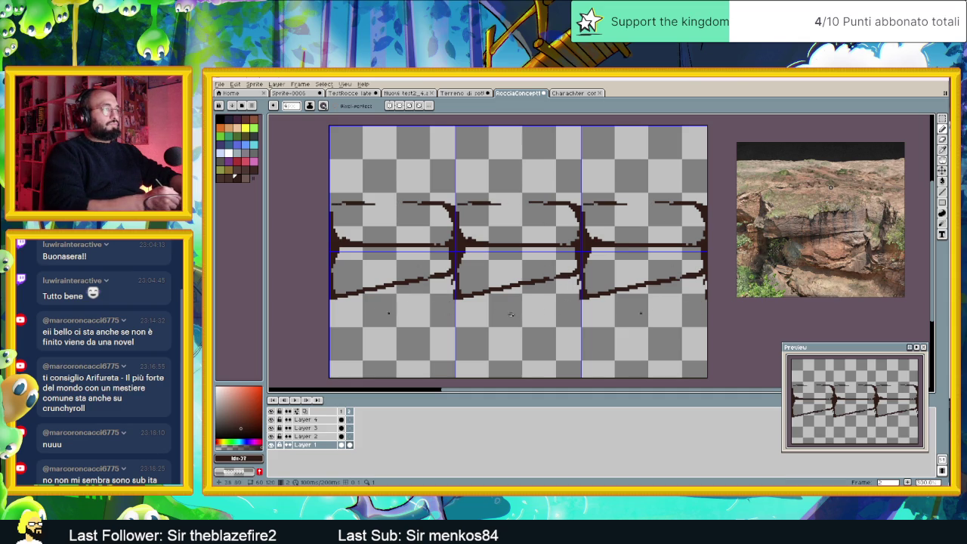
pyautogui.moveTo(474, 329); pyautogui.dragTo(572, 339)
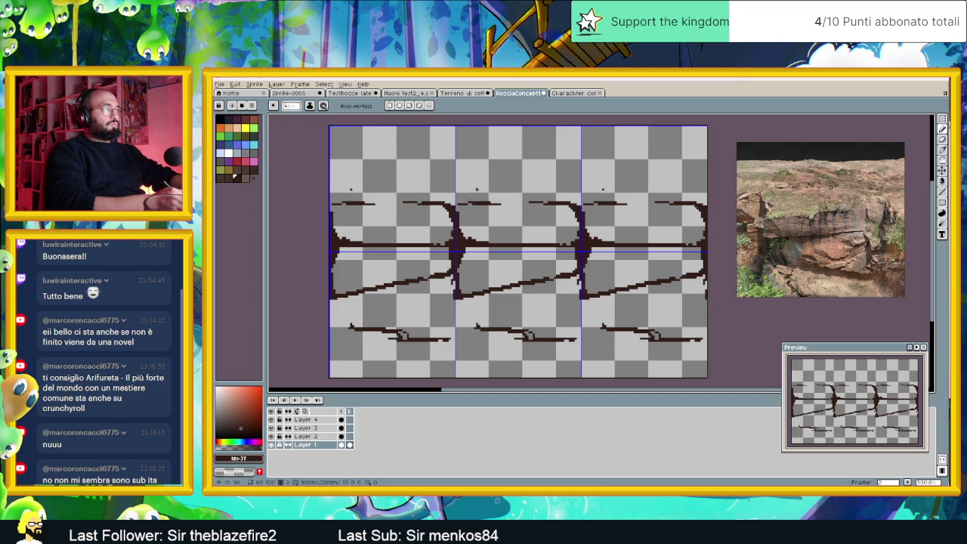
# Draw curved strata lines across the upper rock and along the tile's top edge.
pyautogui.moveTo(477, 189); pyautogui.dragTo(543, 190)
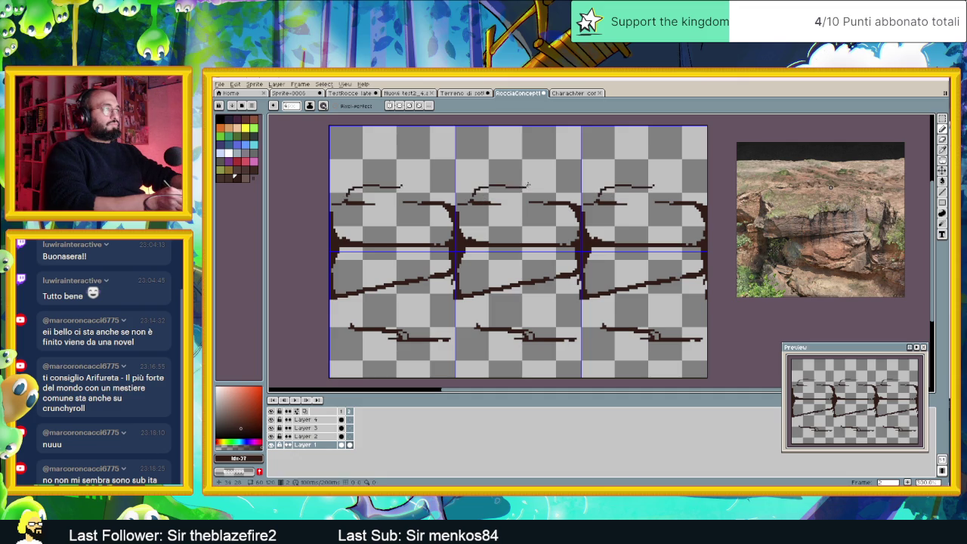
pyautogui.moveTo(457, 161); pyautogui.dragTo(568, 172)
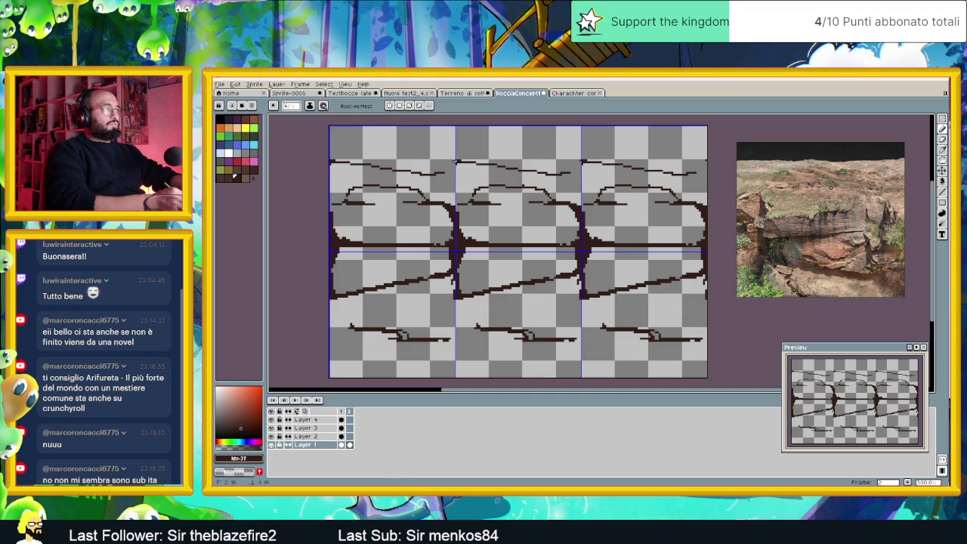
pyautogui.moveTo(464, 164); pyautogui.dragTo(574, 164)
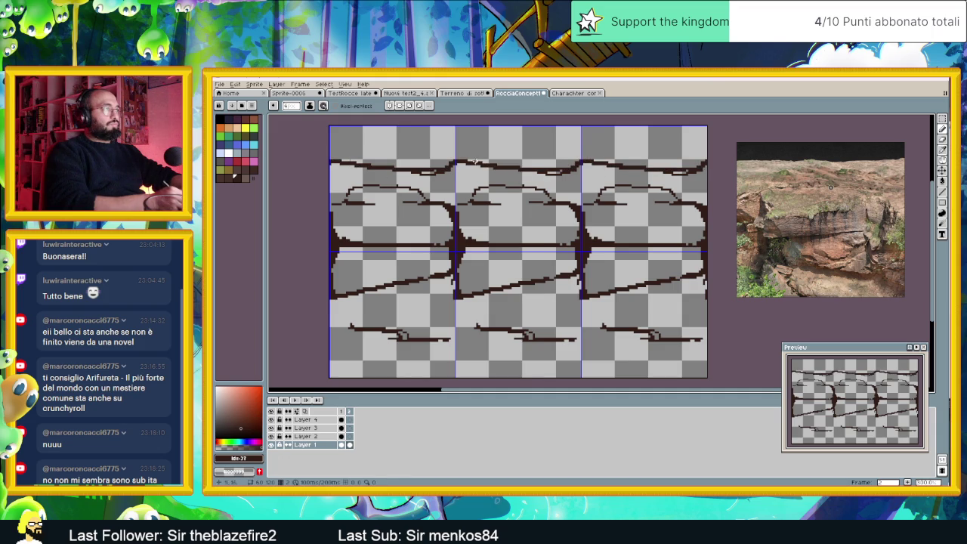
pyautogui.moveTo(456, 132)
pyautogui.mouseDown()
pyautogui.moveTo(566, 132)
pyautogui.moveTo(442, 130)
pyautogui.moveTo(511, 126)
pyautogui.mouseUp()
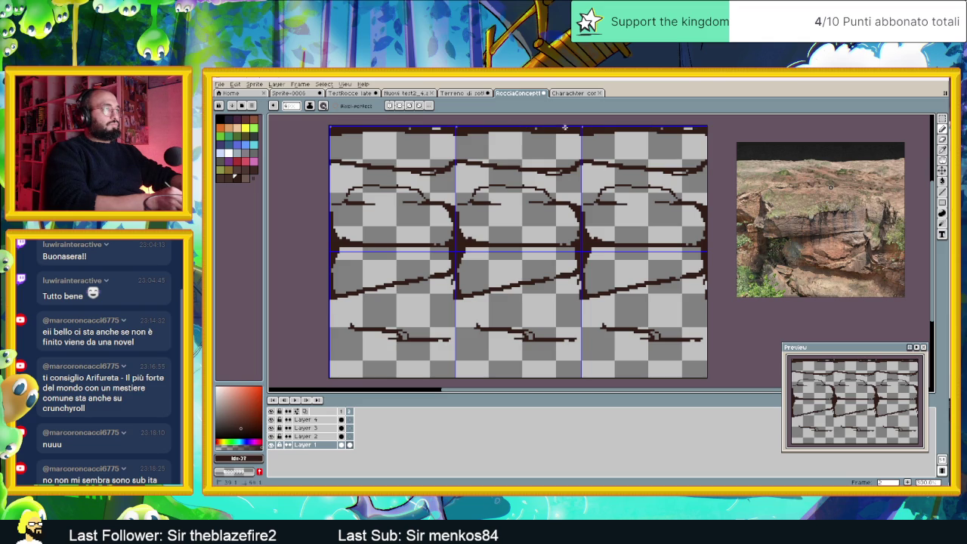
pyautogui.click(555, 301)
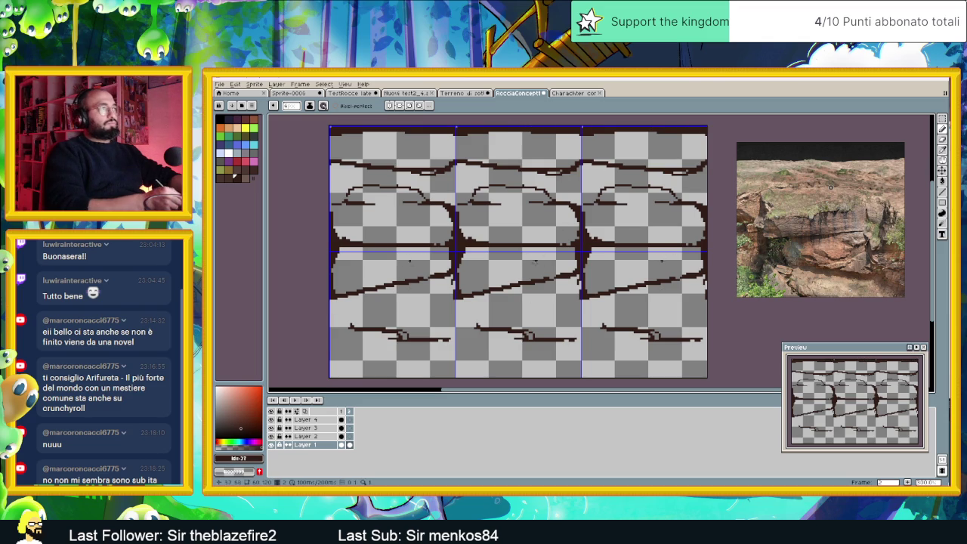
# Draw and thicken vertical cracks in the bottom row and below the middle ledge.
pyautogui.click(492, 367)
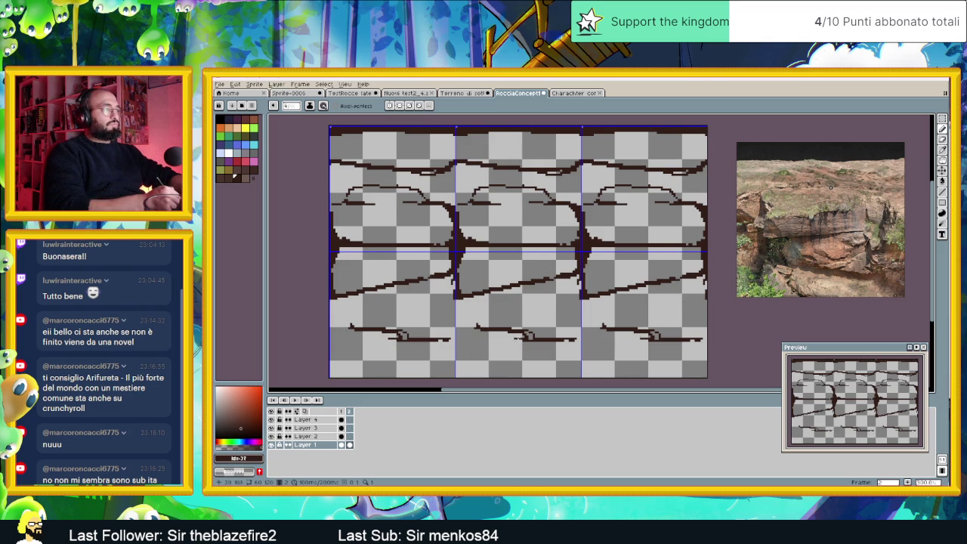
pyautogui.moveTo(521, 334); pyautogui.dragTo(515, 374)
pyautogui.scroll(-1, 521, 329)
pyautogui.moveTo(521, 329); pyautogui.dragTo(516, 341)
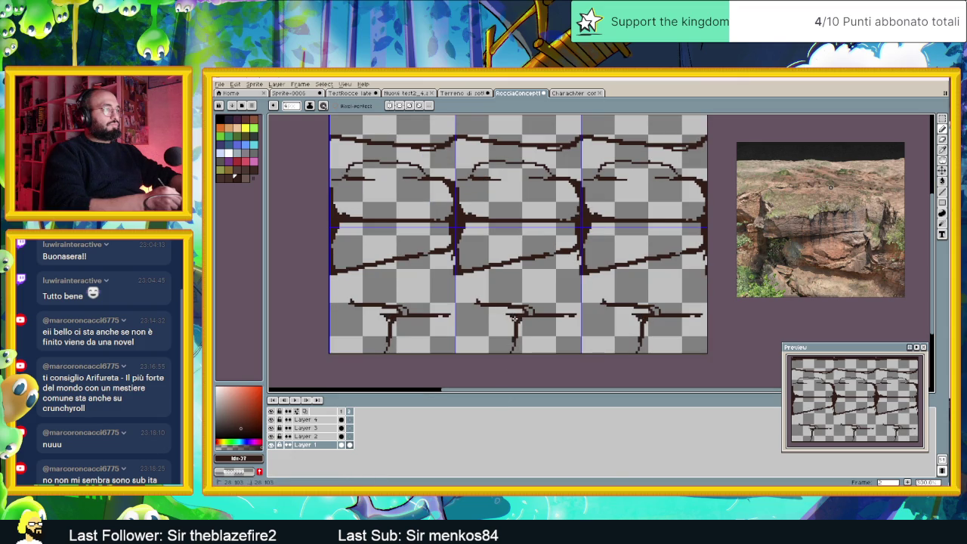
pyautogui.click(530, 341)
pyautogui.moveTo(557, 257); pyautogui.dragTo(550, 301)
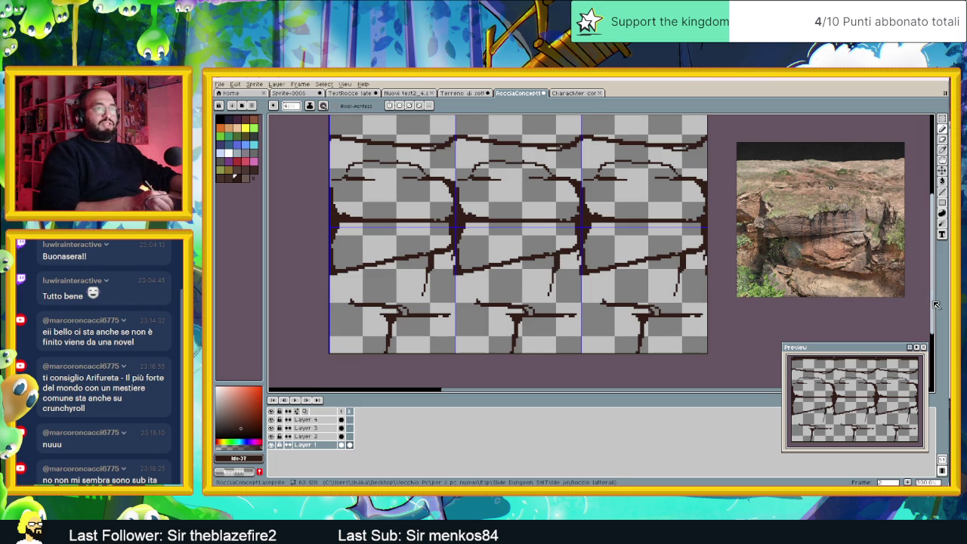
pyautogui.scroll(2, 581, 290)
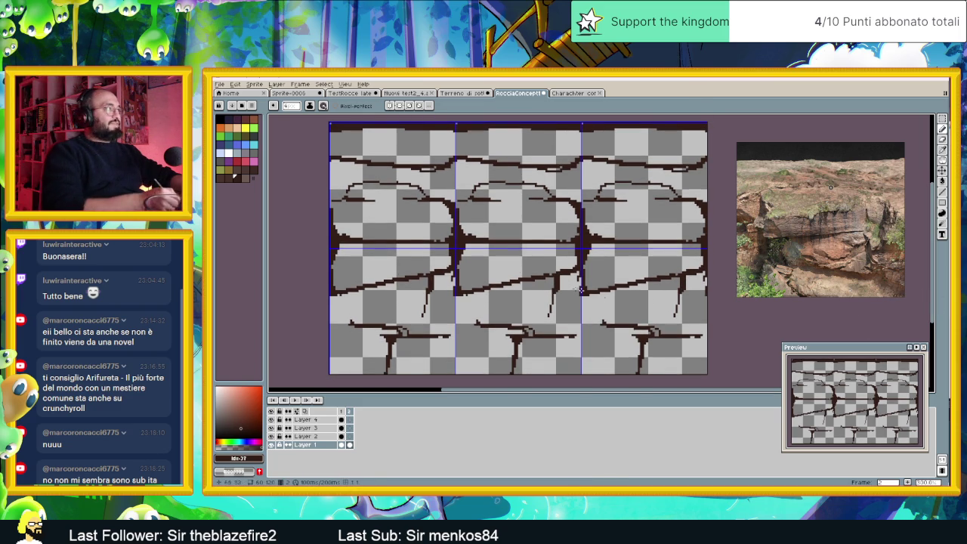
# With a different dark brown, thicken the upper outline, the right tile edge and the diagonal ledge.
pyautogui.click(253, 170)
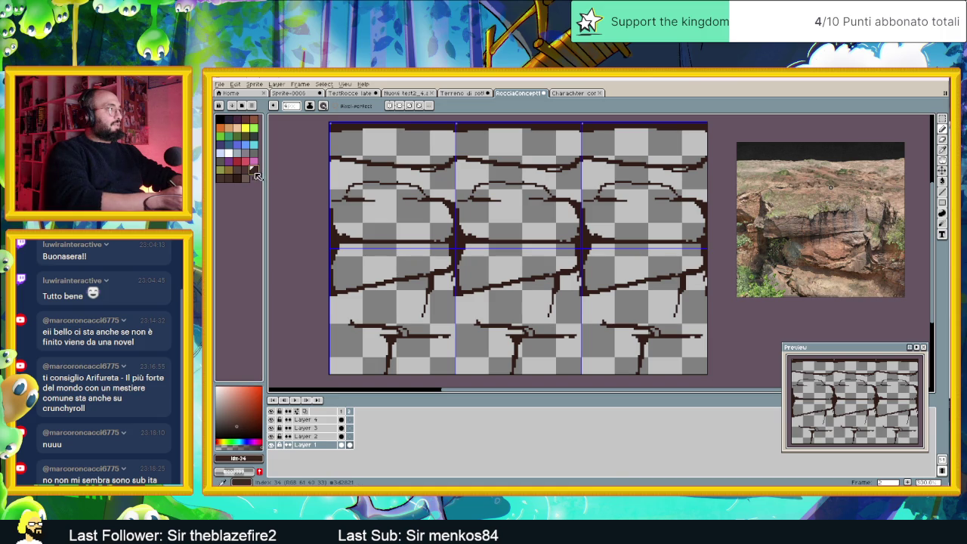
pyautogui.click(559, 206)
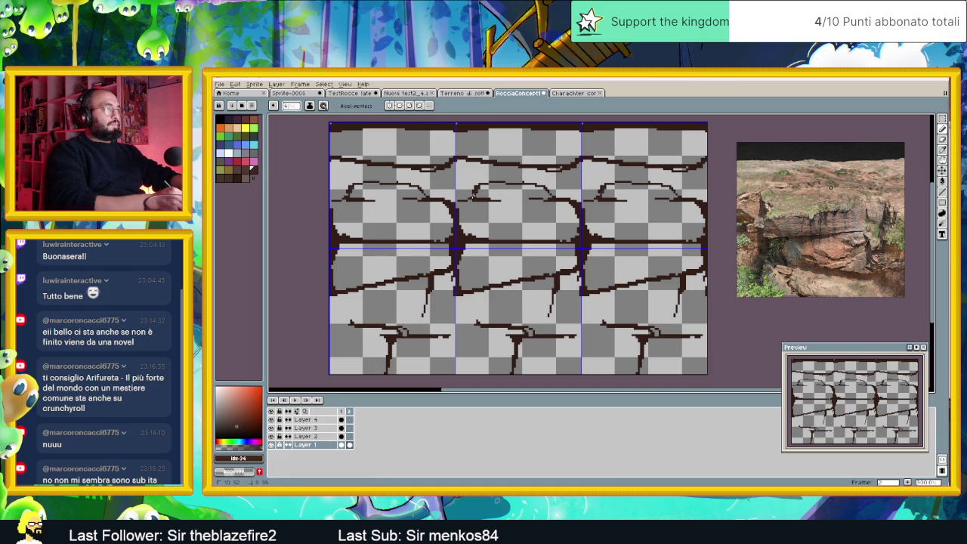
pyautogui.moveTo(479, 197); pyautogui.dragTo(545, 195)
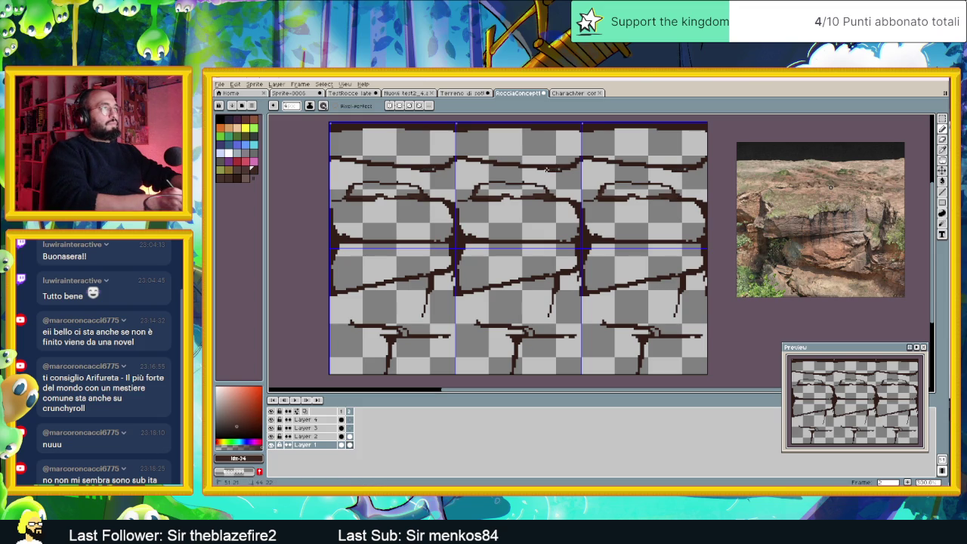
pyautogui.moveTo(562, 167); pyautogui.dragTo(578, 161)
pyautogui.moveTo(579, 180); pyautogui.dragTo(579, 198)
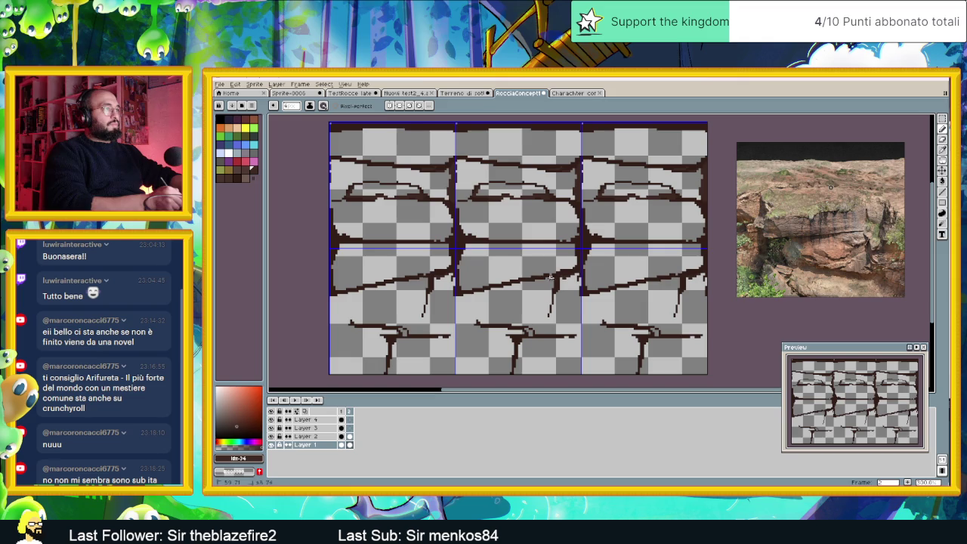
pyautogui.moveTo(550, 277)
pyautogui.mouseDown()
pyautogui.moveTo(468, 295)
pyautogui.moveTo(542, 281)
pyautogui.mouseUp()
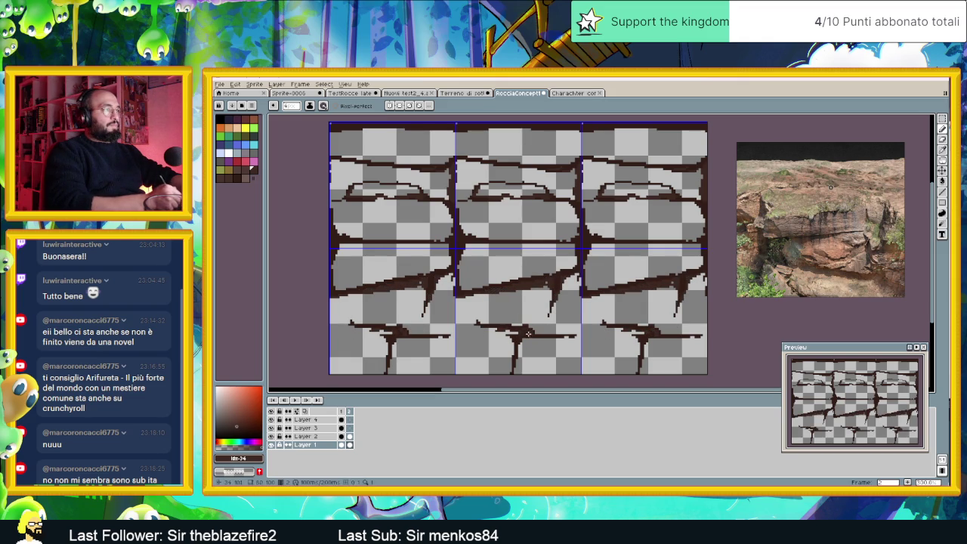
# Add a bottom-row strata line and root-like crack, then darker left-side cracks, undoing one stray stroke.
pyautogui.moveTo(529, 341); pyautogui.dragTo(587, 338)
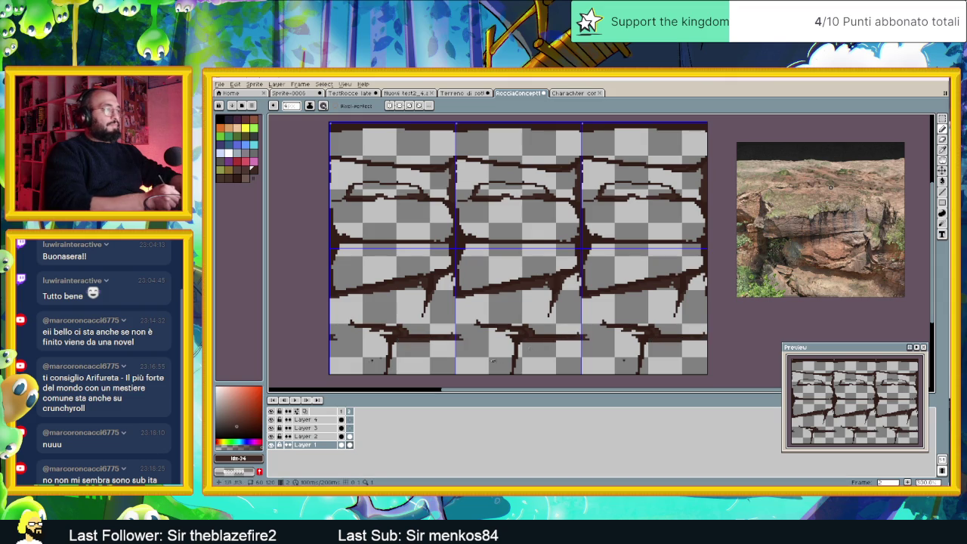
pyautogui.moveTo(603, 338); pyautogui.dragTo(580, 337)
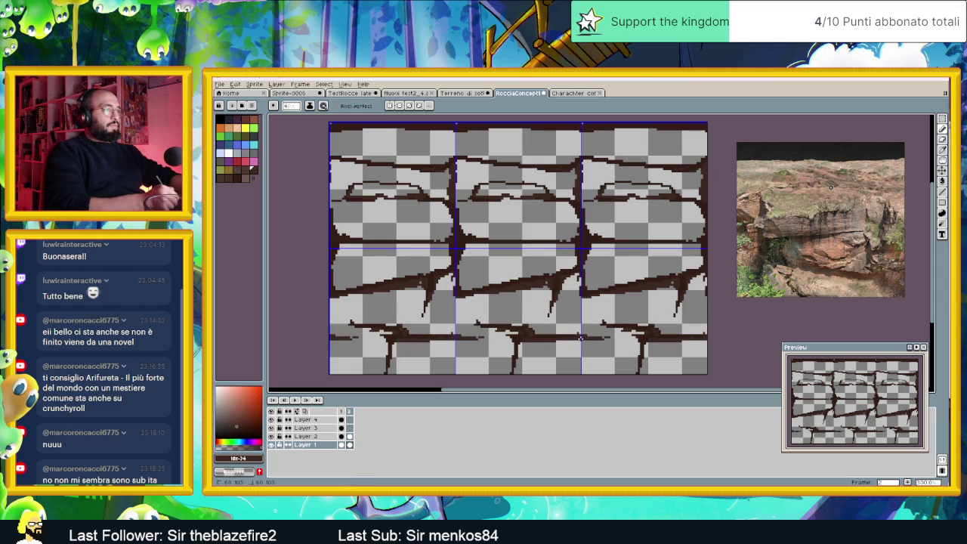
pyautogui.moveTo(521, 342); pyautogui.dragTo(517, 373)
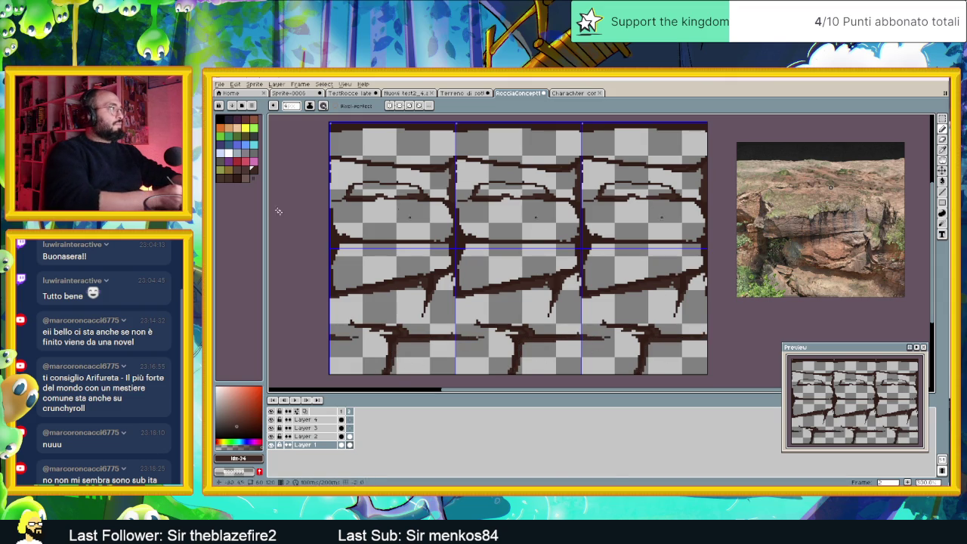
pyautogui.click(226, 178)
pyautogui.moveTo(459, 247)
pyautogui.mouseDown()
pyautogui.moveTo(470, 246)
pyautogui.moveTo(464, 255)
pyautogui.mouseUp()
pyautogui.moveTo(463, 335); pyautogui.dragTo(467, 253)
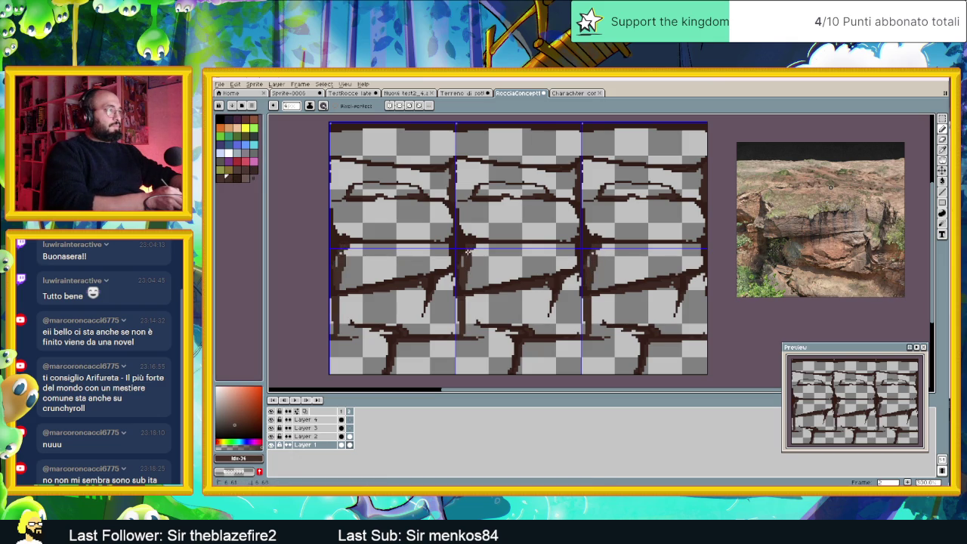
pyautogui.hotkey('ctrl', 'z')
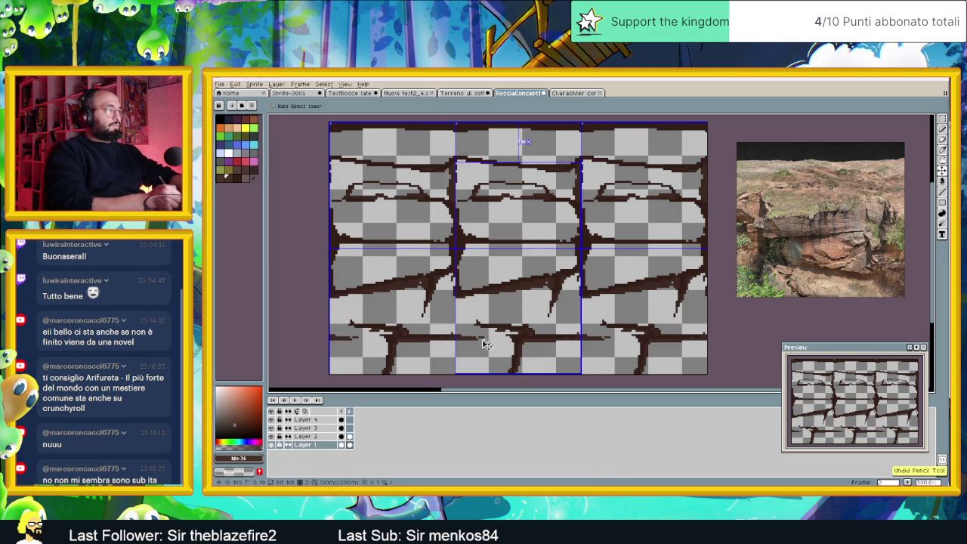
pyautogui.moveTo(348, 437); pyautogui.dragTo(352, 423)
pyautogui.click(349, 444)
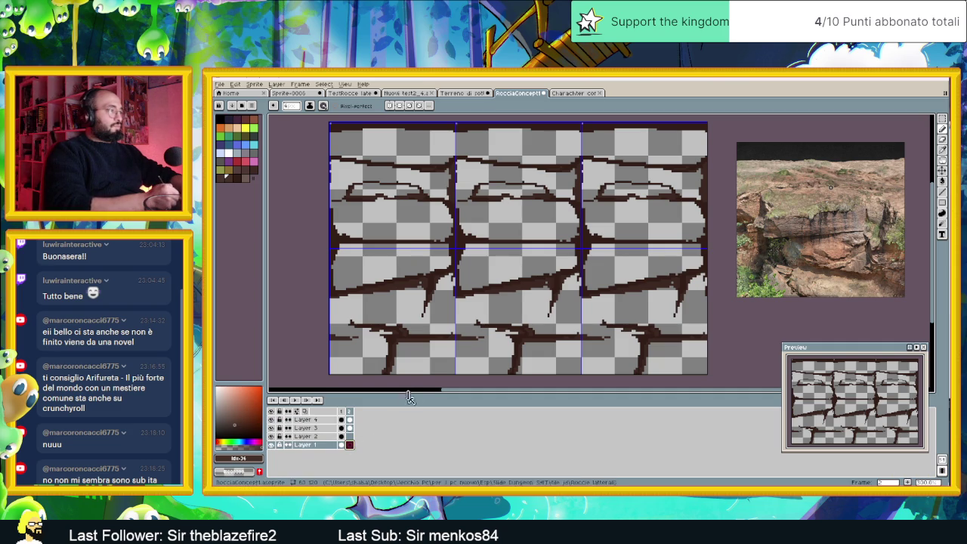
# Paint dark brown over the lower rock on Layer 1, covering light specks and the diagonal streak.
pyautogui.moveTo(469, 275)
pyautogui.mouseDown()
pyautogui.moveTo(489, 250)
pyautogui.moveTo(558, 249)
pyautogui.moveTo(516, 333)
pyautogui.moveTo(589, 349)
pyautogui.moveTo(461, 301)
pyautogui.moveTo(484, 337)
pyautogui.moveTo(565, 342)
pyautogui.moveTo(580, 333)
pyautogui.mouseUp()
pyautogui.moveTo(584, 371); pyautogui.dragTo(595, 371)
pyautogui.moveTo(568, 247)
pyautogui.mouseDown()
pyautogui.moveTo(494, 247)
pyautogui.moveTo(550, 250)
pyautogui.mouseUp()
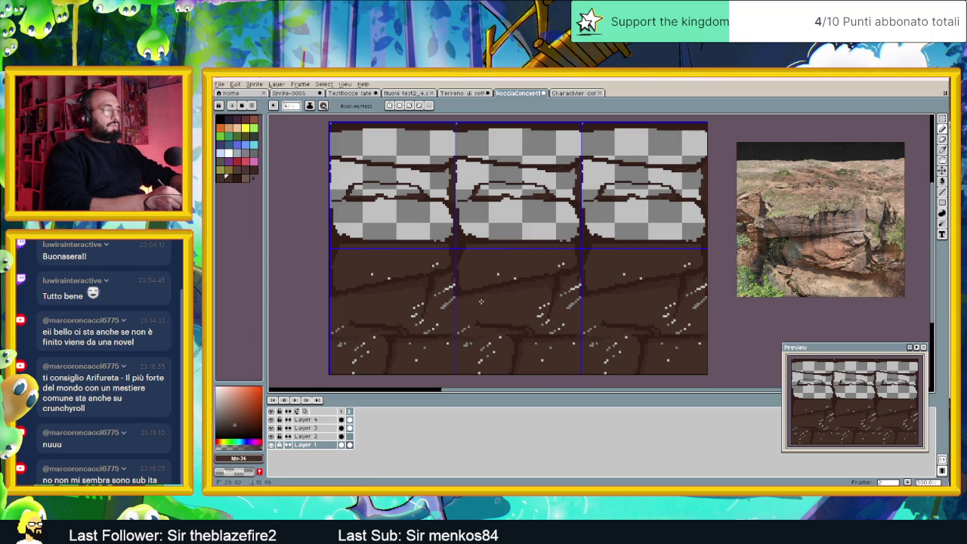
pyautogui.moveTo(578, 285); pyautogui.dragTo(577, 306)
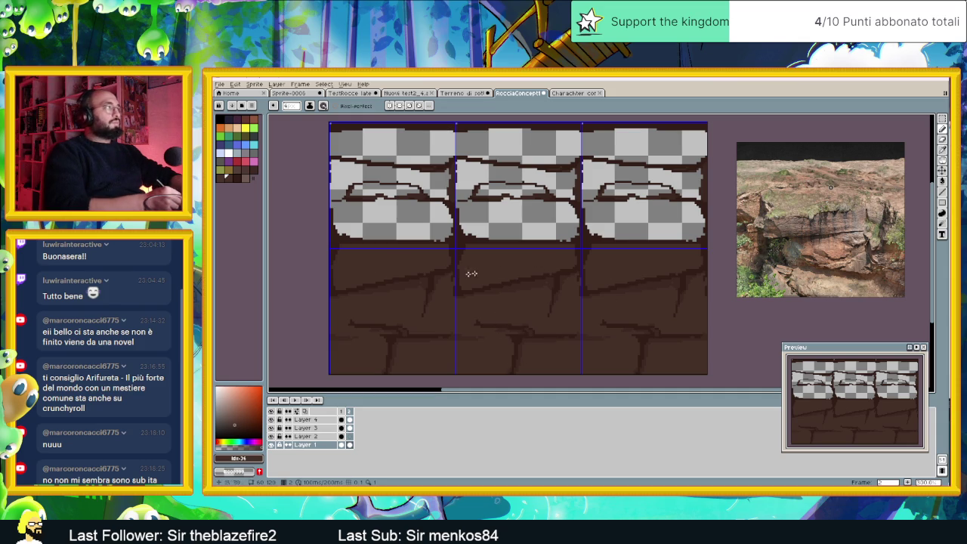
pyautogui.click(236, 170)
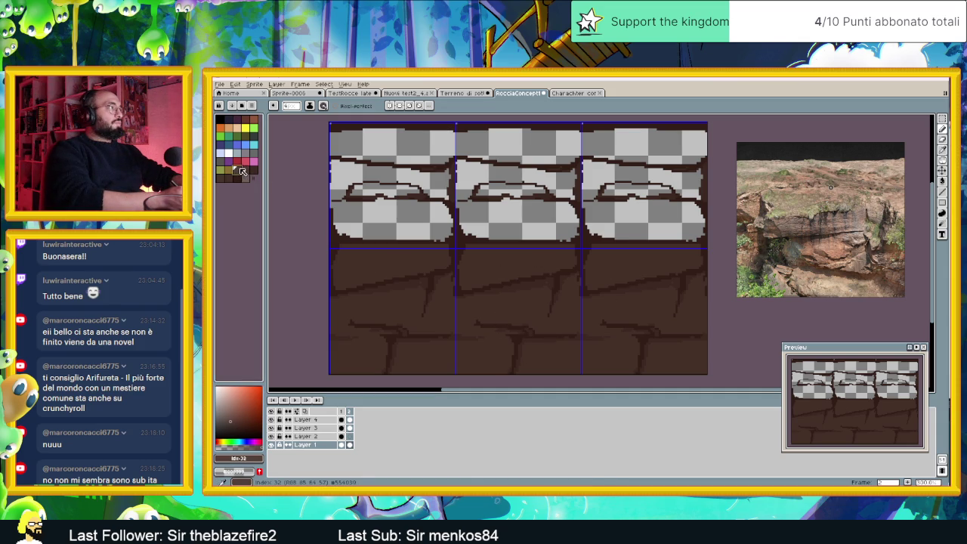
# Pencil dark-brown outlines along the left, bottom and top edges of the upper rock band.
pyautogui.moveTo(458, 130); pyautogui.dragTo(459, 219)
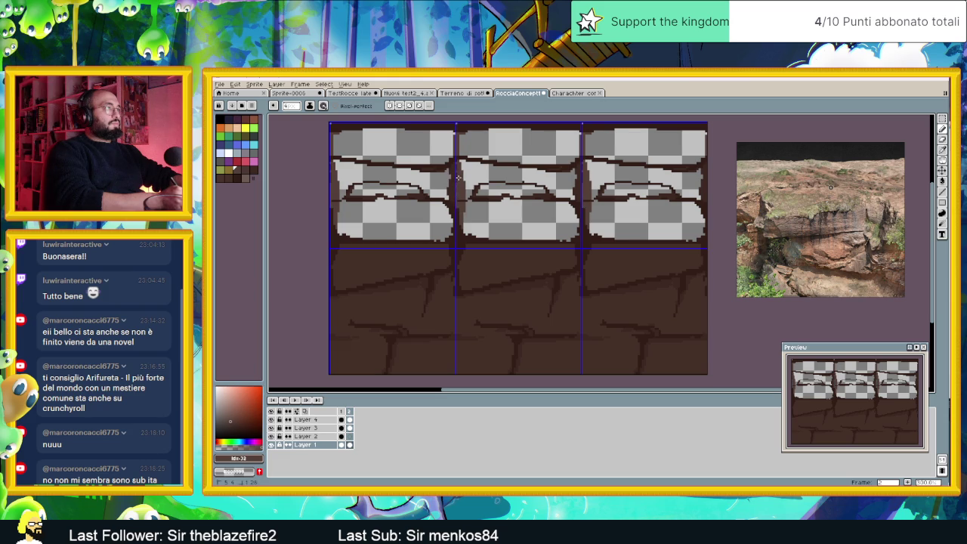
pyautogui.moveTo(466, 228)
pyautogui.mouseDown()
pyautogui.moveTo(493, 240)
pyautogui.moveTo(562, 238)
pyautogui.moveTo(581, 202)
pyautogui.mouseUp()
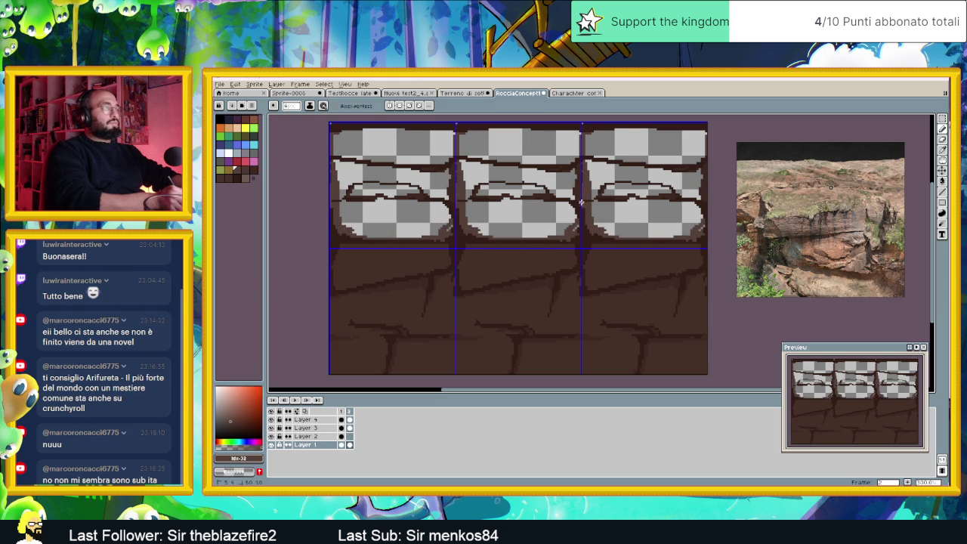
pyautogui.moveTo(560, 130)
pyautogui.mouseDown()
pyautogui.moveTo(457, 137)
pyautogui.moveTo(487, 136)
pyautogui.mouseUp()
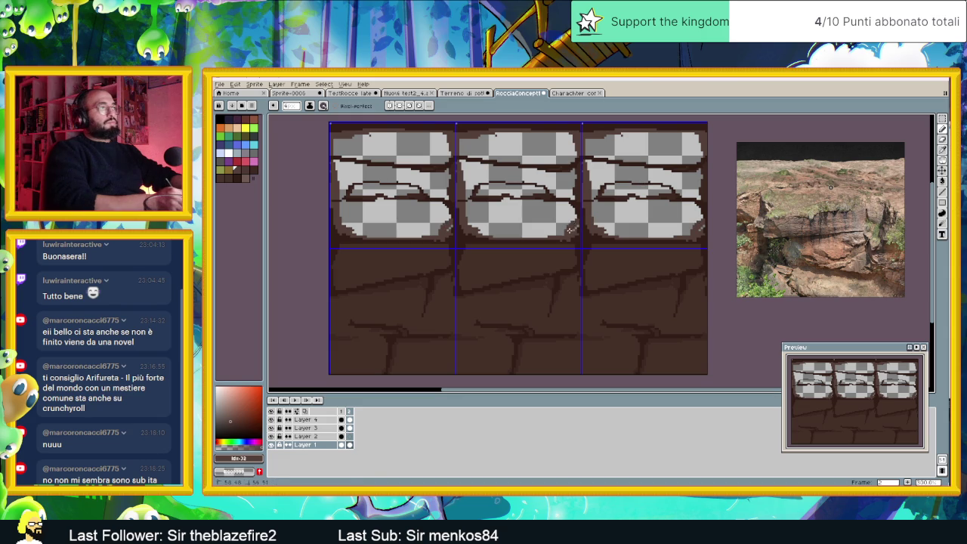
pyautogui.click(944, 179)
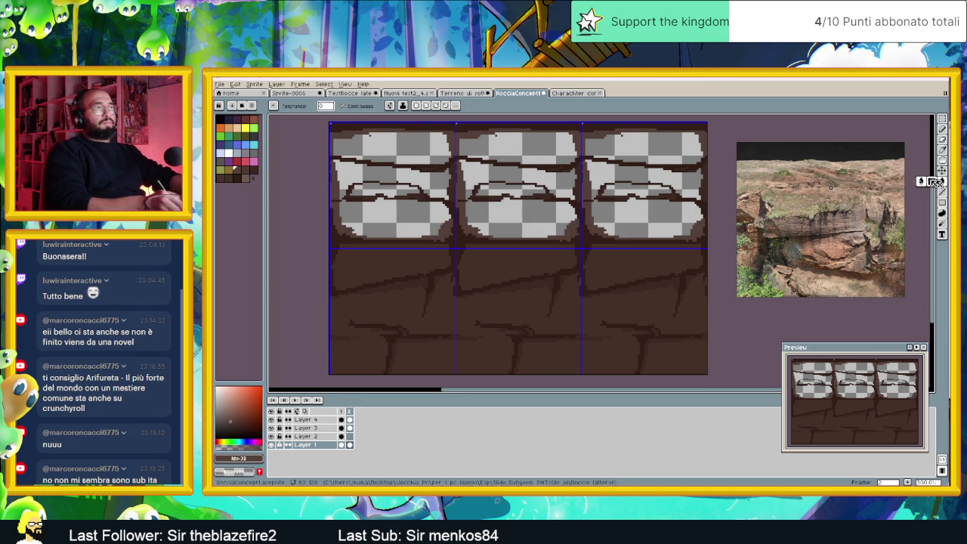
# Bucket-fill the upper band's transparent gaps with mid-brown, then select Layer 3 and zoom to check.
pyautogui.click(688, 213)
pyautogui.scroll(-1, 548, 235)
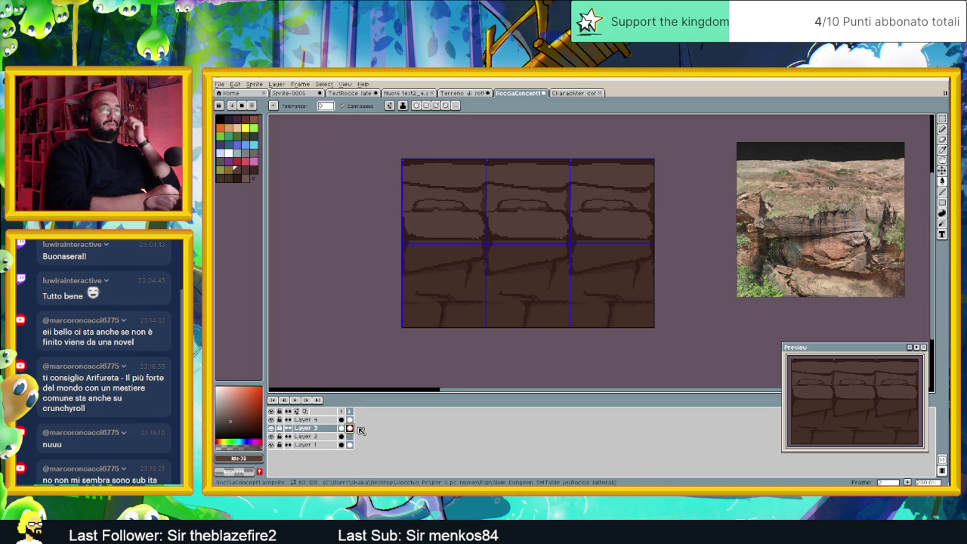
pyautogui.click(349, 428)
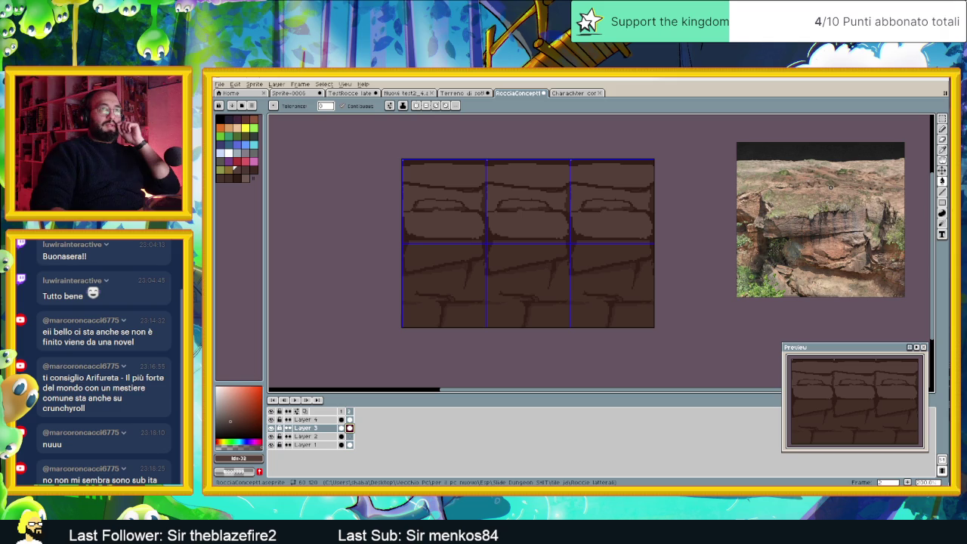
pyautogui.scroll(1, 548, 233)
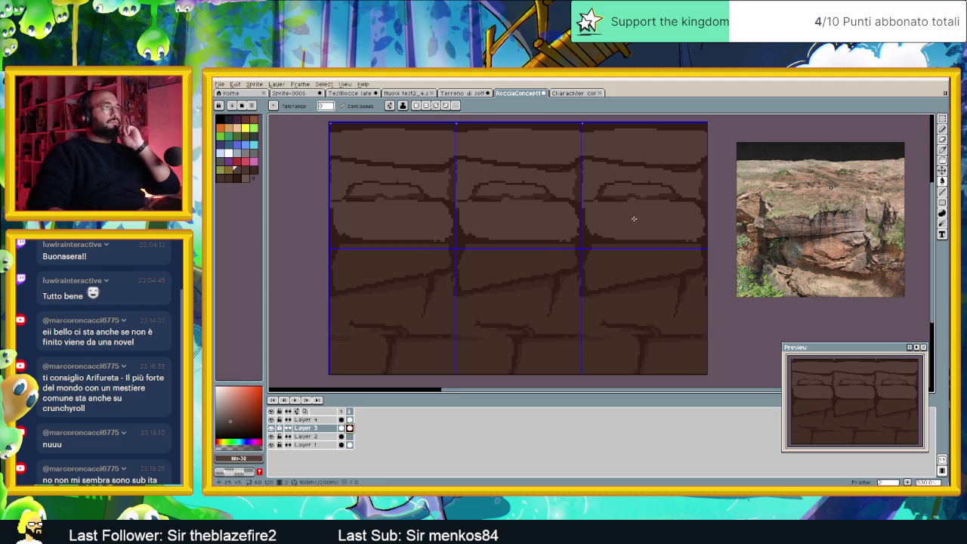
pyautogui.scroll(-1, 634, 219)
pyautogui.scroll(1, 612, 240)
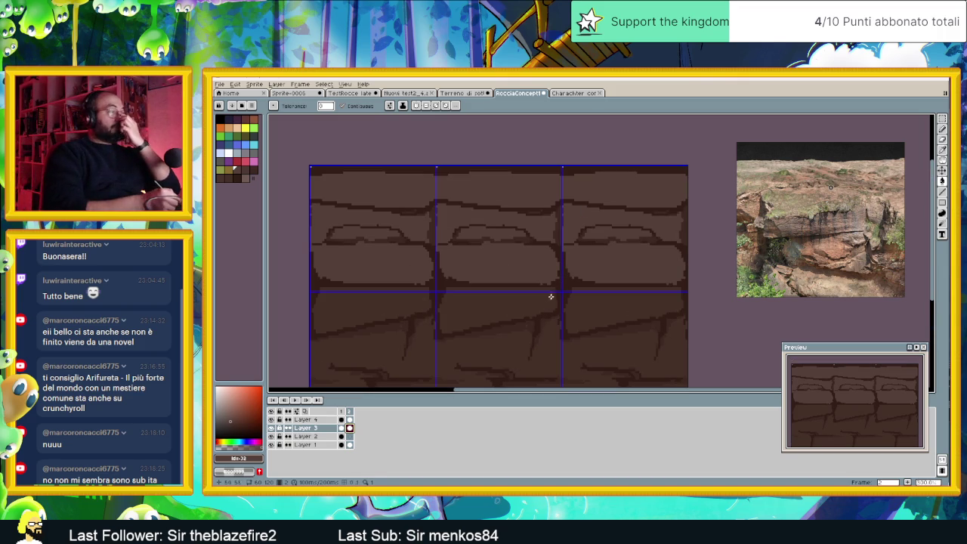
pyautogui.scroll(-1, 552, 314)
pyautogui.scroll(-3, 555, 314)
pyautogui.scroll(-2, 556, 311)
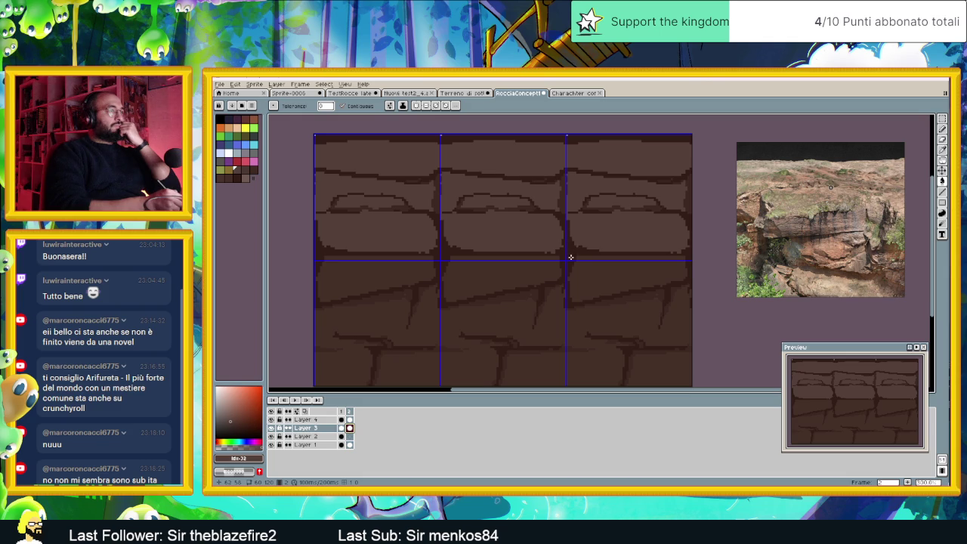
# Eyedrop #443028 from frame 1's rock tile, then bucket-fill frame 2's upper band with it.
pyautogui.click(480, 93)
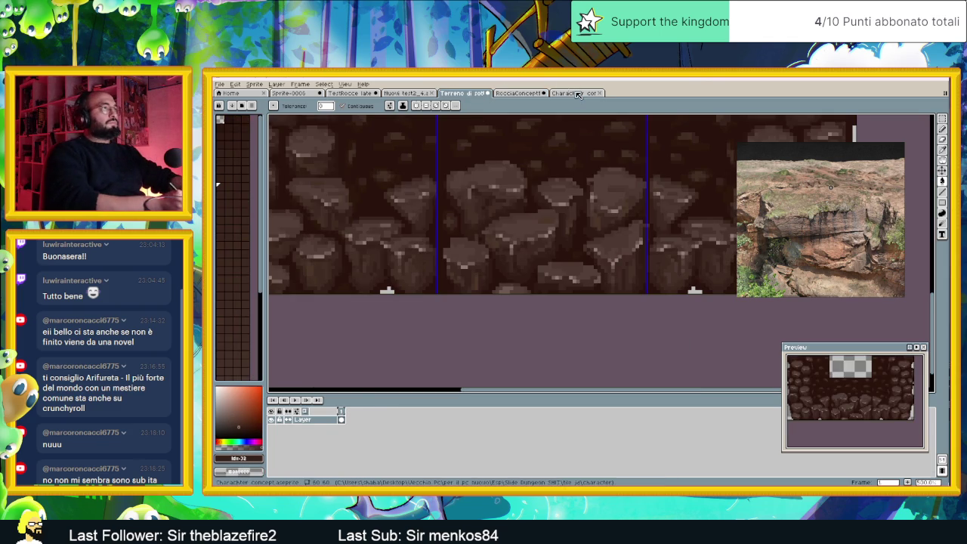
pyautogui.click(574, 93)
pyautogui.click(519, 93)
pyautogui.click(341, 419)
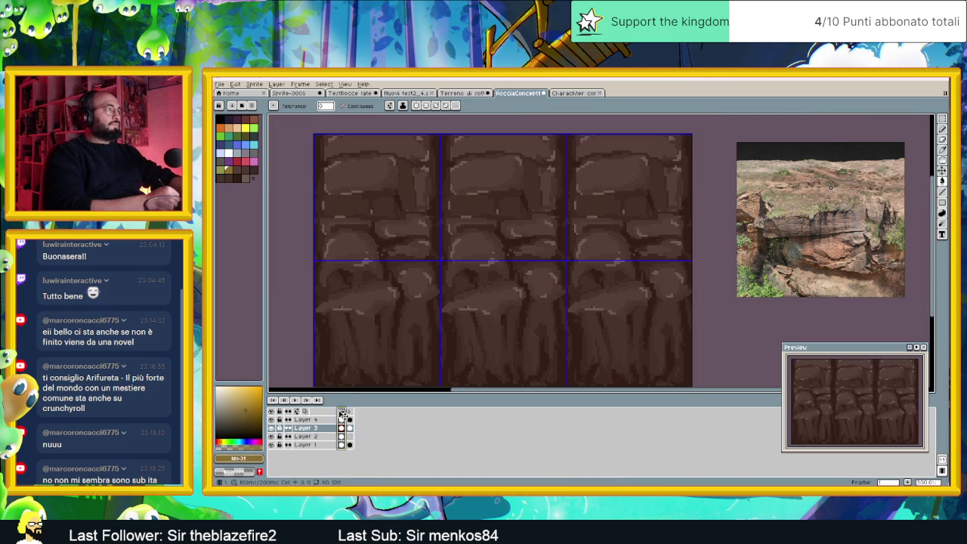
pyautogui.keyDown('alt'); pyautogui.click(478, 200); pyautogui.keyUp('alt')
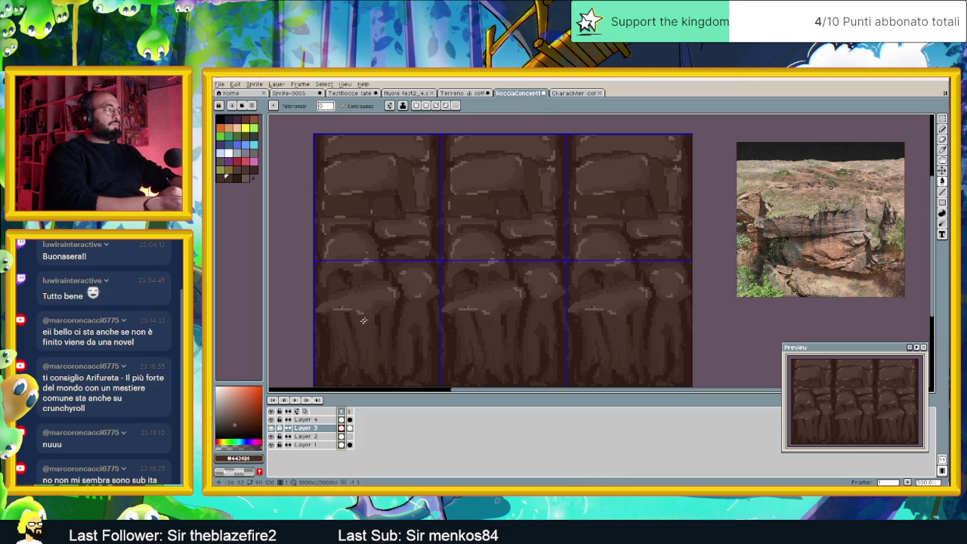
pyautogui.click(351, 411)
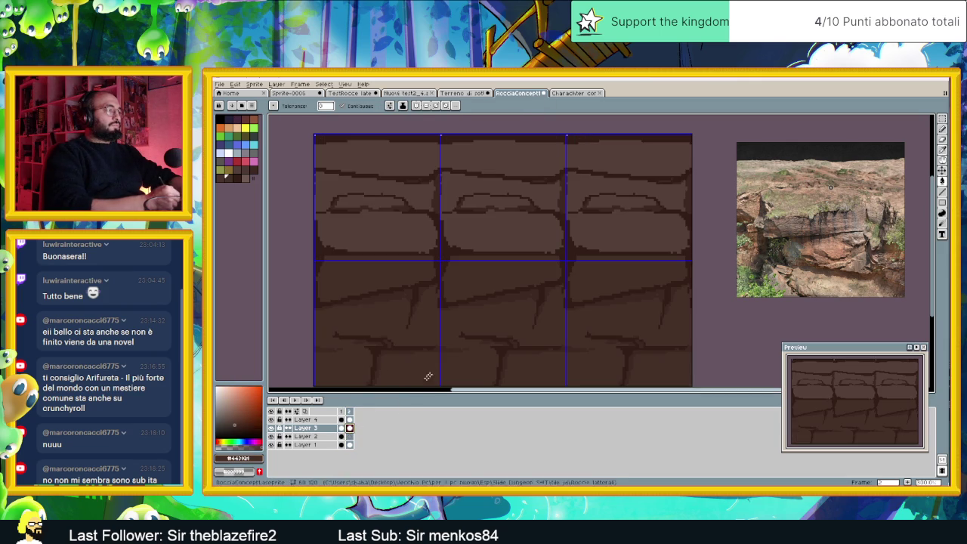
pyautogui.click(505, 276)
# Undo the darker fill, then paint and discard a dark pencil spot on the upper band.
pyautogui.hotkey('ctrl', 'z')
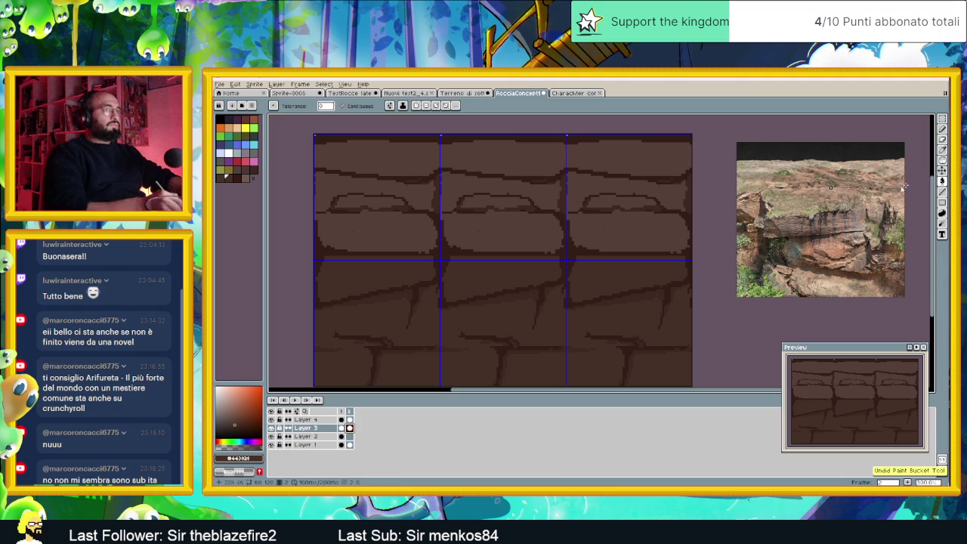
pyautogui.click(945, 130)
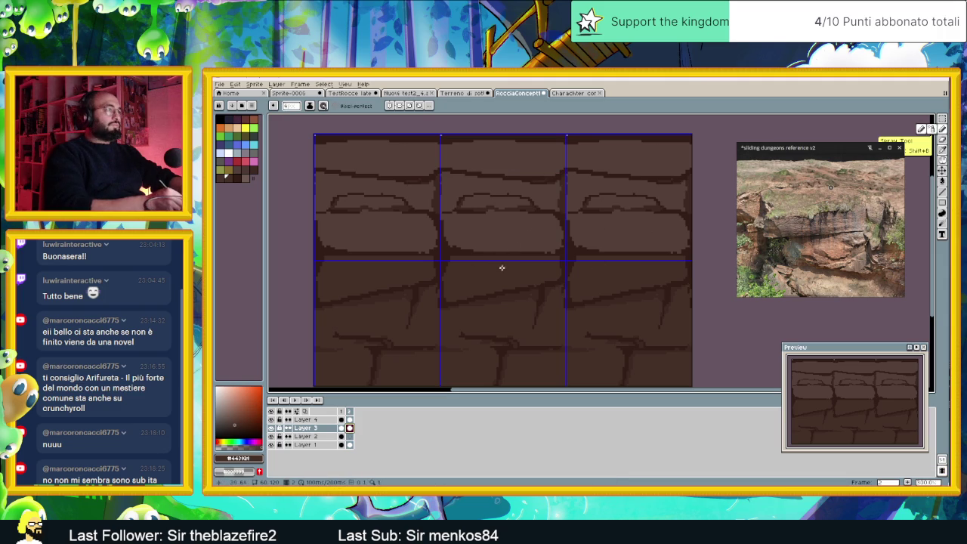
pyautogui.hotkey('ctrl', 'z')
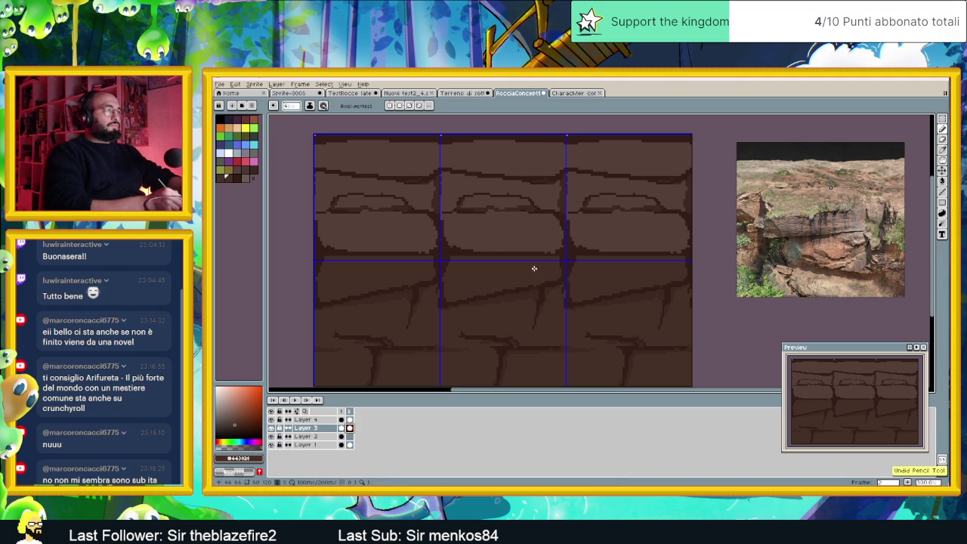
pyautogui.click(537, 237)
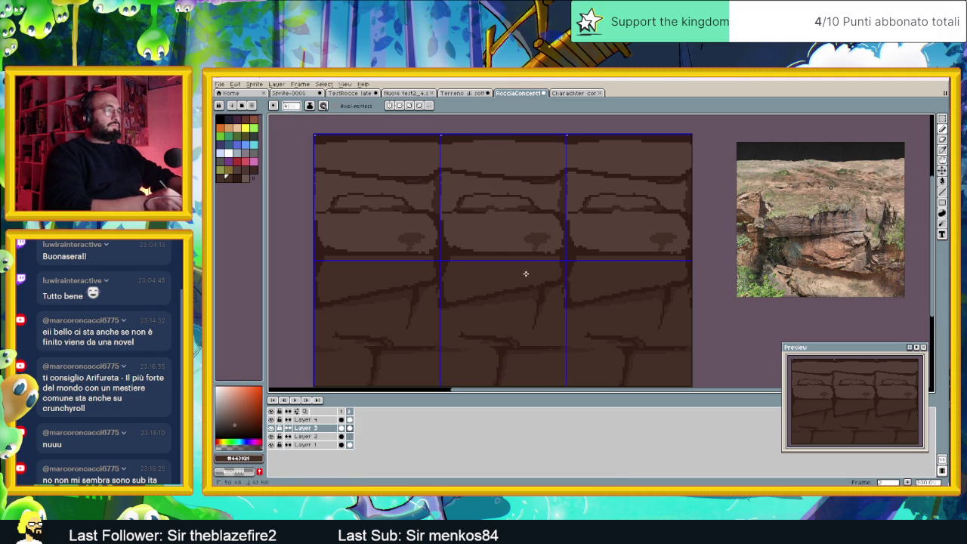
pyautogui.press('v')
# Eyedrop brown #3d2d21 from the rock and paint a bit of shading into the tile.
pyautogui.press('b')
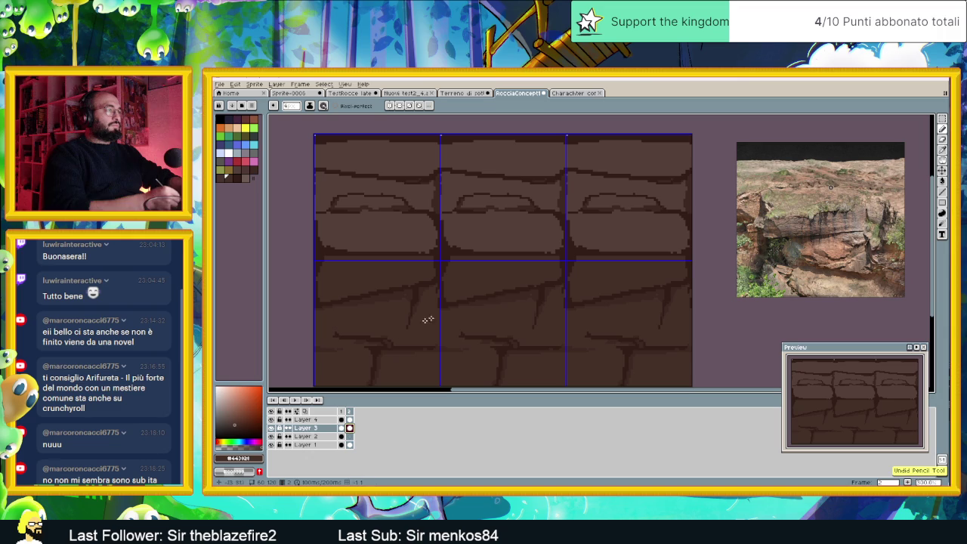
pyautogui.keyDown('alt'); pyautogui.click(529, 296); pyautogui.keyUp('alt')
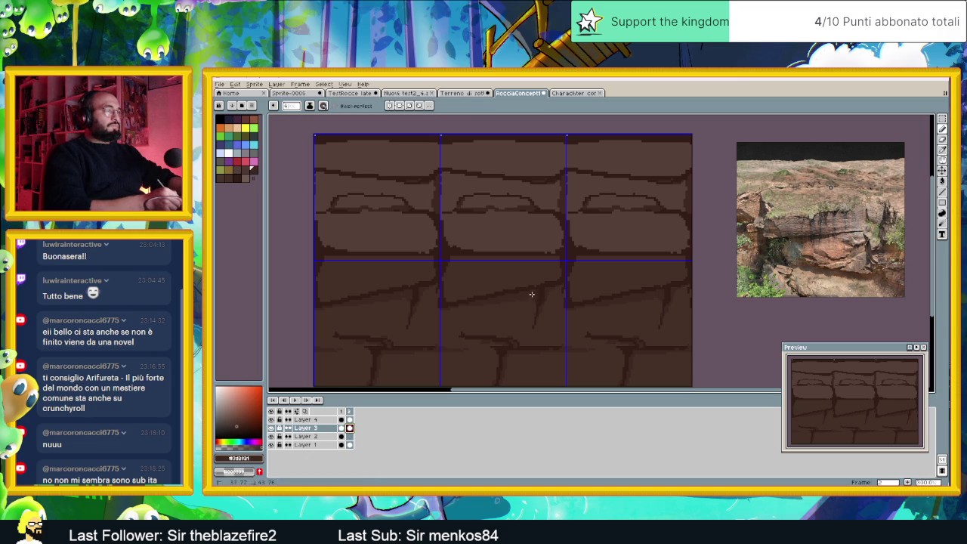
pyautogui.keyDown('alt'); pyautogui.click(521, 315); pyautogui.keyUp('alt')
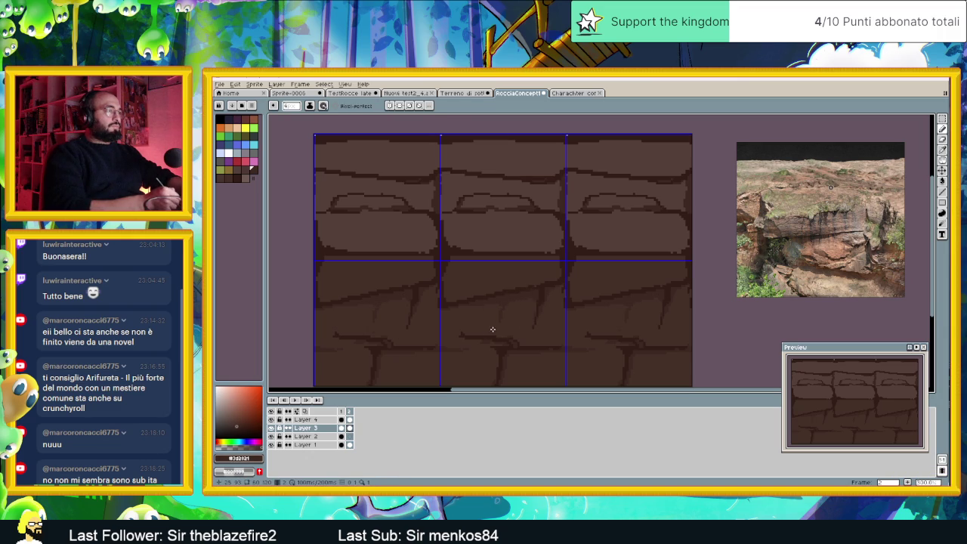
pyautogui.scroll(-1, 533, 333)
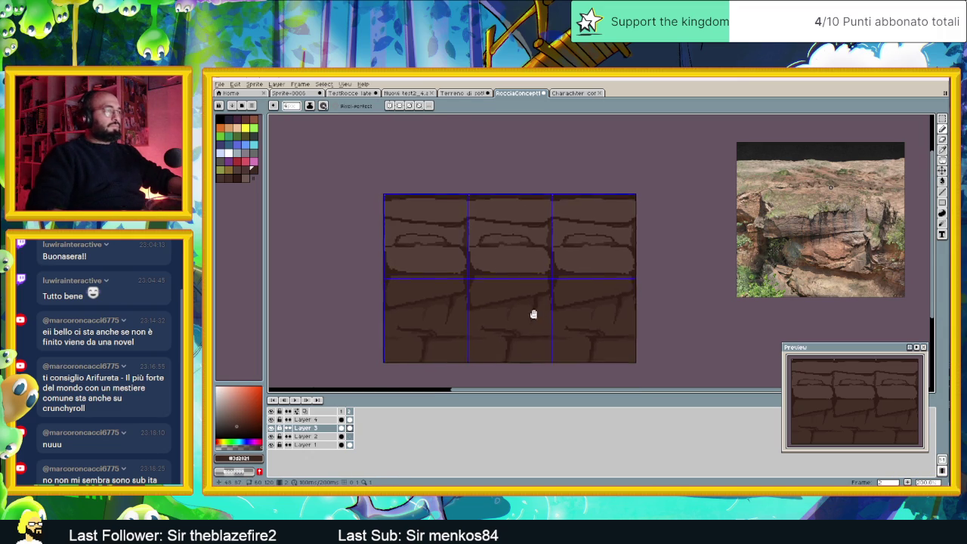
pyautogui.scroll(1, 532, 310)
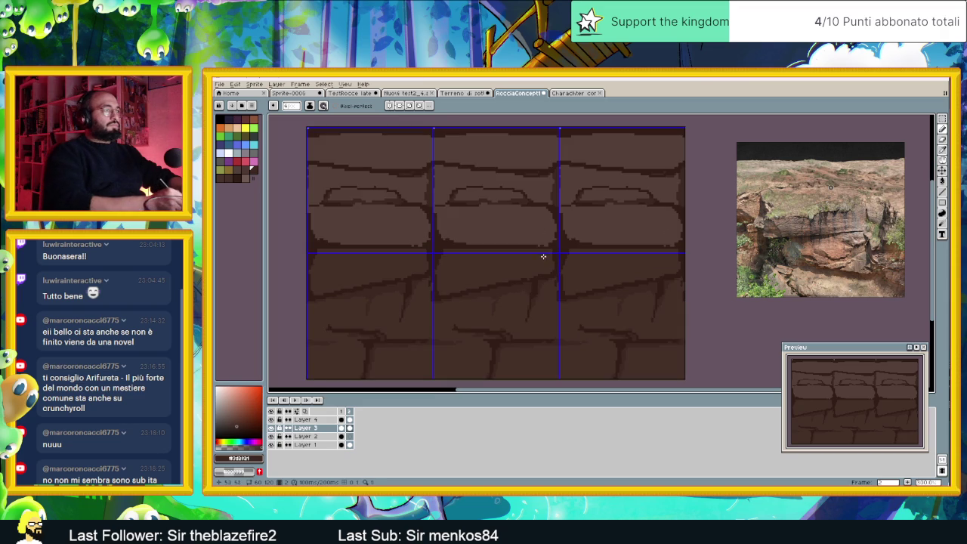
pyautogui.moveTo(546, 244); pyautogui.dragTo(547, 247)
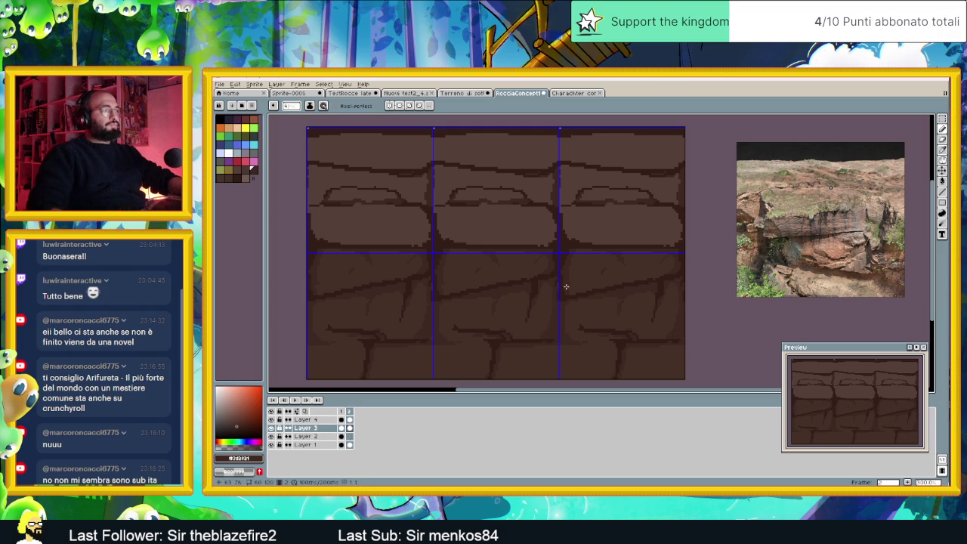
# Zoom the view on the lower rock band and eyedrop the darker brown #331e1f.
pyautogui.scroll(-1, 557, 315)
pyautogui.scroll(1, 572, 276)
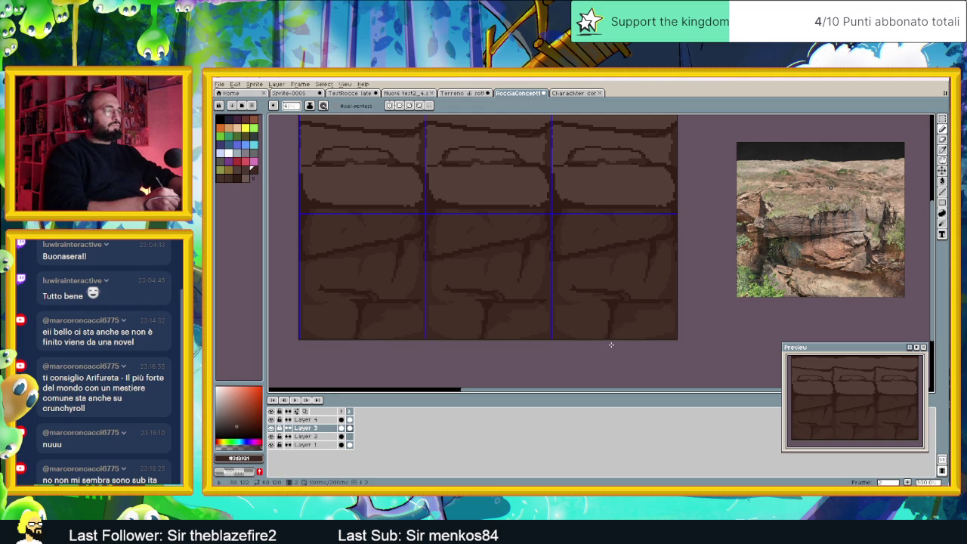
pyautogui.keyDown('alt'); pyautogui.click(604, 302); pyautogui.keyUp('alt')
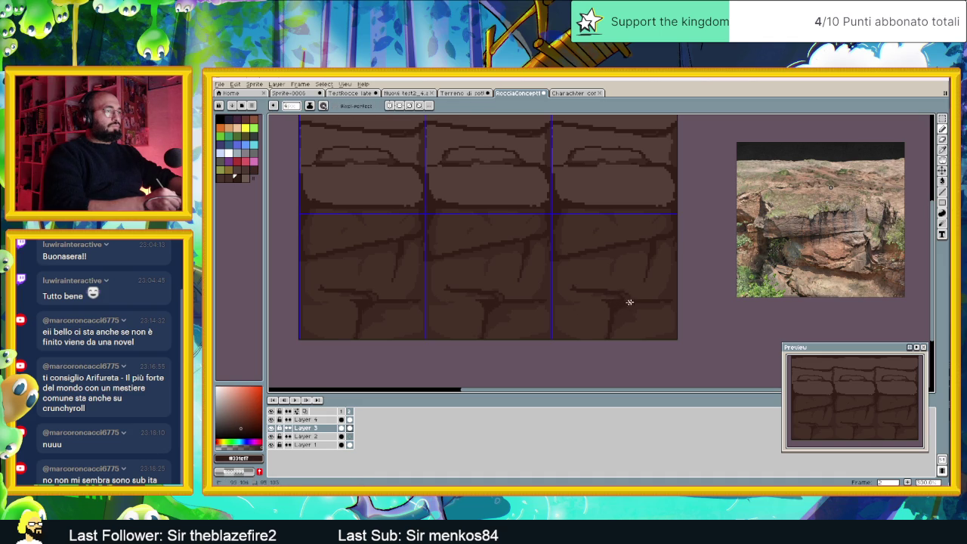